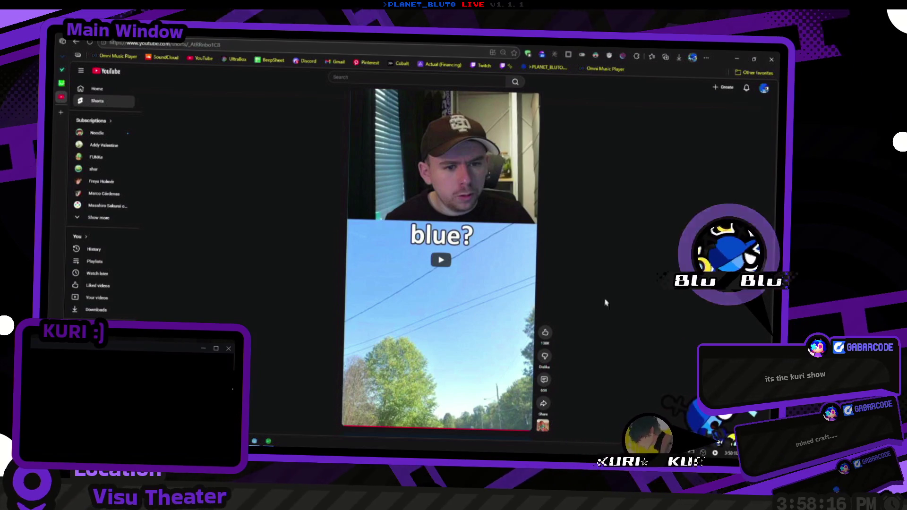
# Step: Scroll down the Shorts feed twice, moving past the 'blue?' short
pyautogui.scroll(-1, 562, 339)
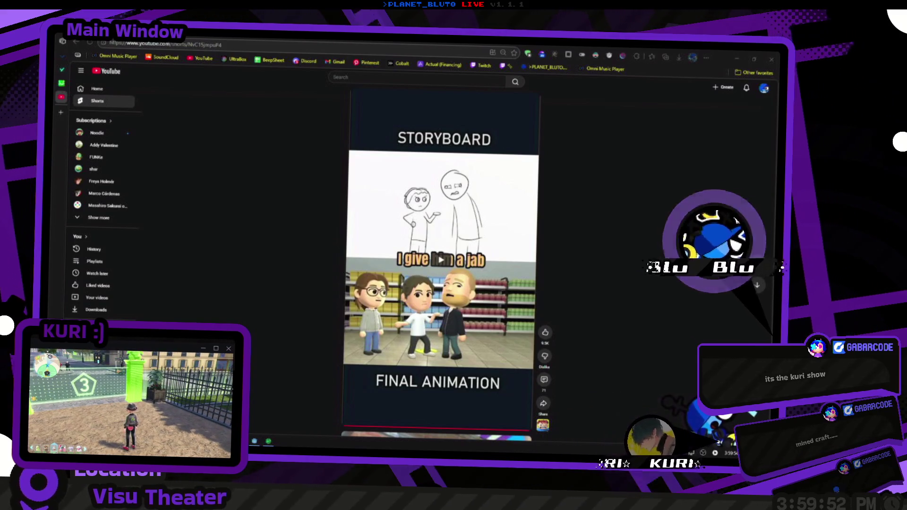
pyautogui.scroll(-1, 458, 255)
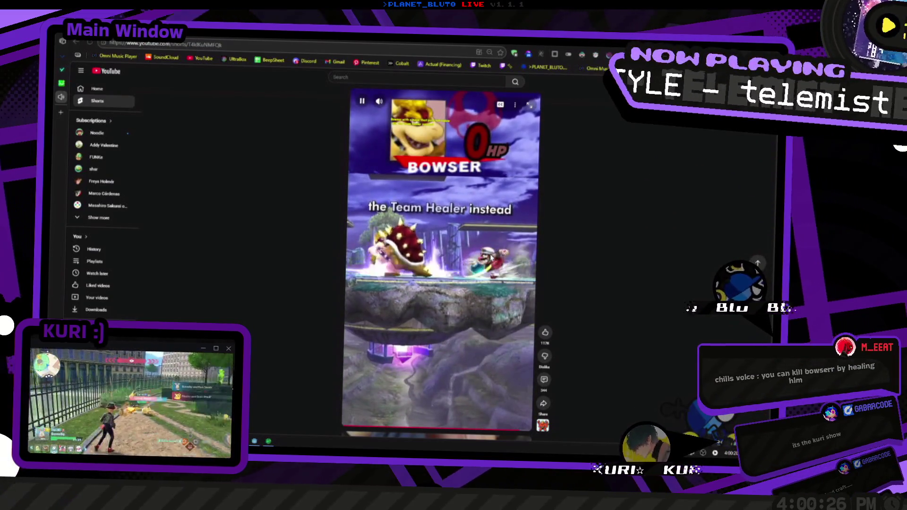
# Step: Pause the 'You can KILL Bowser by HEALING him' short at its opening frame
pyautogui.click(492, 258)
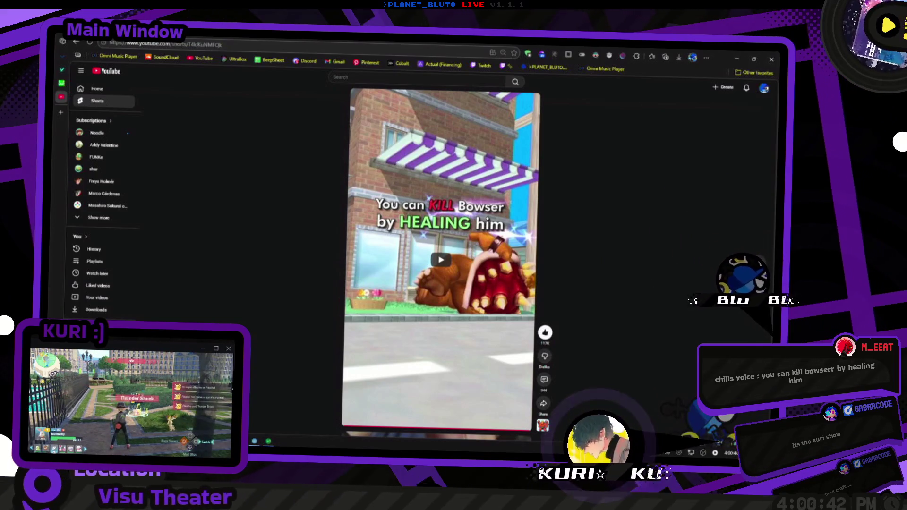
# Step: Scroll twice through the Shorts feed to reach the overgrown woolly sheep short
pyautogui.scroll(-1, 564, 267)
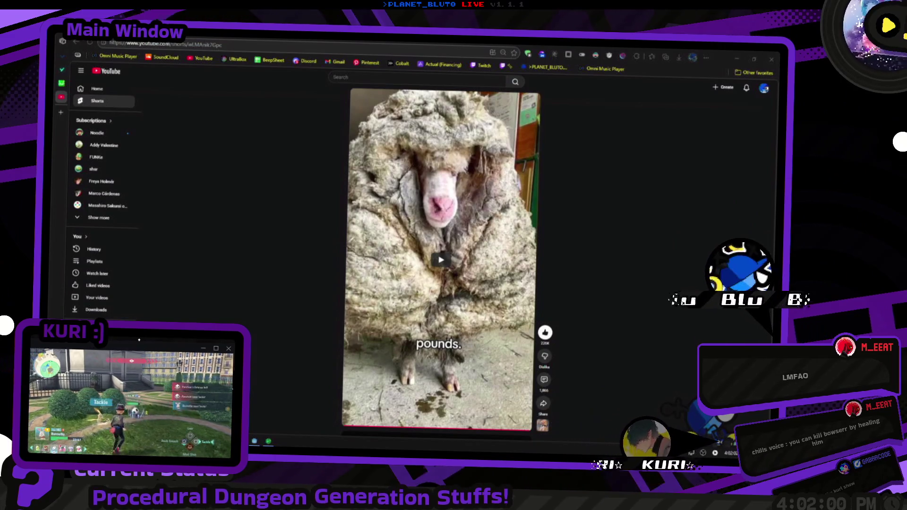
pyautogui.scroll(-1, 584, 292)
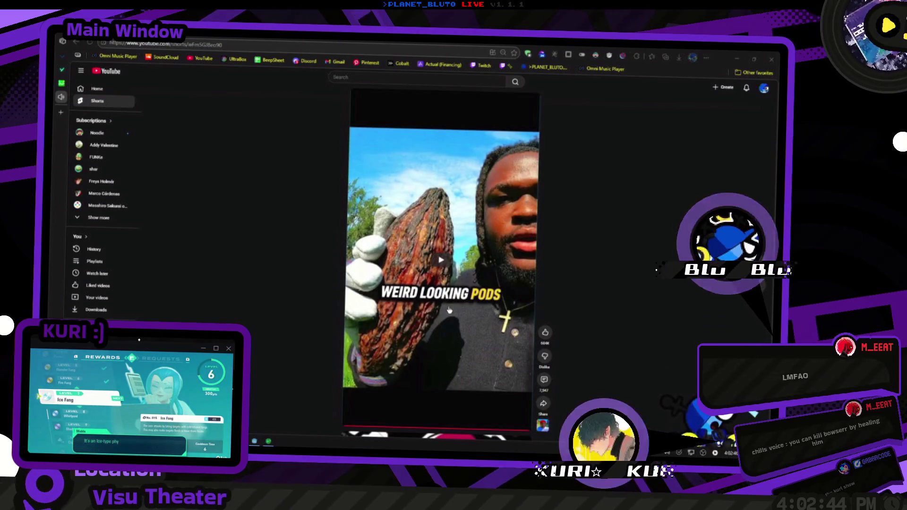
# Step: Scroll on from the weird-looking pods short to the next Short
pyautogui.scroll(-1, 634, 302)
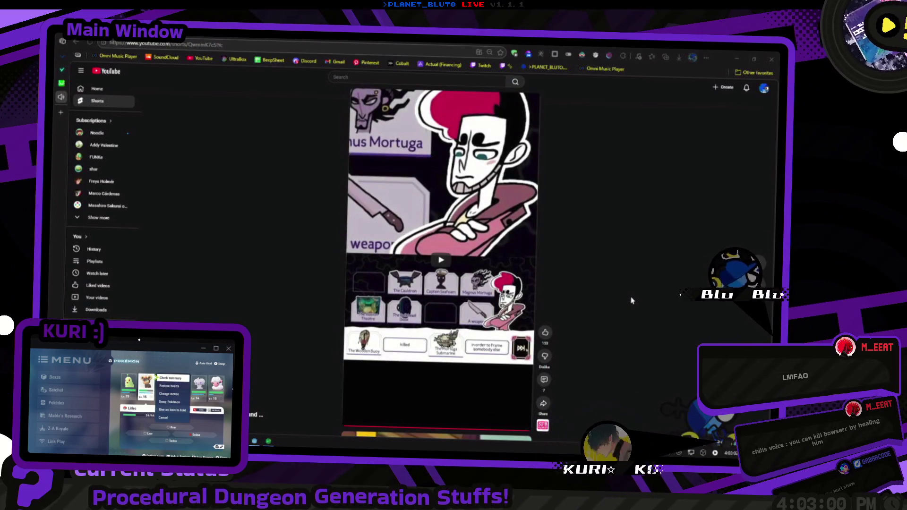
# Step: Scroll down the feed to the orange lobster-over-the-pot short
pyautogui.scroll(-1, 586, 294)
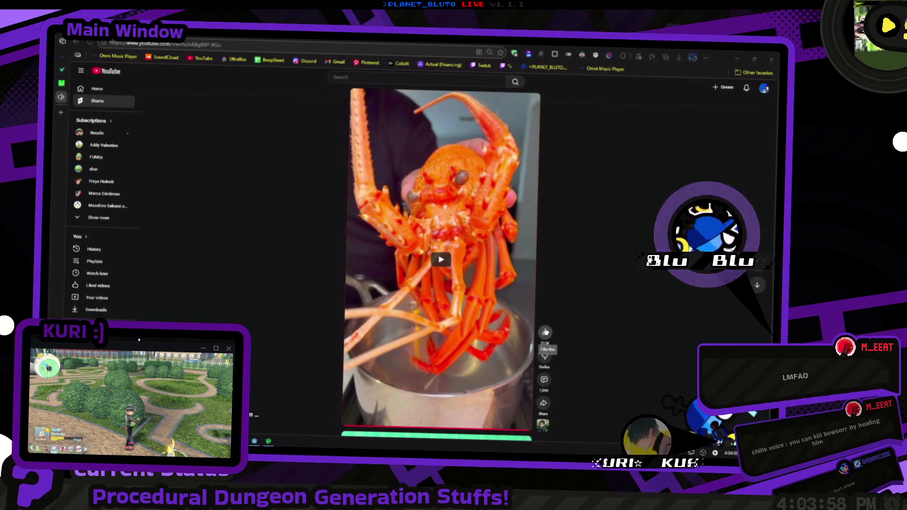
# Step: Pause and resume the how-to-pass-classes short, then scroll on to the animated designers short
pyautogui.scroll(-1, 536, 321)
pyautogui.scroll(-1, 534, 318)
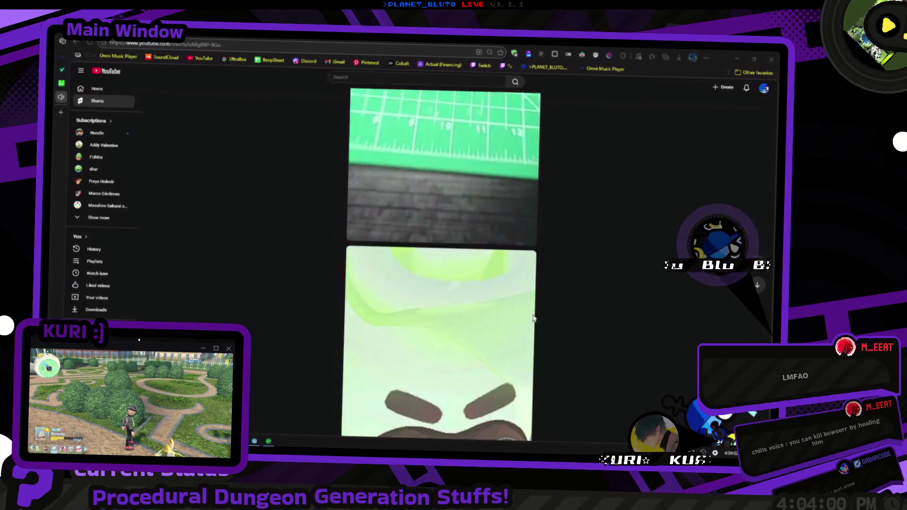
pyautogui.scroll(1, 534, 318)
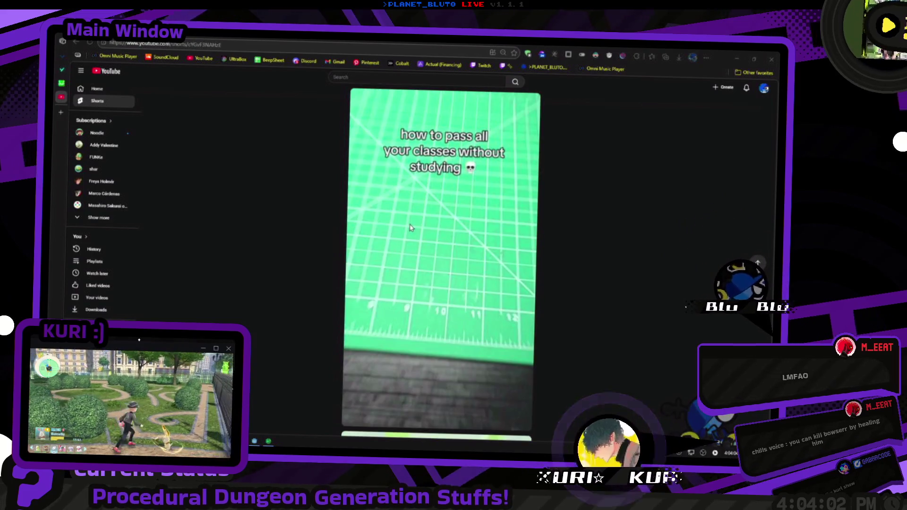
pyautogui.click(421, 227)
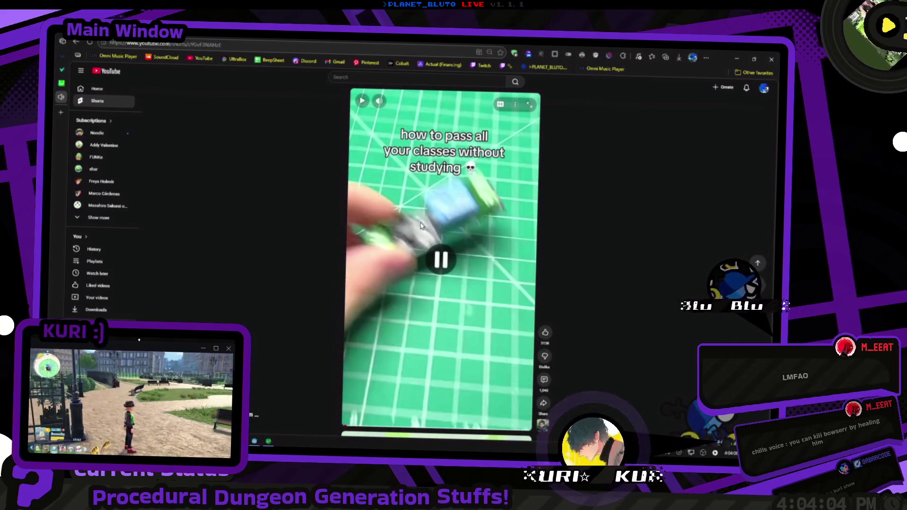
pyautogui.click(422, 226)
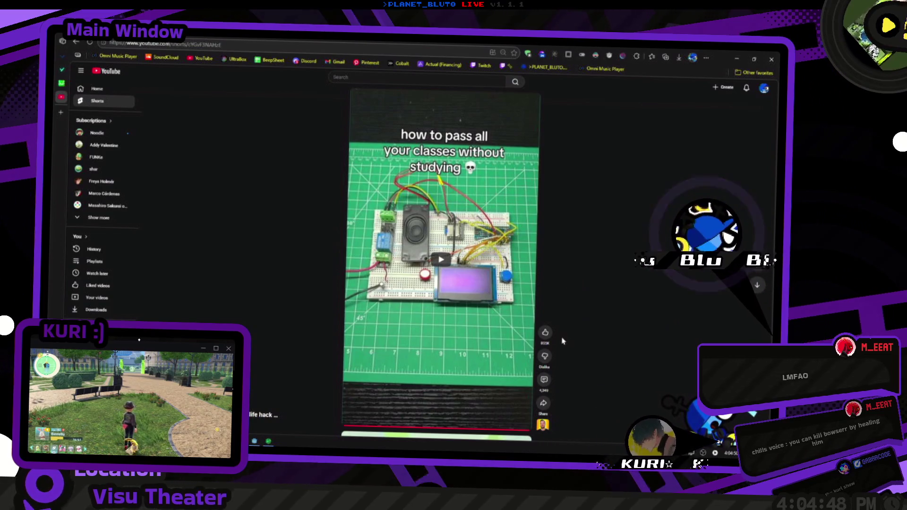
pyautogui.scroll(-1, 474, 323)
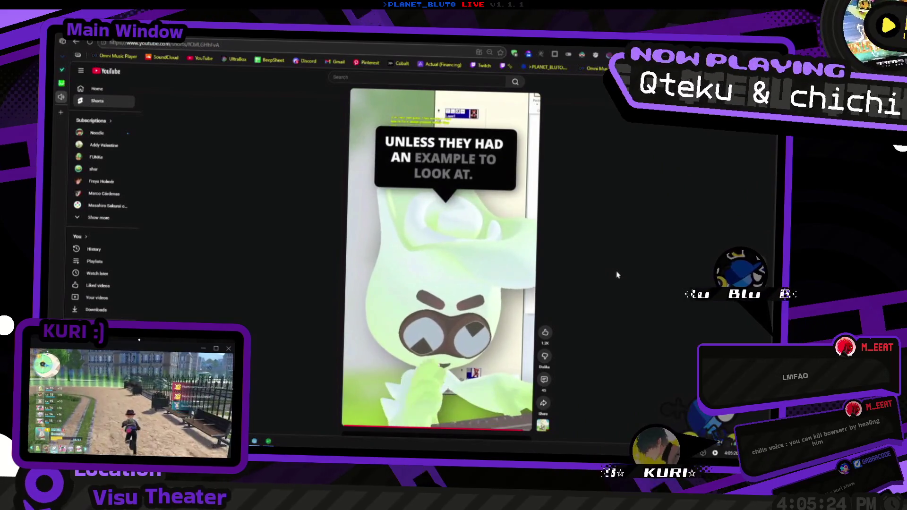
# Step: Pause and like the designers short, then move to the Minecraft jumping-game short
pyautogui.press('space')
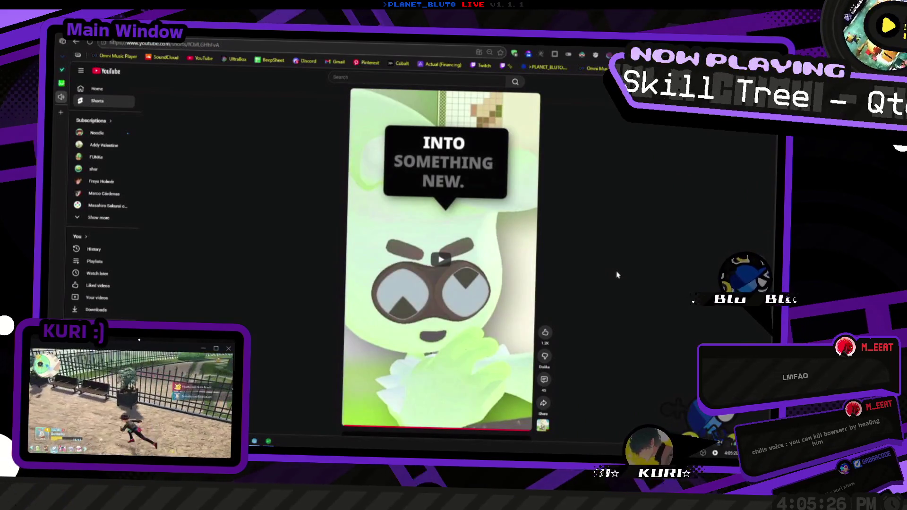
pyautogui.click(545, 332)
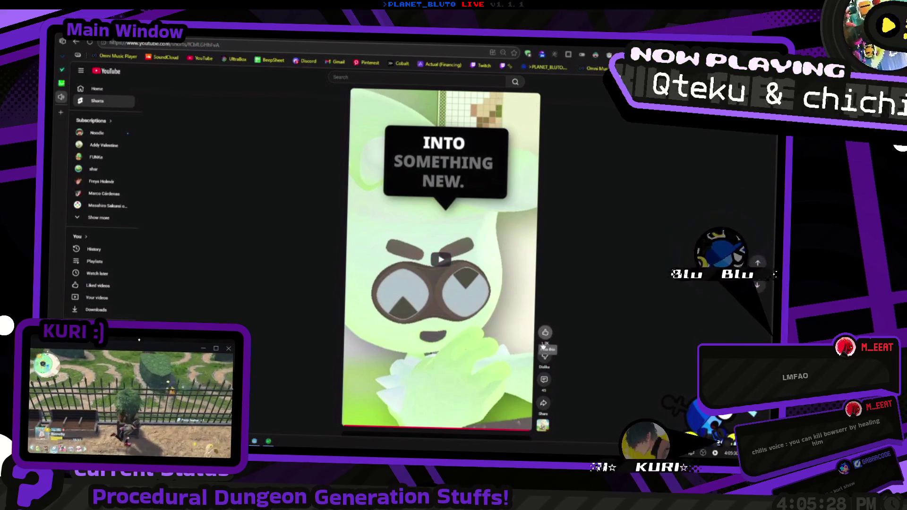
pyautogui.scroll(-1, 505, 354)
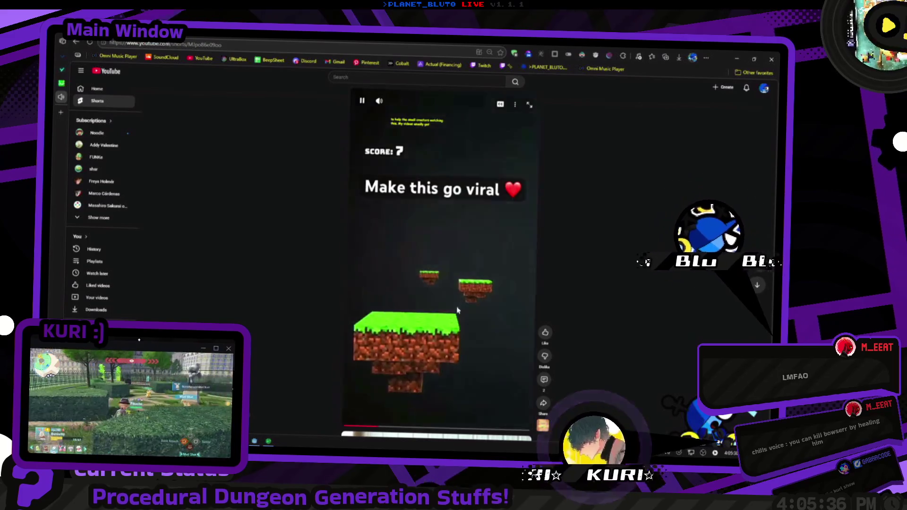
# Step: Pause the Minecraft short, view and close its comments, then advance to the giant wax short
pyautogui.click(468, 254)
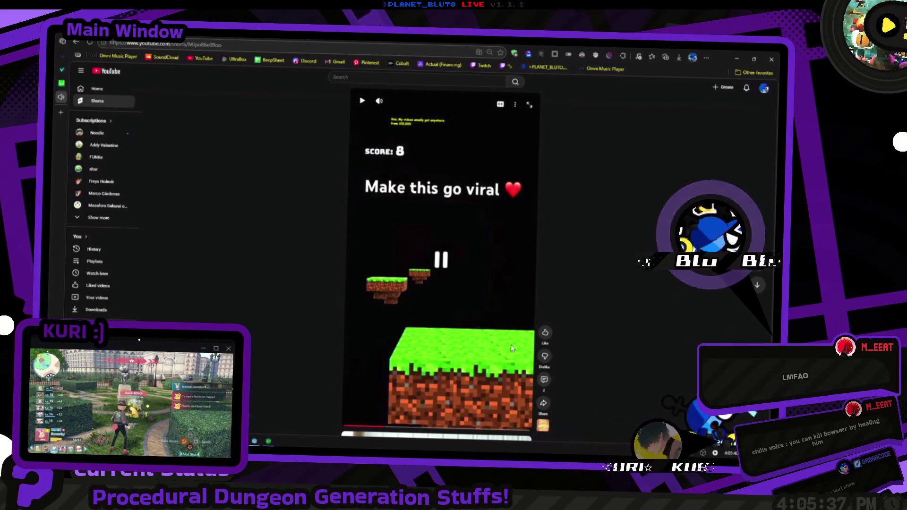
pyautogui.click(544, 381)
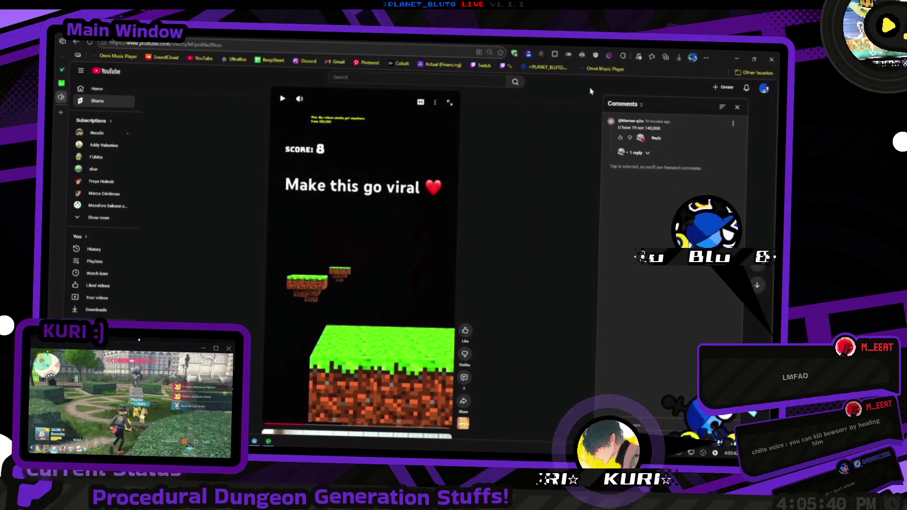
pyautogui.click(739, 108)
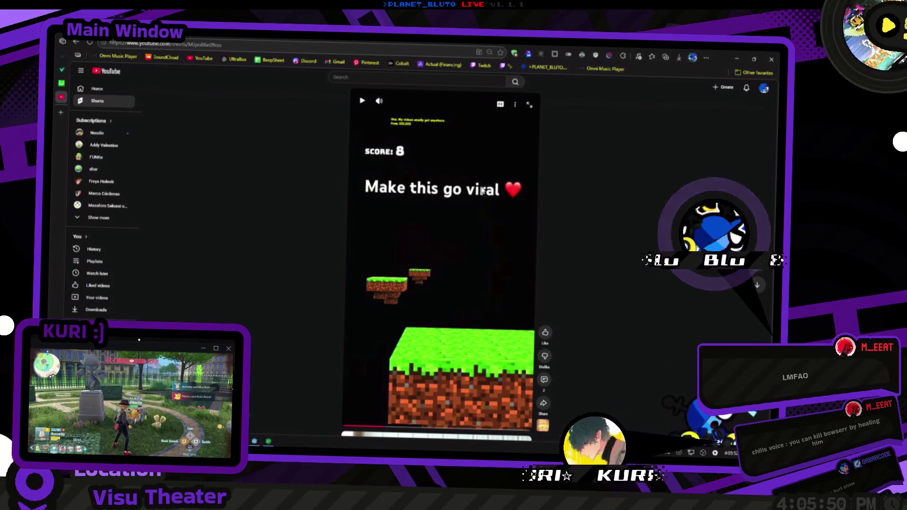
pyautogui.scroll(-1, 454, 235)
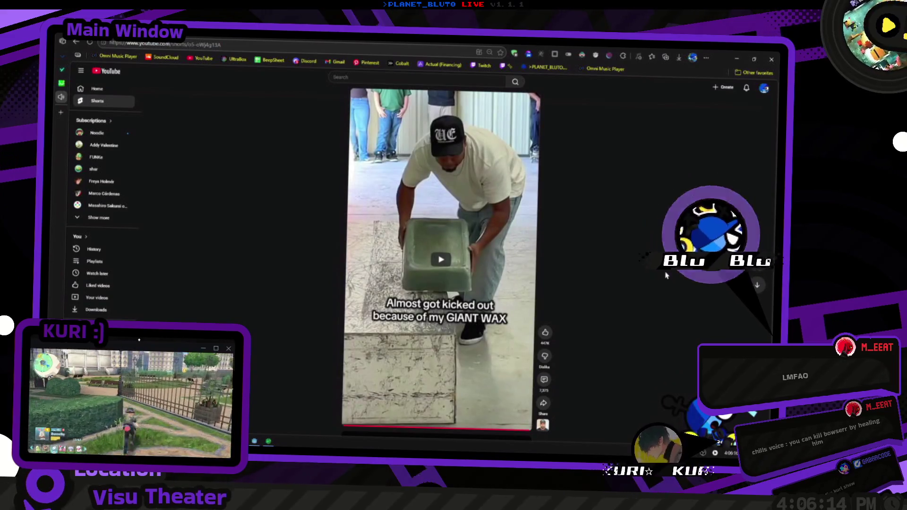
# Step: Open comments on the giant wax short, advance to the next short, then close comments
pyautogui.click(545, 379)
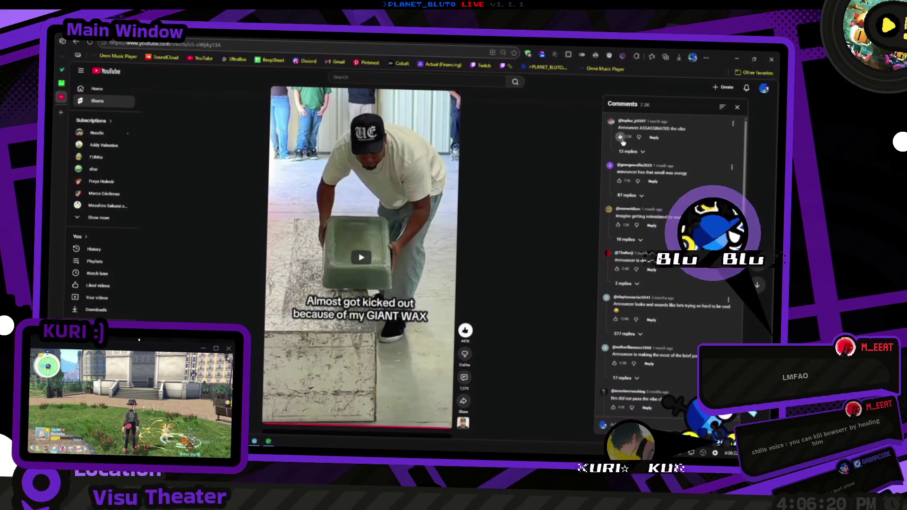
pyautogui.scroll(-1, 444, 305)
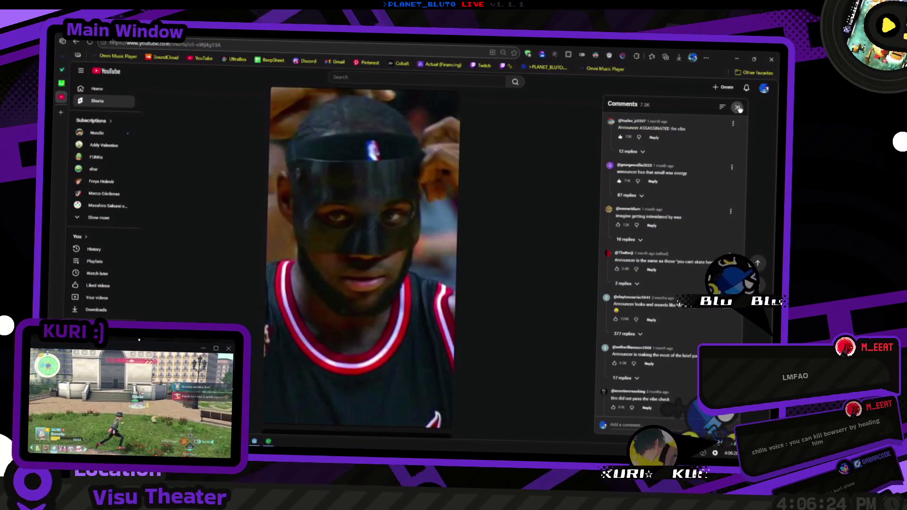
pyautogui.click(738, 108)
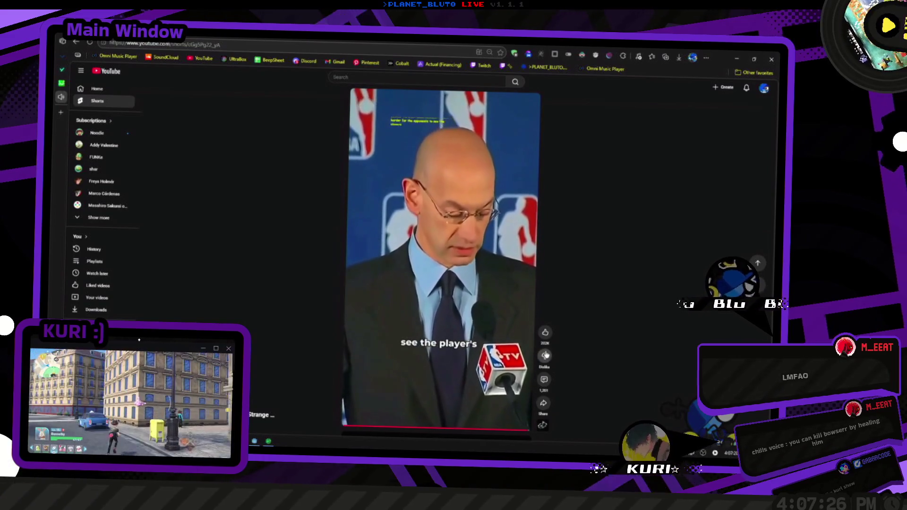
# Step: Like the masked basketball player short, view its comments, then advance and close the comments panel
pyautogui.scroll(-1, 534, 352)
pyautogui.click(545, 333)
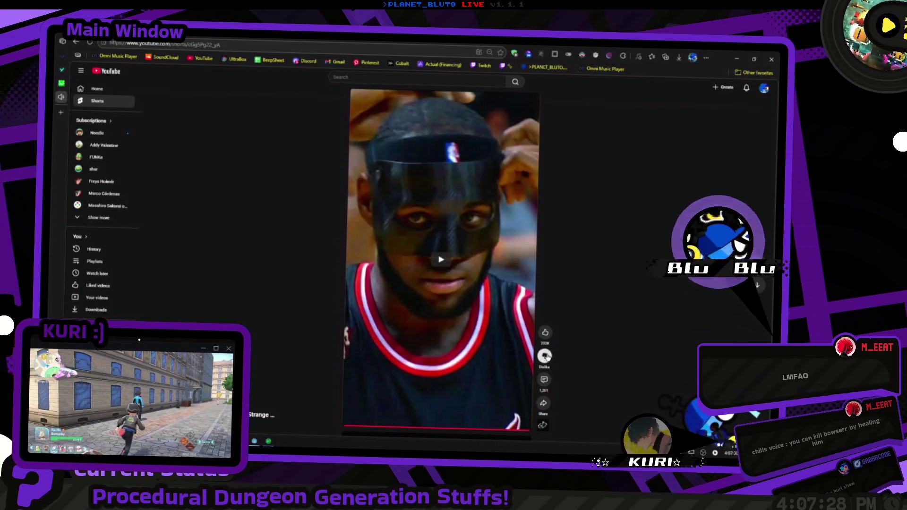
pyautogui.click(544, 379)
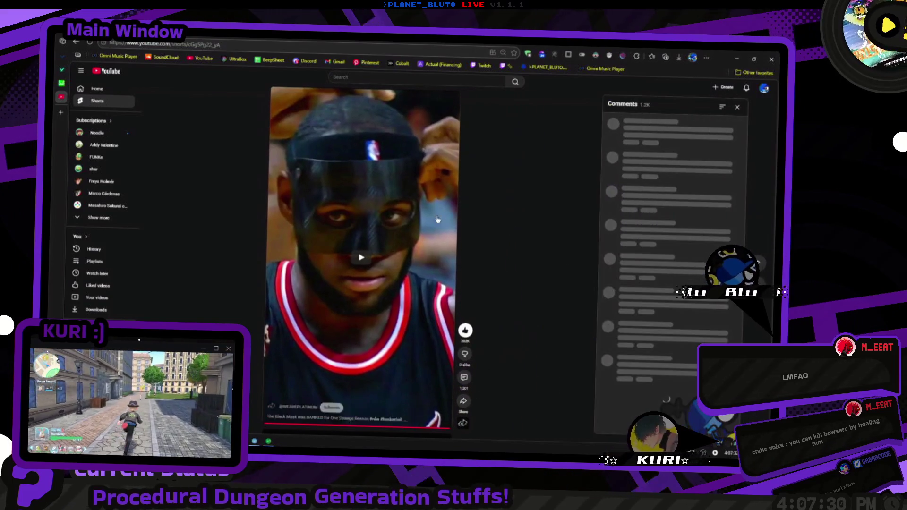
pyautogui.scroll(-1, 415, 178)
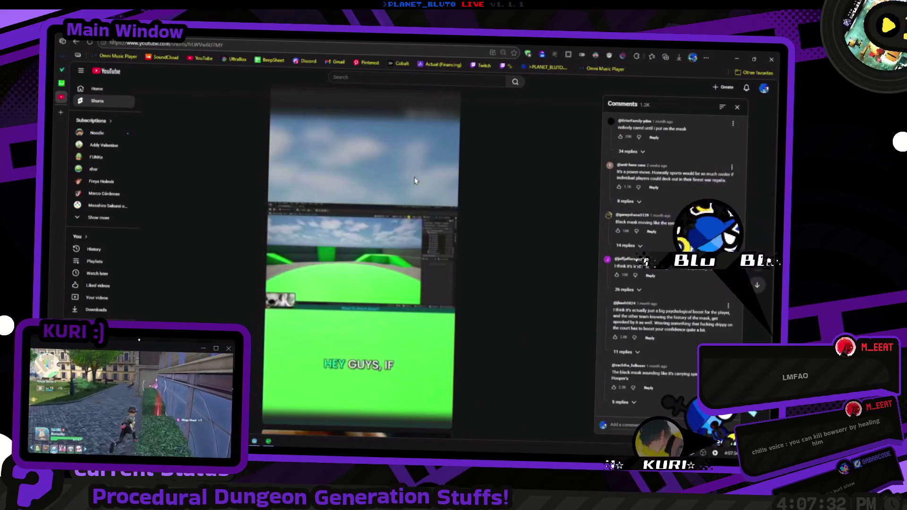
pyautogui.click(737, 108)
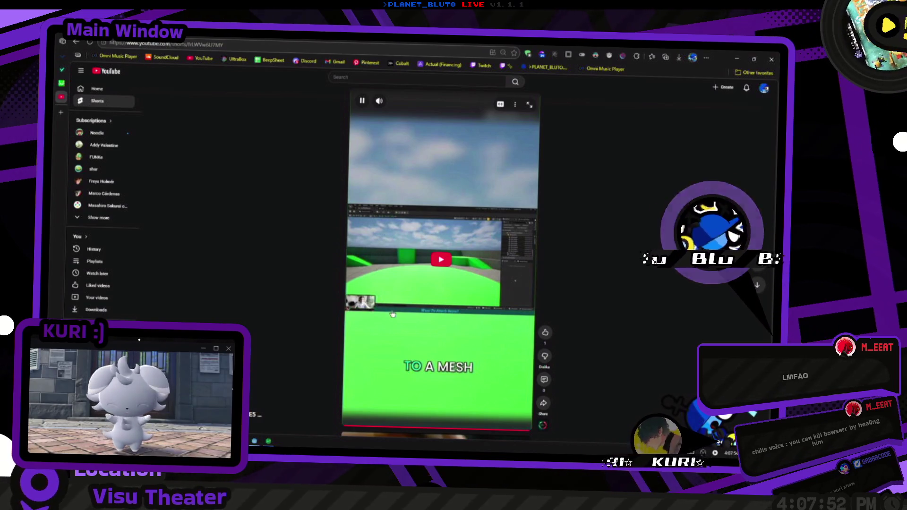
# Step: Scroll to the next Short and give it a like
pyautogui.scroll(-1, 399, 321)
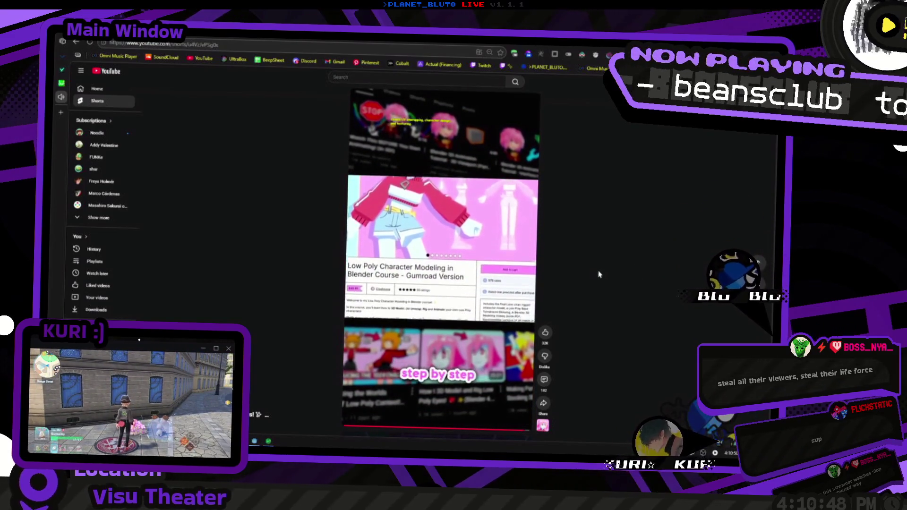
pyautogui.click(544, 333)
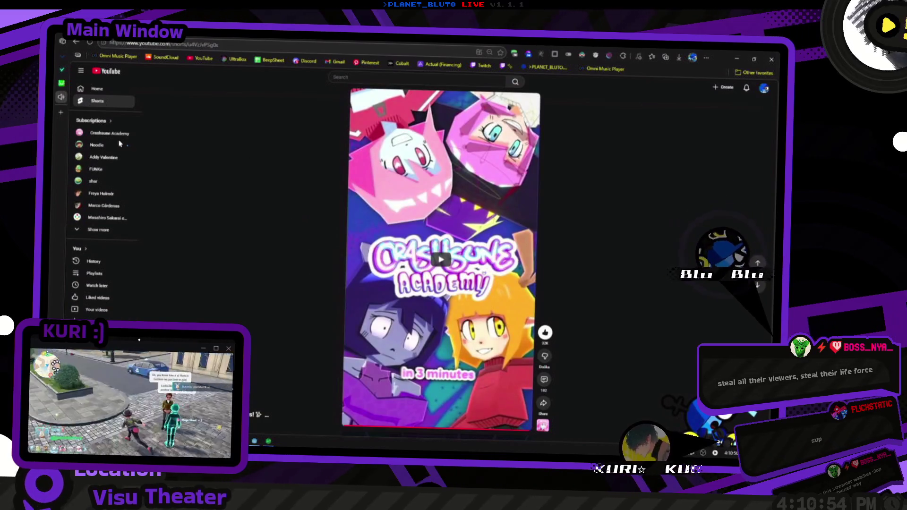
# Step: Open the followed artist's live Twitch channel from the 'twi' and 'tues' address-bar suggestions
pyautogui.write('twi')
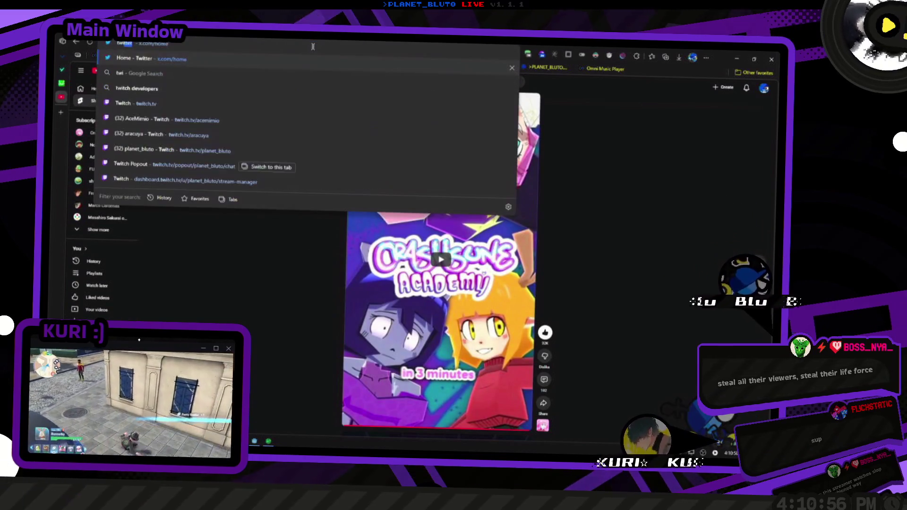
pyautogui.press('Up')
pyautogui.press('Up')
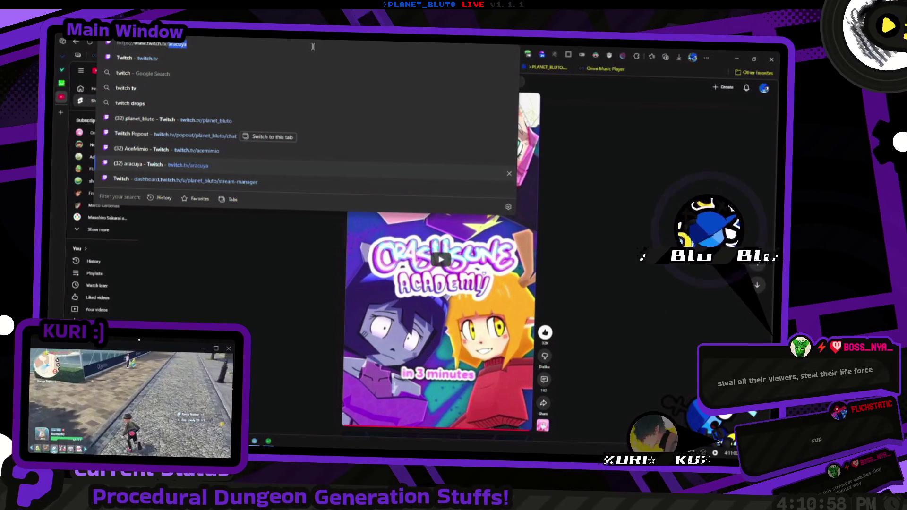
pyautogui.write('tuesdayyangel')
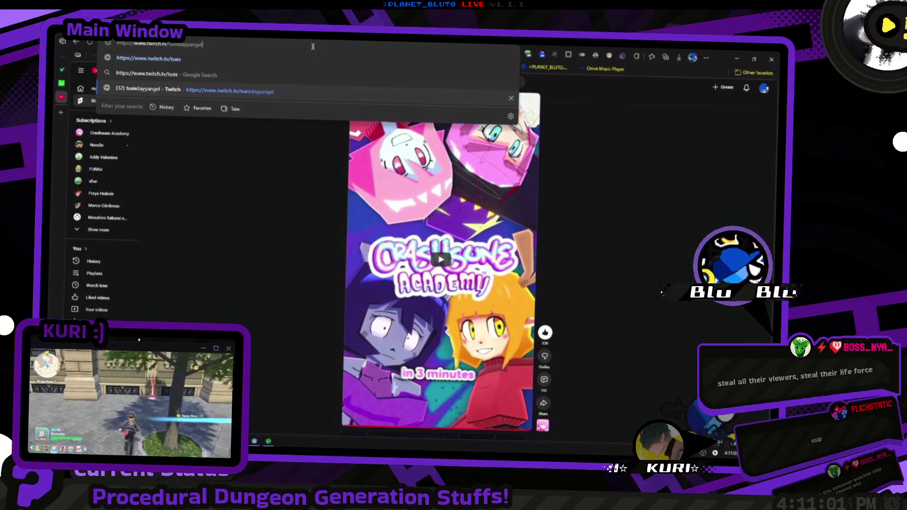
pyautogui.press('Return')
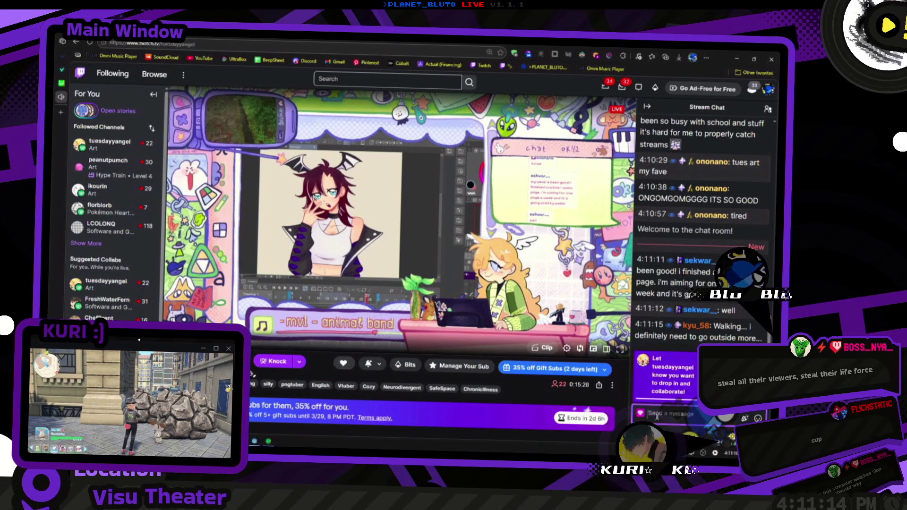
# Step: Post 'hey buh' and then 'this is a soft raid,' in the stream chat
pyautogui.write('hey buh')
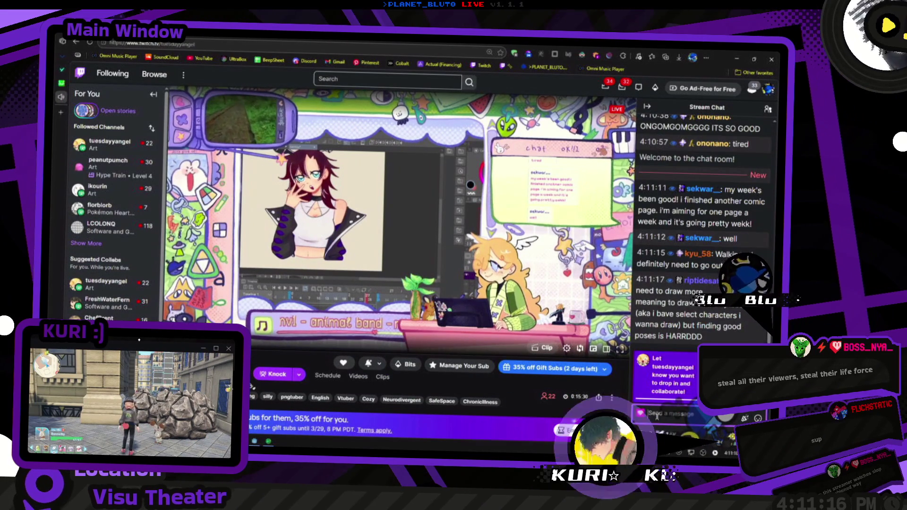
pyautogui.press('Return')
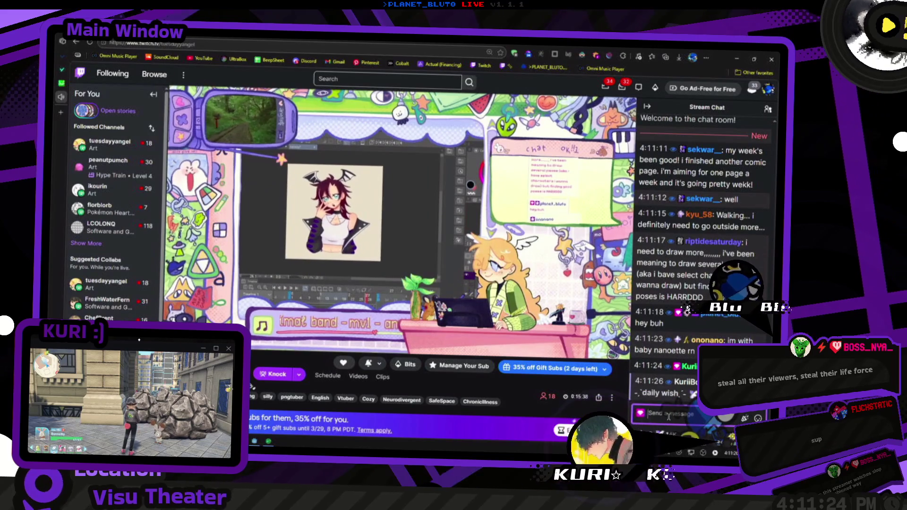
pyautogui.write("we're soft")
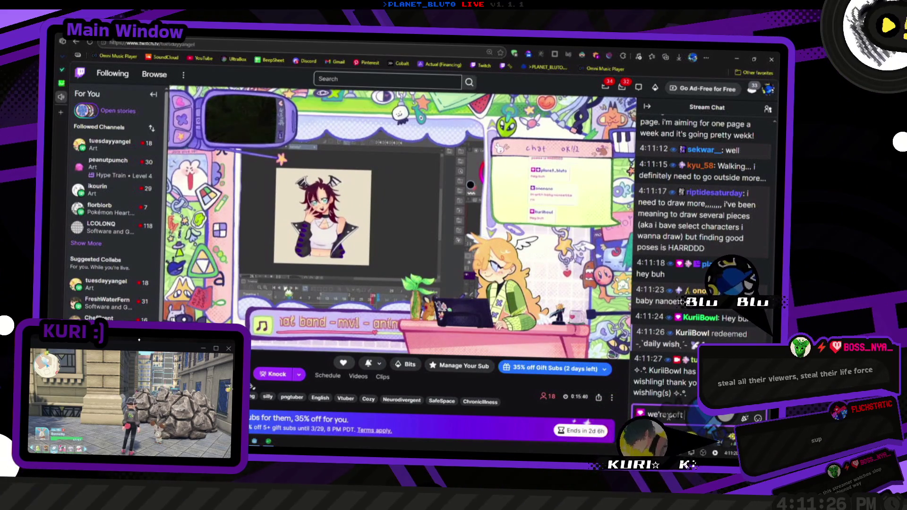
pyautogui.hotkey('ctrl', 'a')
pyautogui.write('this is')
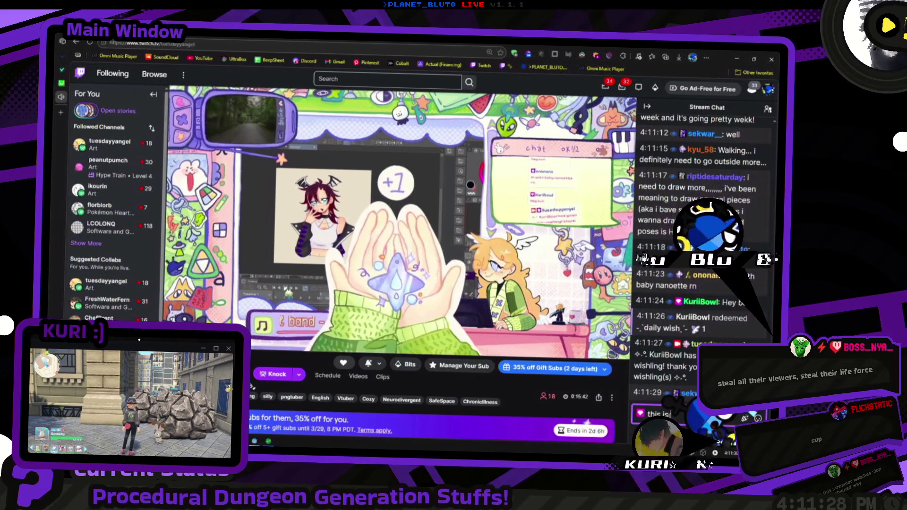
pyautogui.write(' a soft raid,')
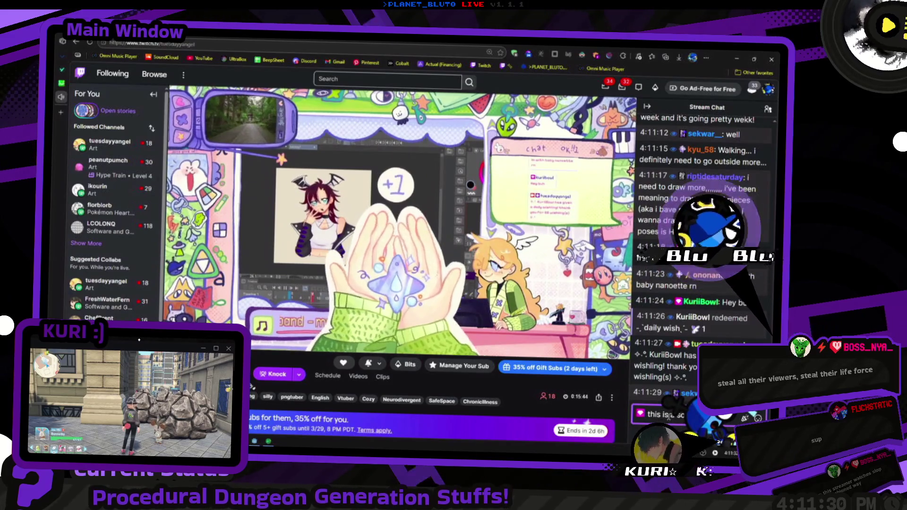
pyautogui.press('Return')
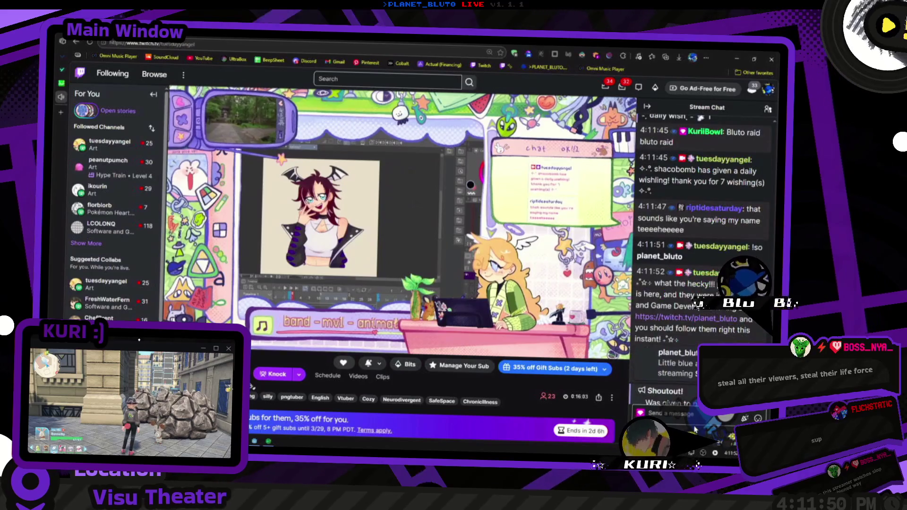
# Step: Draft the chat message 'OUT C CANT' in the Send a message box
pyautogui.hotkey('ctrl', 'a')
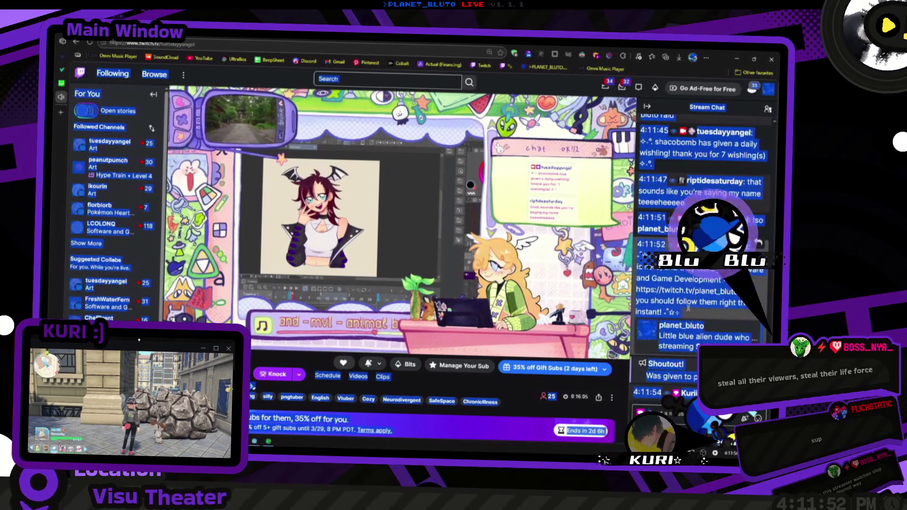
pyautogui.click(687, 411)
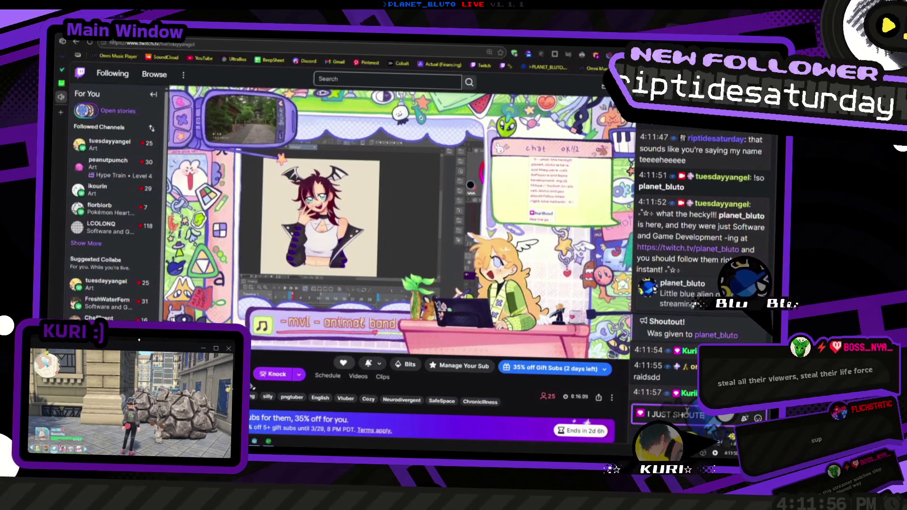
pyautogui.write('OUT C CANT')
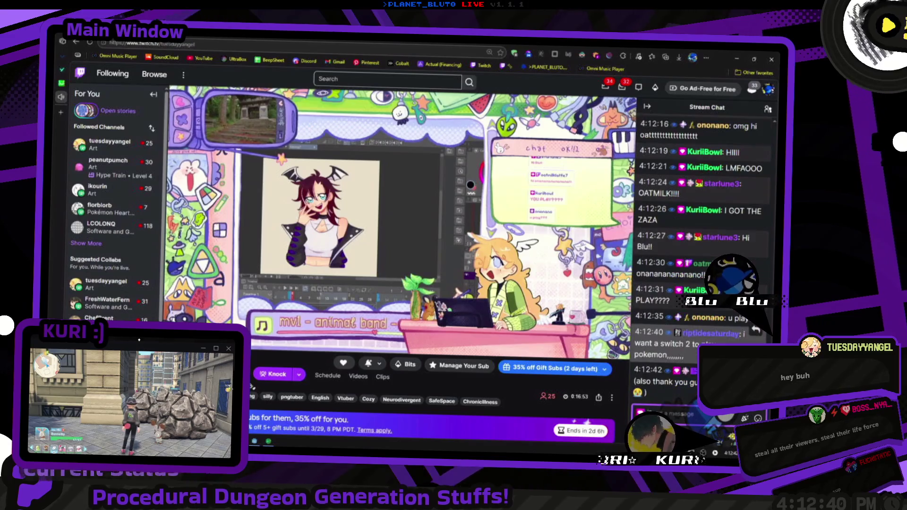
pyautogui.scroll(-3, 386, 306)
# Step: Expand and browse the Followed Channels list, then return to the Desmos graph tab
pyautogui.scroll(3, 386, 306)
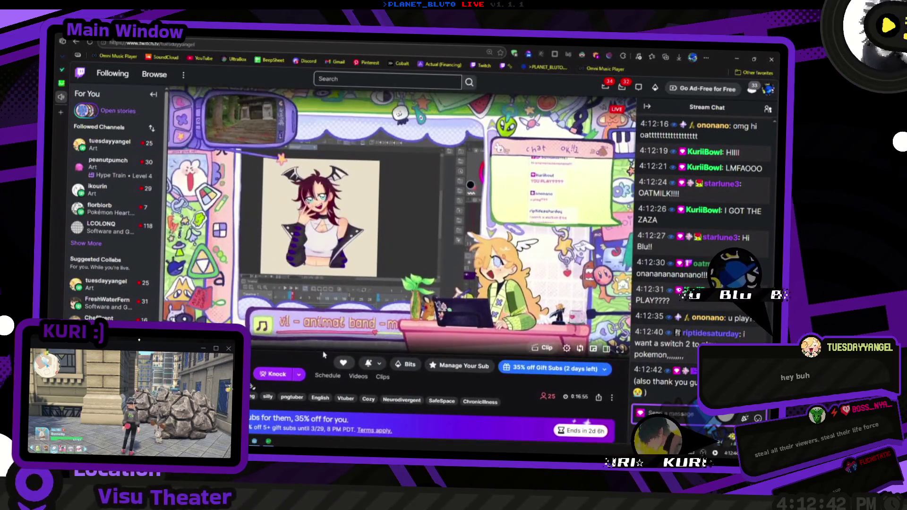
pyautogui.click(87, 244)
pyautogui.scroll(-2, 86, 244)
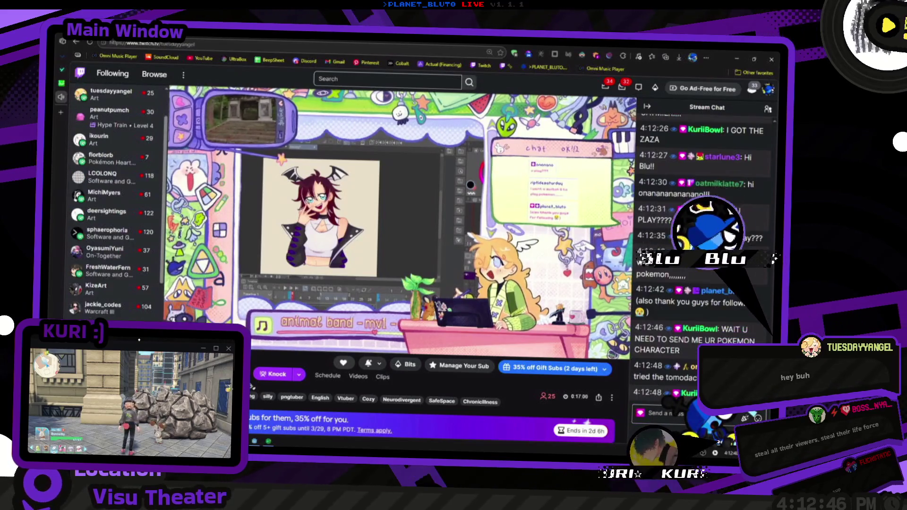
pyautogui.scroll(-5, 109, 307)
pyautogui.scroll(8, 119, 316)
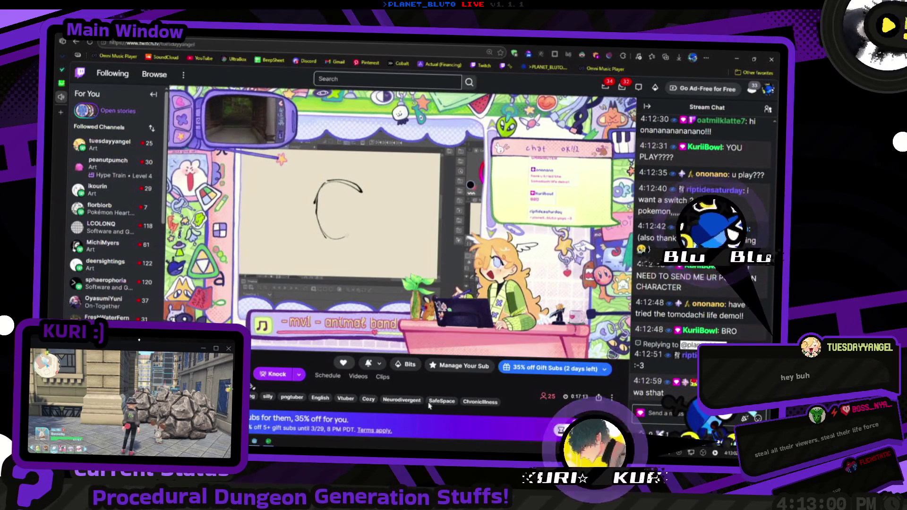
pyautogui.hotkey('ctrl', 'Tab')
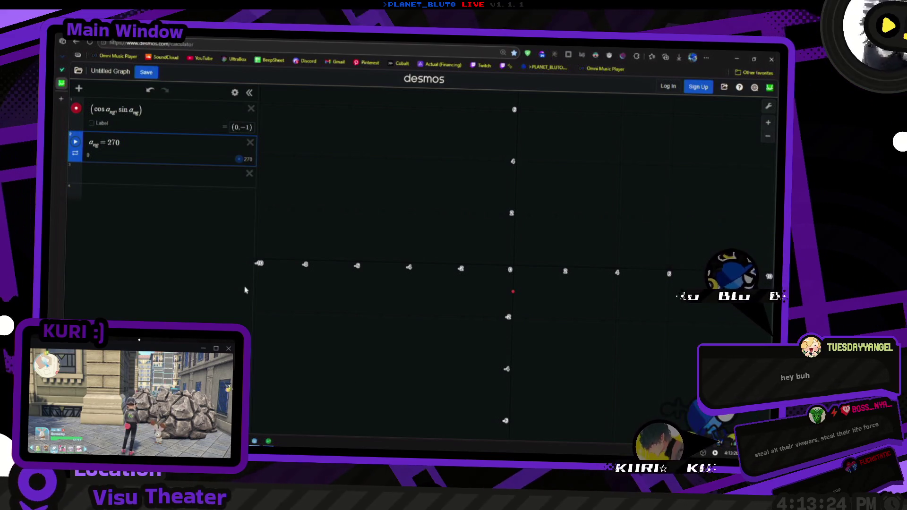
# Step: Bring Godot forward, check intermediate_paths.gd, then briefly run and stop the project
pyautogui.press('super+Tab')
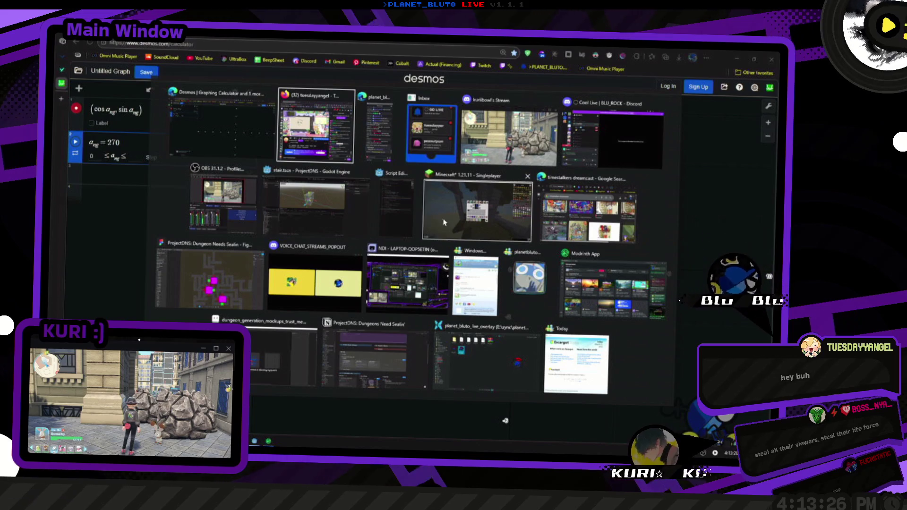
pyautogui.click(311, 220)
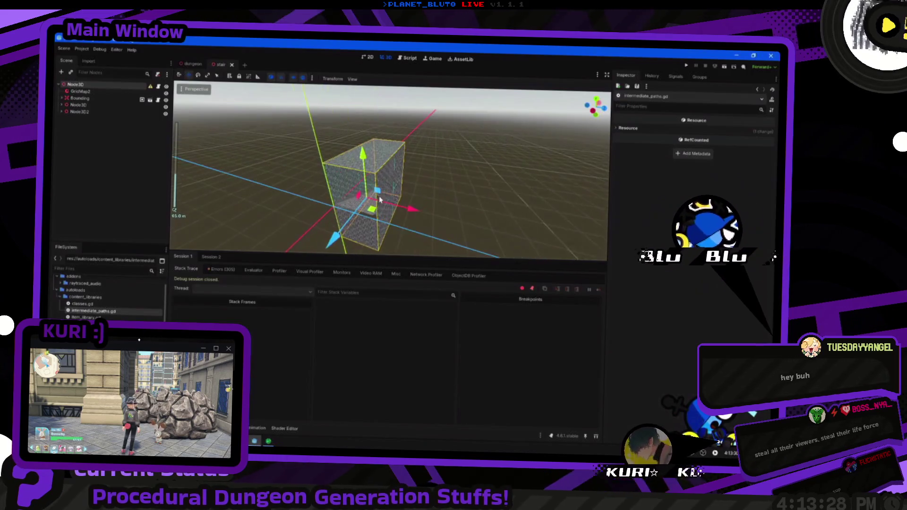
pyautogui.hotkey('alt', 'Tab')
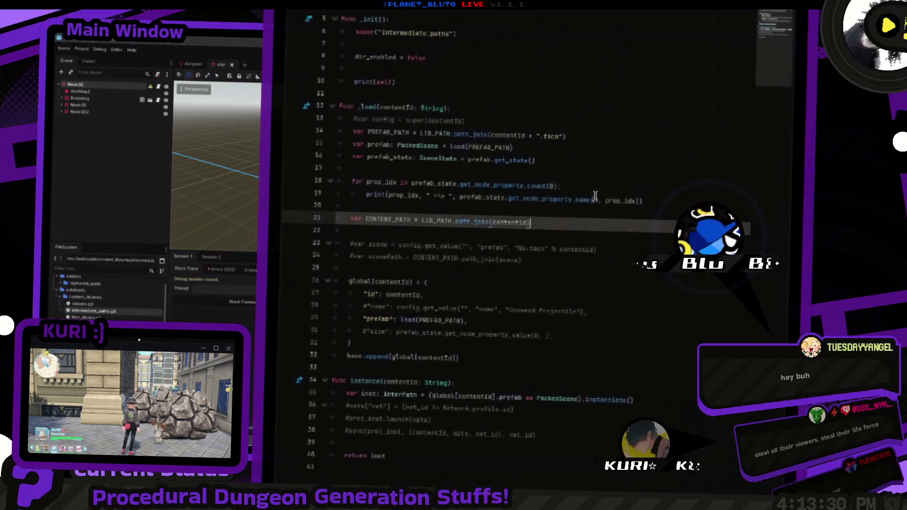
pyautogui.hotkey('alt', 'Tab')
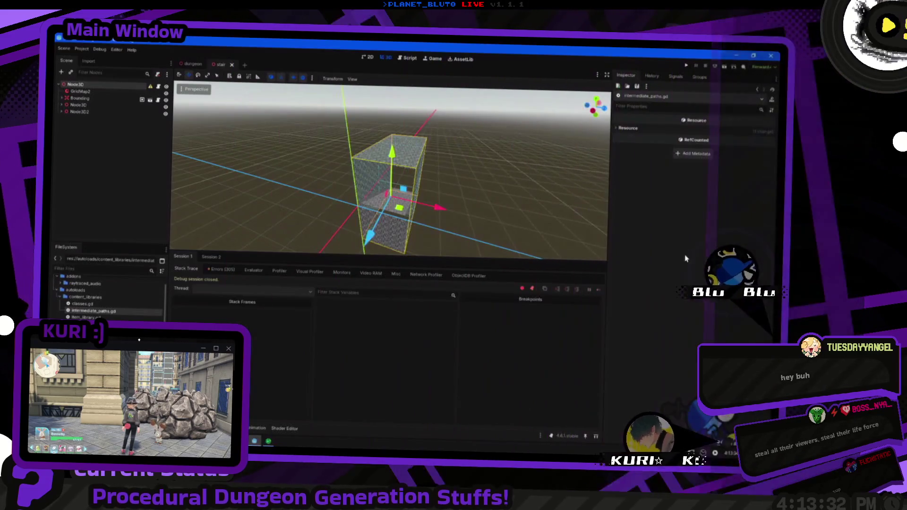
pyautogui.click(686, 66)
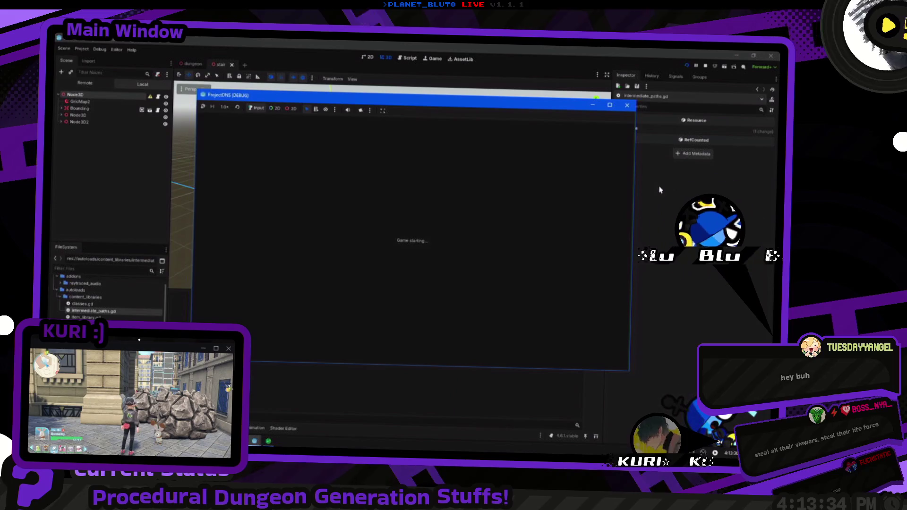
pyautogui.click(82, 49)
# Step: Register content_libraries/intermediate_paths.gd as the IntermediatePaths autoload and relaunch the game
pyautogui.click(95, 60)
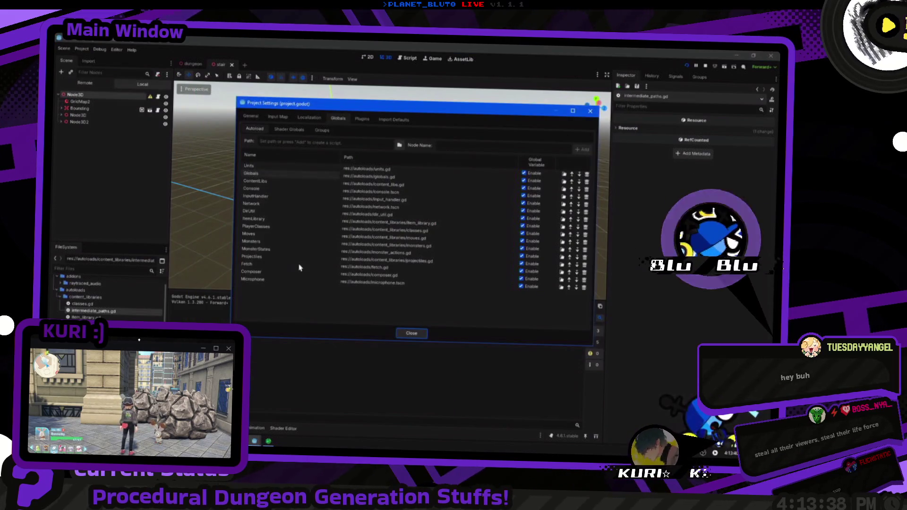
pyautogui.click(398, 146)
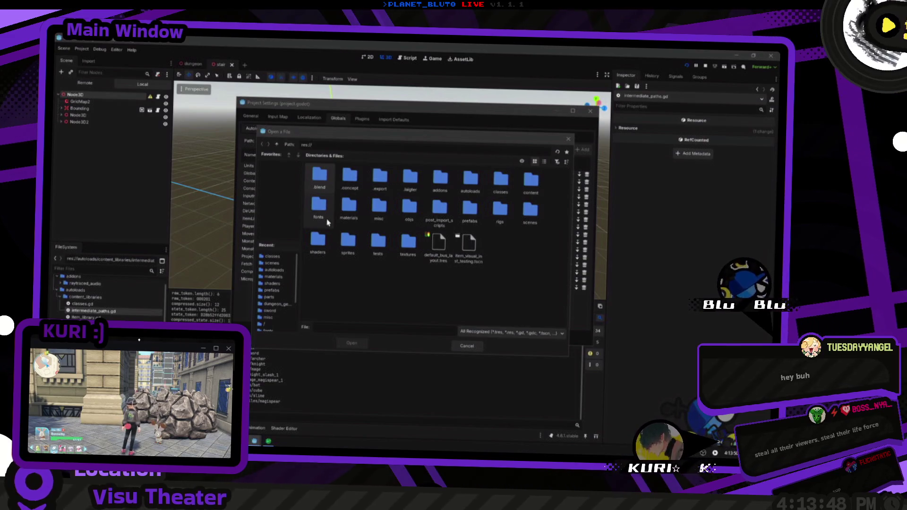
pyautogui.click(509, 200)
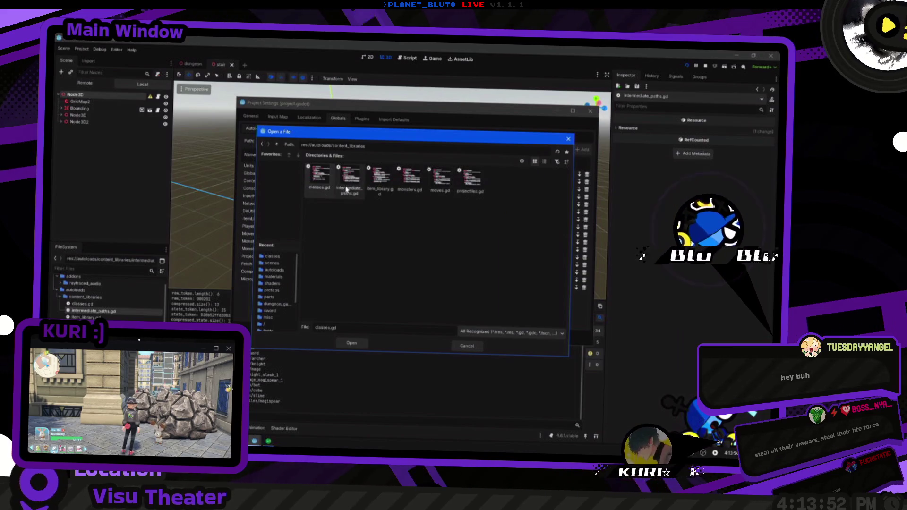
pyautogui.doubleClick(349, 185)
pyautogui.click(579, 150)
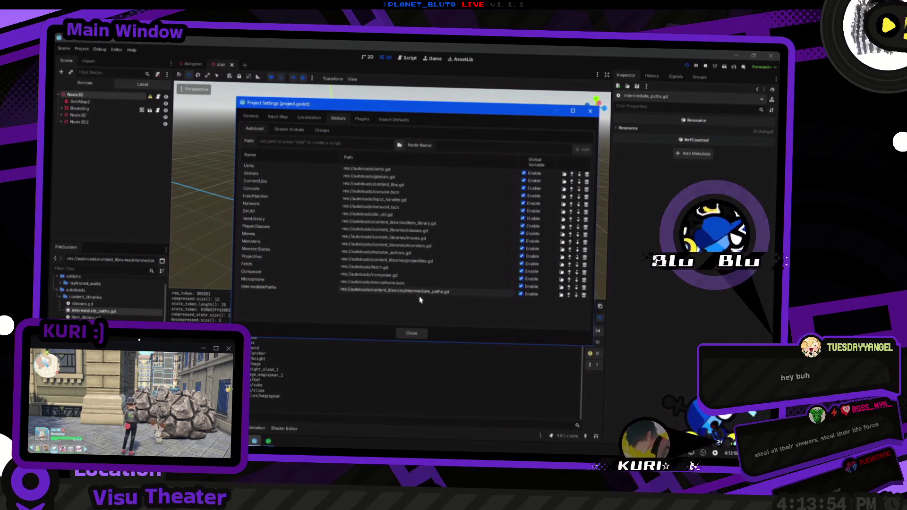
pyautogui.click(411, 333)
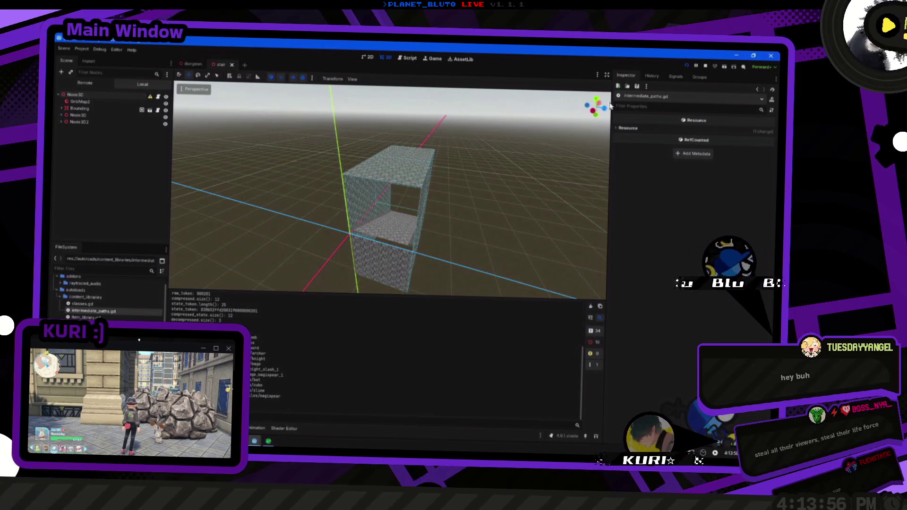
pyautogui.click(687, 66)
pyautogui.click(692, 68)
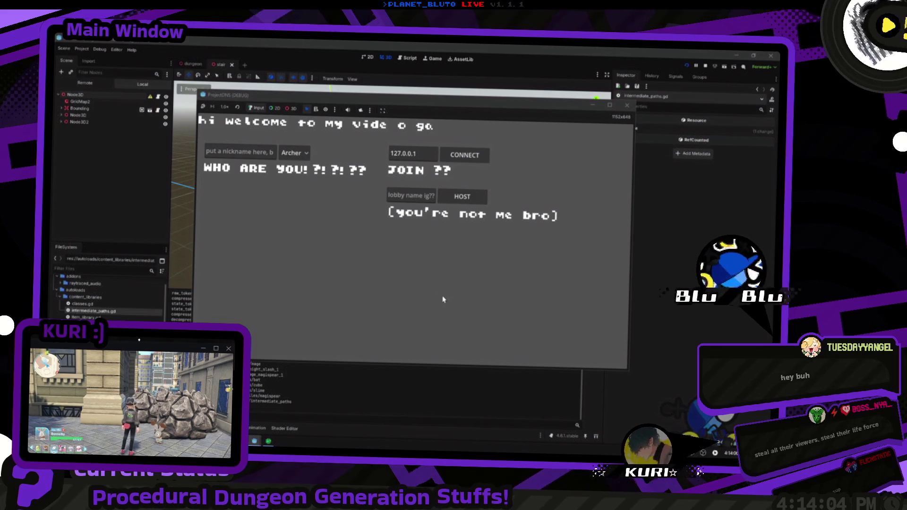
# Step: Switch the game's class from Archer to Knight, then return to the editor
pyautogui.click(293, 152)
pyautogui.click(293, 174)
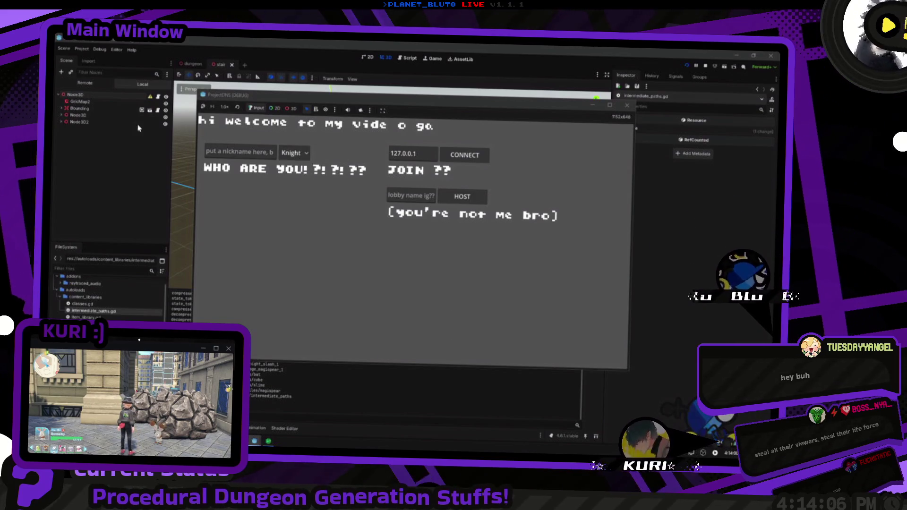
pyautogui.click(117, 192)
pyautogui.hotkey('alt', 'Tab')
pyautogui.hotkey('alt', 'Tab')
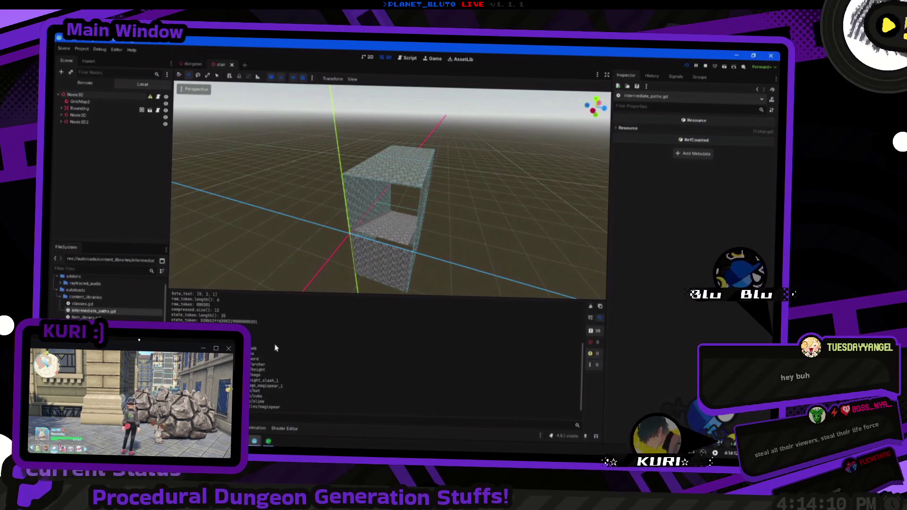
# Step: Relaunch the project with F5 and scroll through the fresh output
pyautogui.press('F5')
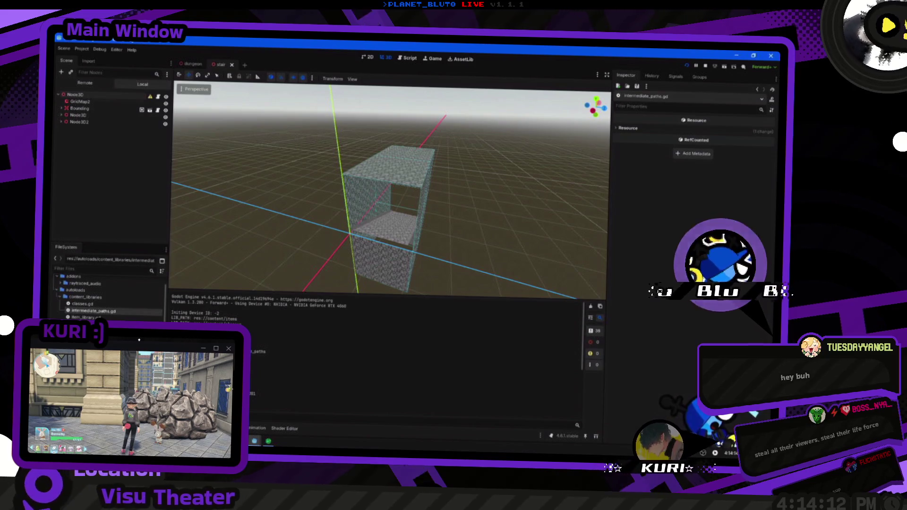
pyautogui.scroll(2, 61, 317)
pyautogui.scroll(-4, 61, 317)
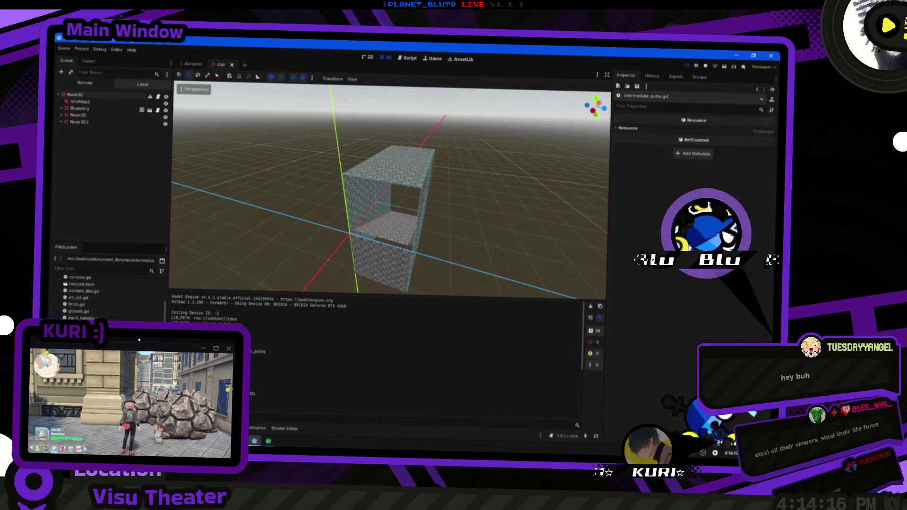
pyautogui.scroll(-1, 94, 295)
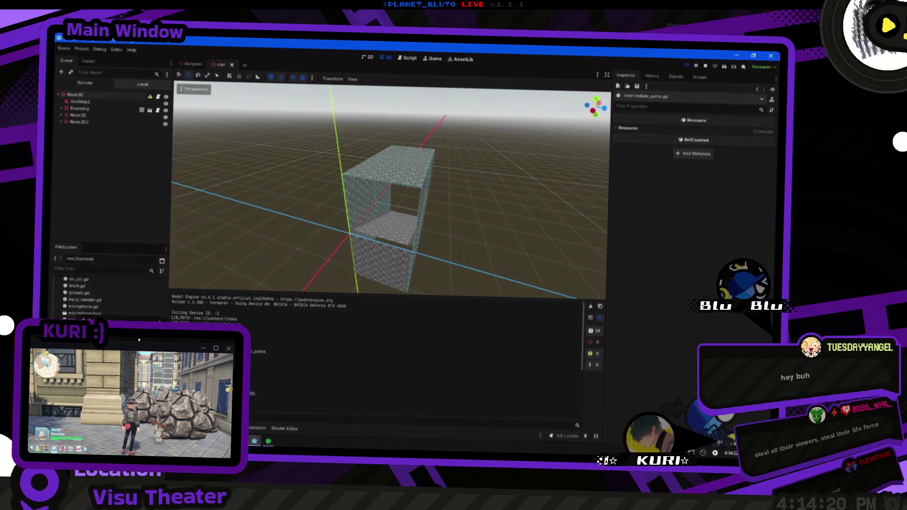
# Step: Create an intermediate_paths folder under res://content, then open a new browser tab
pyautogui.write('intermediate_paths')
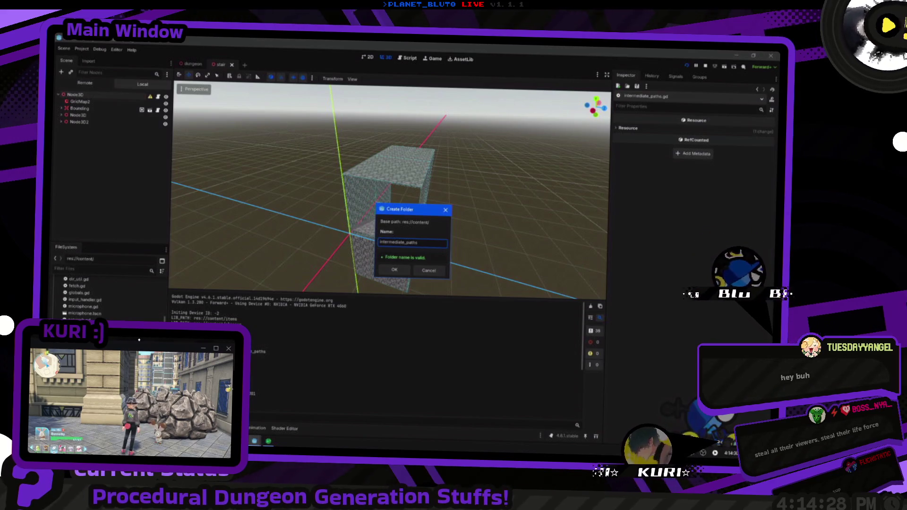
pyautogui.press('Return')
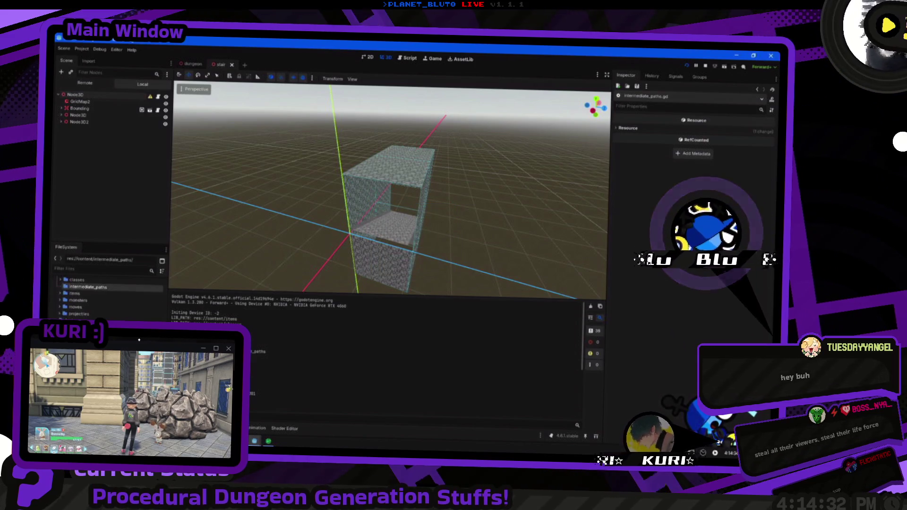
pyautogui.scroll(-5, 109, 295)
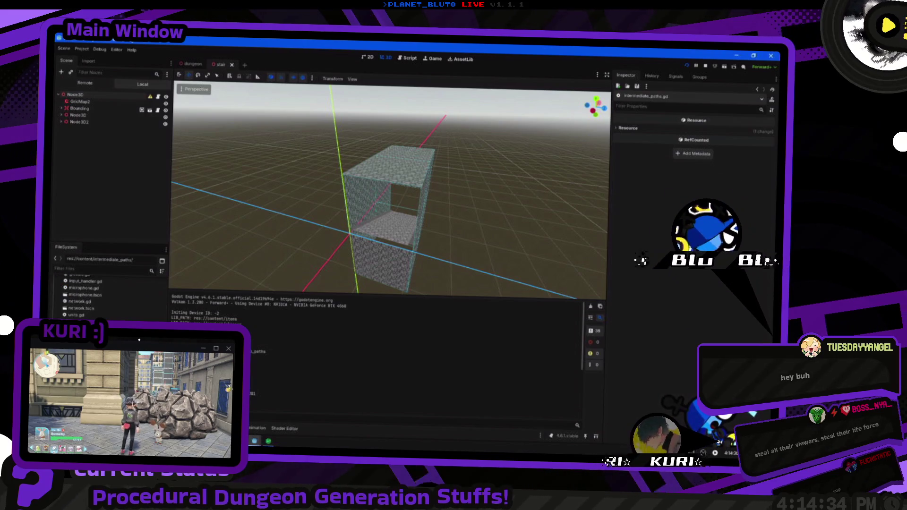
pyautogui.hotkey('alt', 'Tab')
pyautogui.hotkey('ctrl', 't')
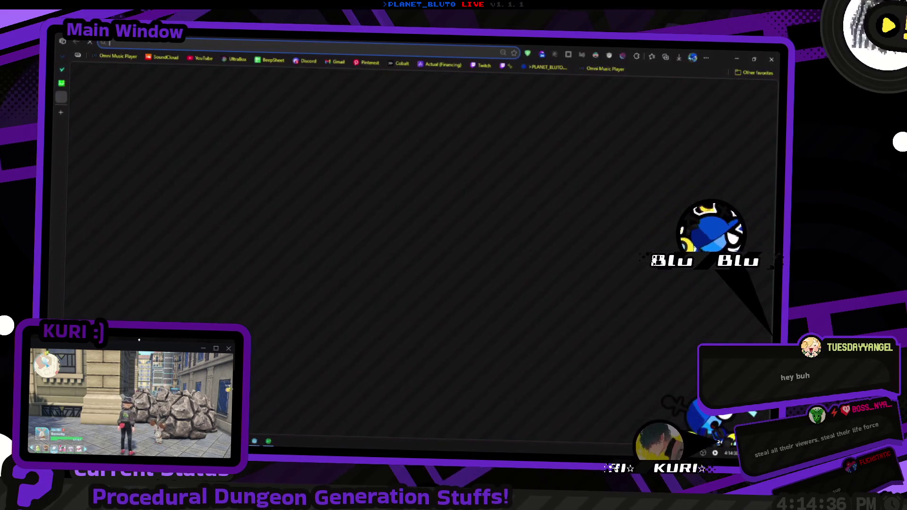
# Step: Close the blank tab, check the Desmos graph at a = 270, and return to Godot
pyautogui.hotkey('ctrl', 'w')
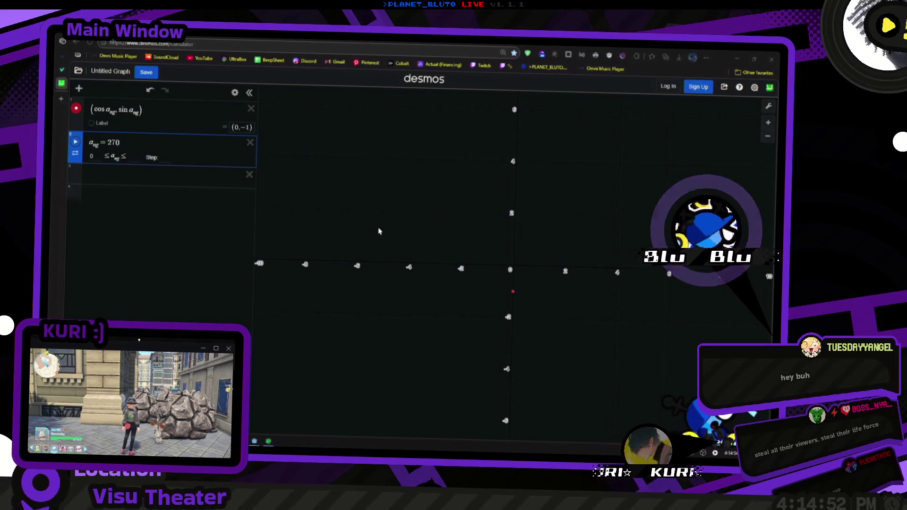
pyautogui.hotkey('alt', 'Tab')
pyautogui.hotkey('alt', 'Tab')
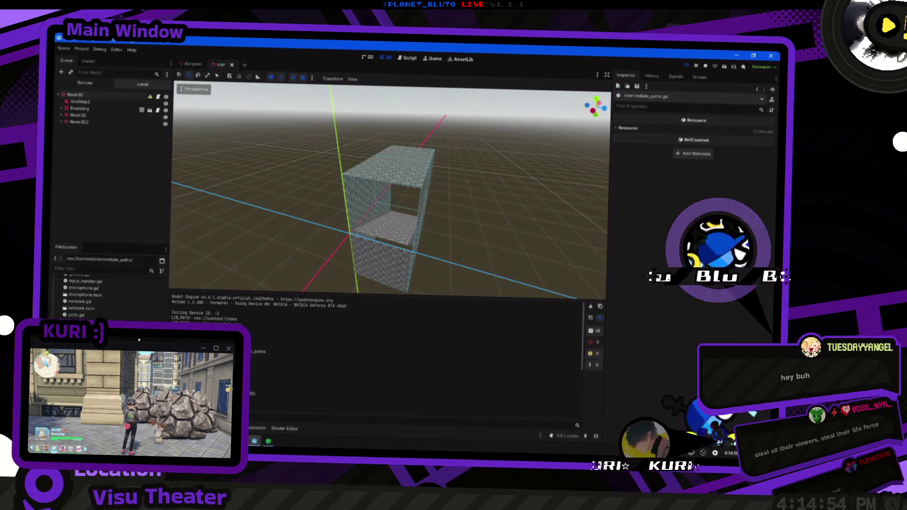
pyautogui.scroll(1, 108, 296)
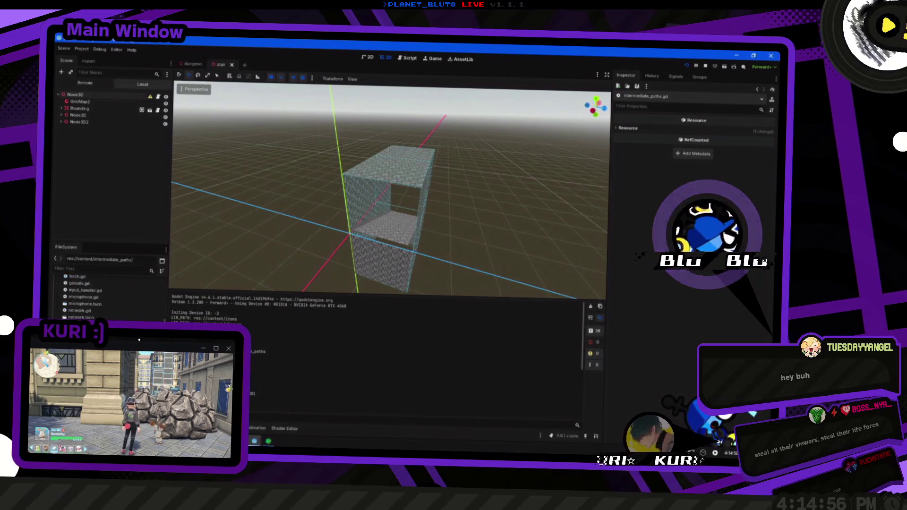
# Step: Save the current scene as stair.tscn inside res://content/intermediate_paths
pyautogui.hotkey('ctrl', 'shift', 's')
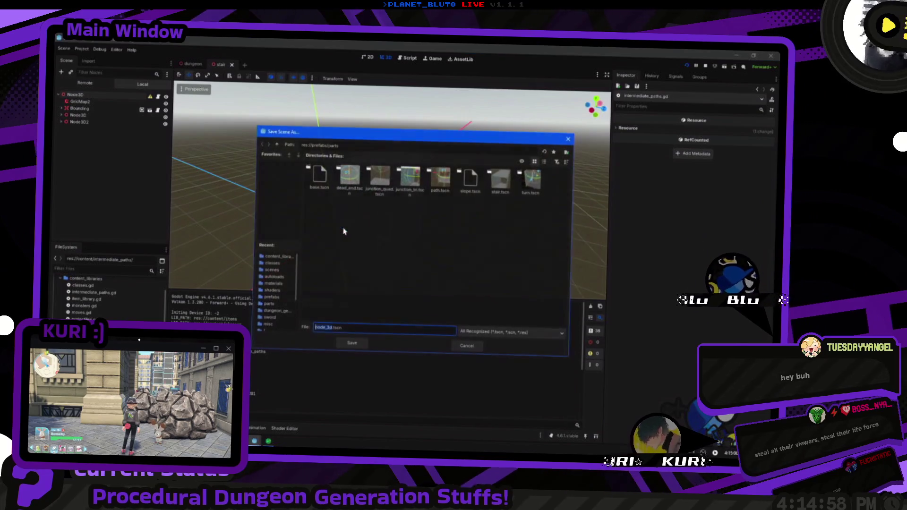
pyautogui.click(277, 146)
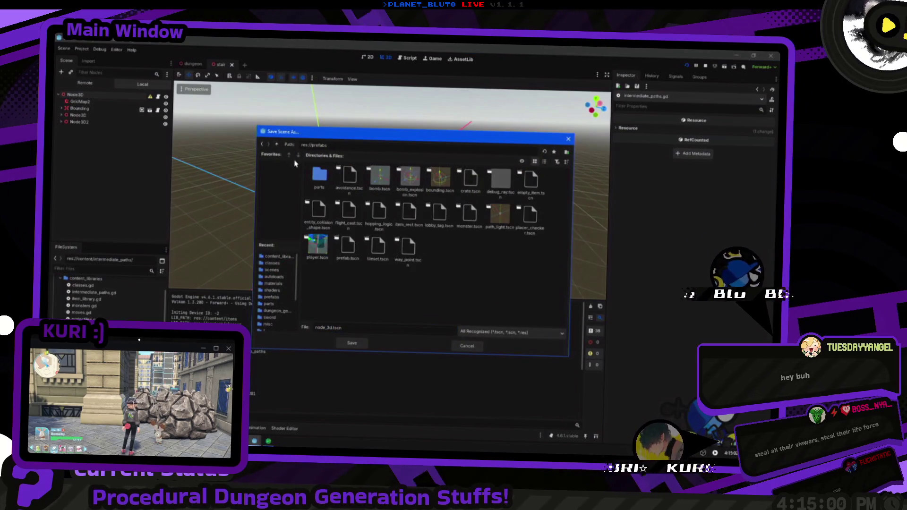
pyautogui.click(275, 145)
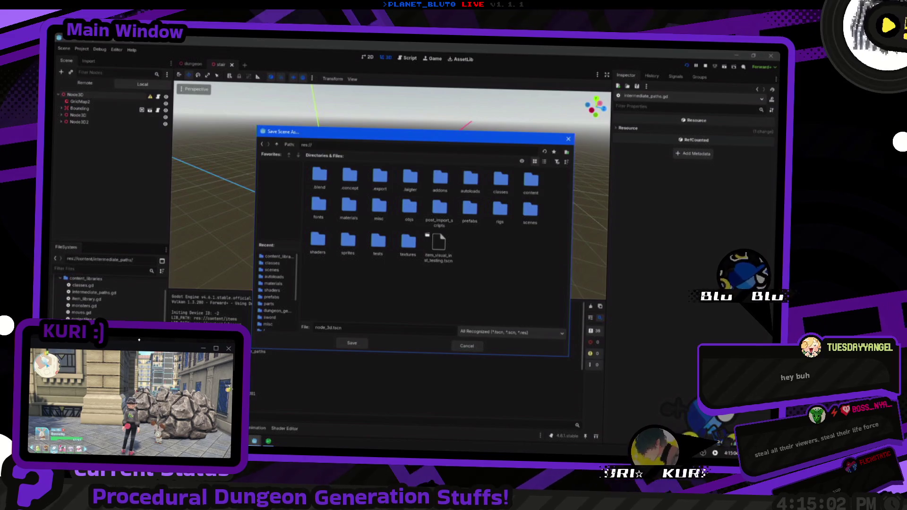
pyautogui.hotkey('alt', 'Tab')
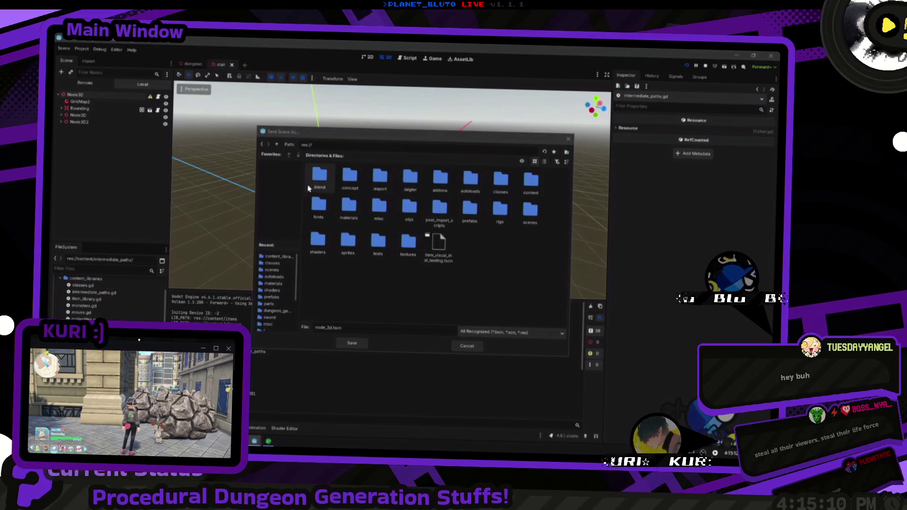
pyautogui.doubleClick(467, 192)
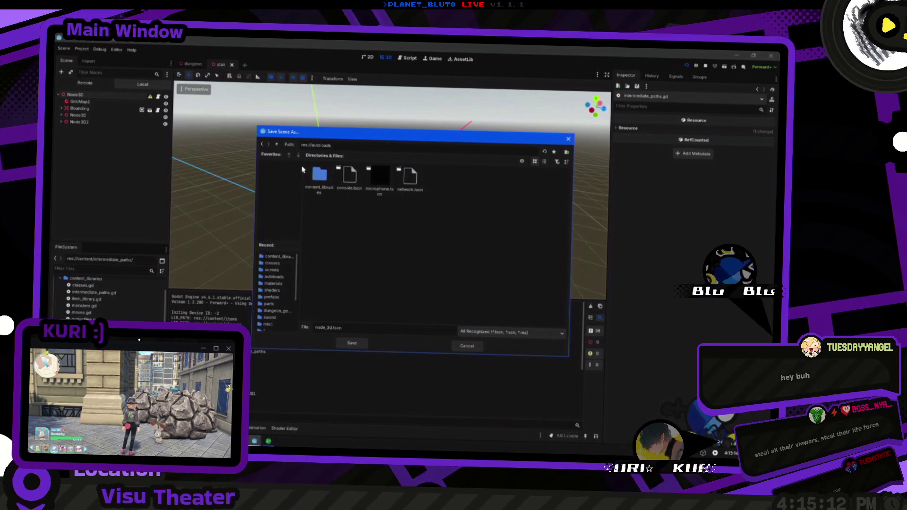
pyautogui.click(278, 145)
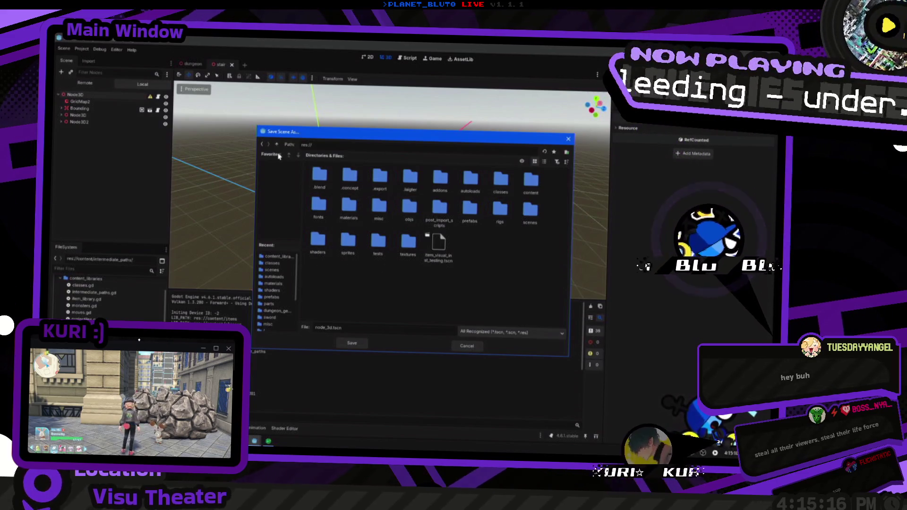
pyautogui.doubleClick(531, 181)
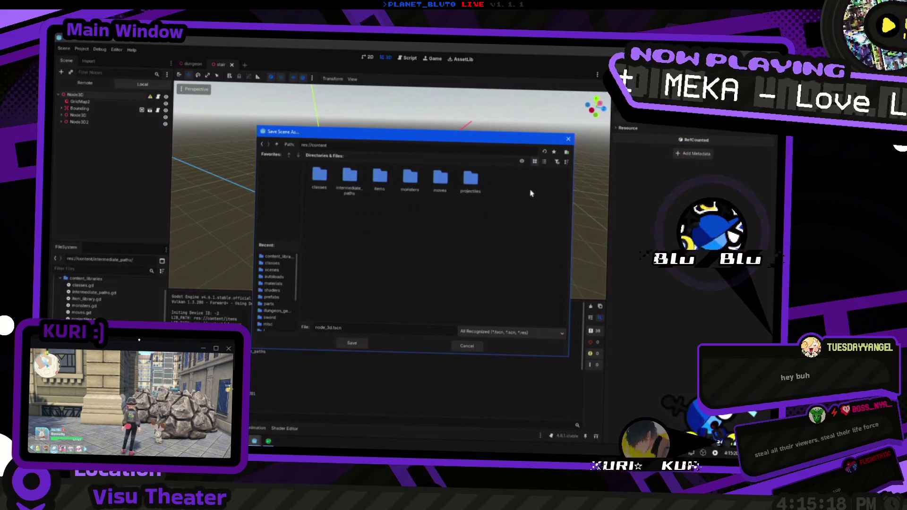
pyautogui.doubleClick(350, 178)
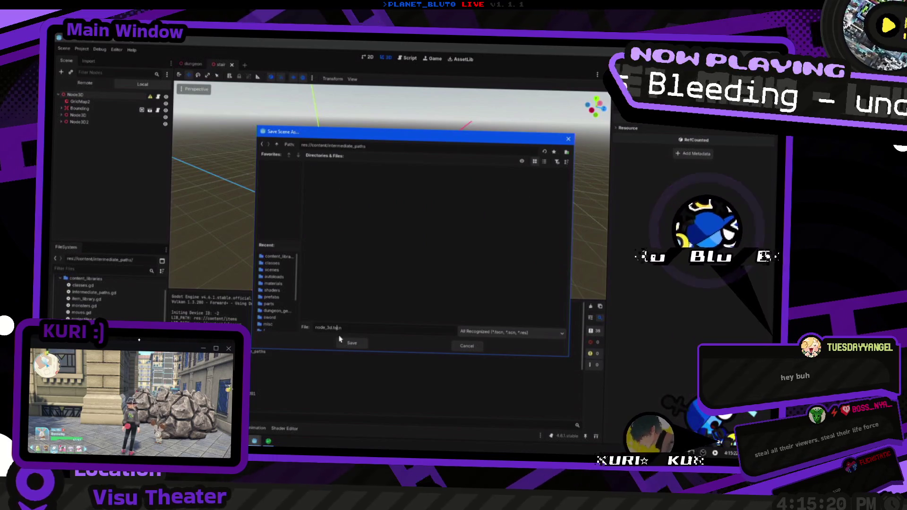
pyautogui.write('stair')
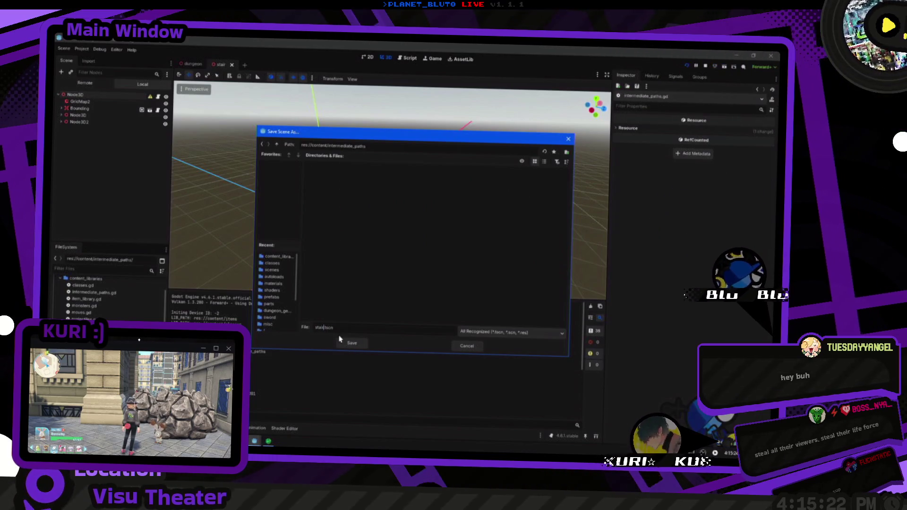
pyautogui.click(350, 343)
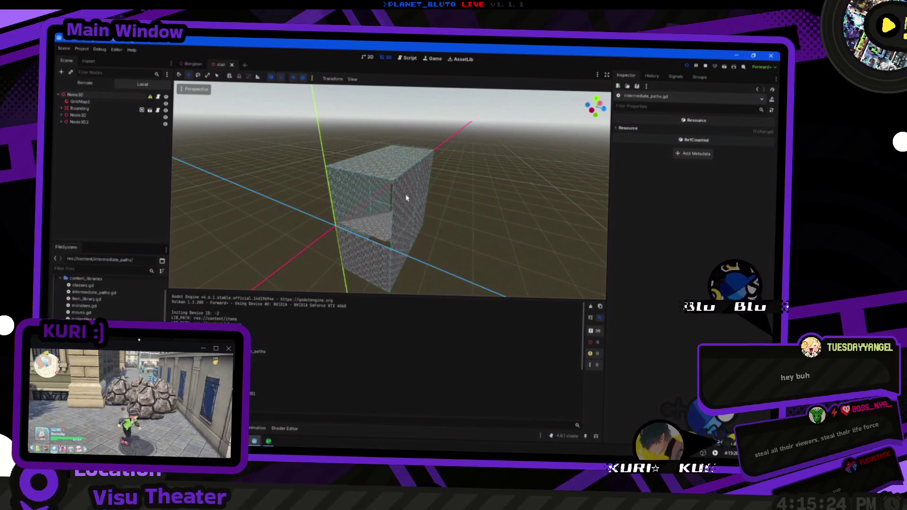
# Step: Orbit around the stair block and run the project to test loading the stair prefab
pyautogui.moveTo(413, 197); pyautogui.dragTo(431, 202)
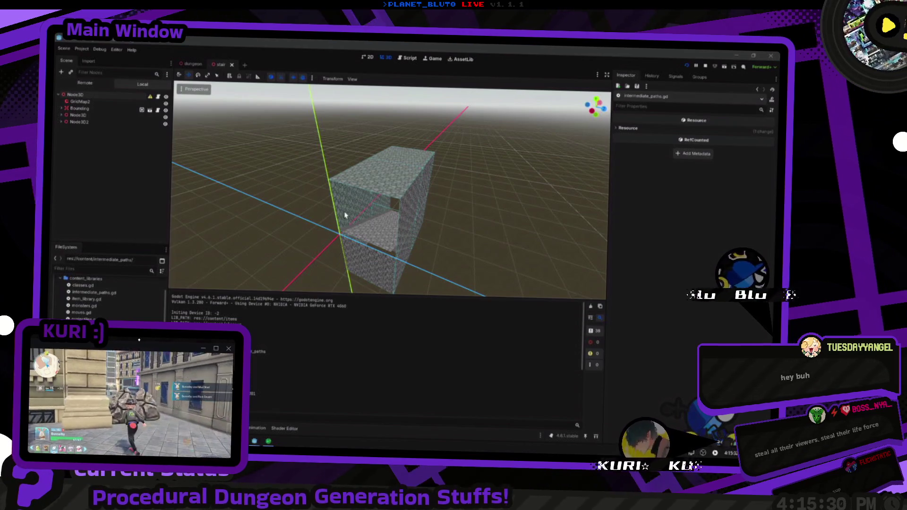
pyautogui.click(463, 215)
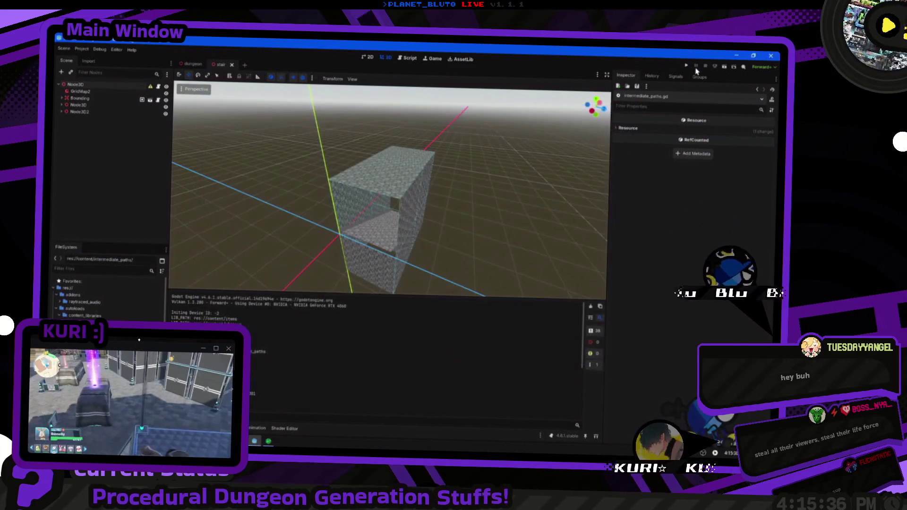
pyautogui.click(689, 67)
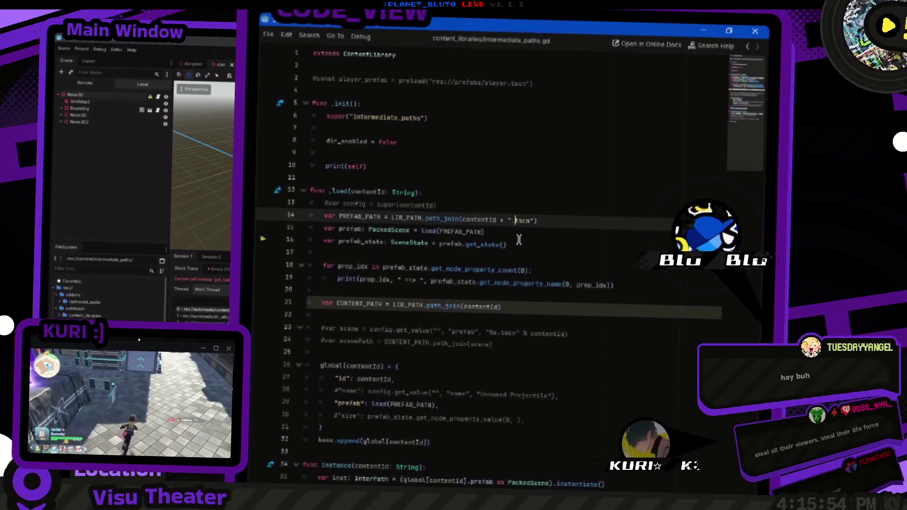
# Step: Remove the appended ".tscn" from the PREFAB_PATH expression on line 14
pyautogui.hotkey('ctrl', 'shift', 'Left')
pyautogui.hotkey('ctrl', 'shift', 'Left')
pyautogui.hotkey('ctrl', 'shift', 'Left')
pyautogui.press('BackSpace')
pyautogui.press('Home')
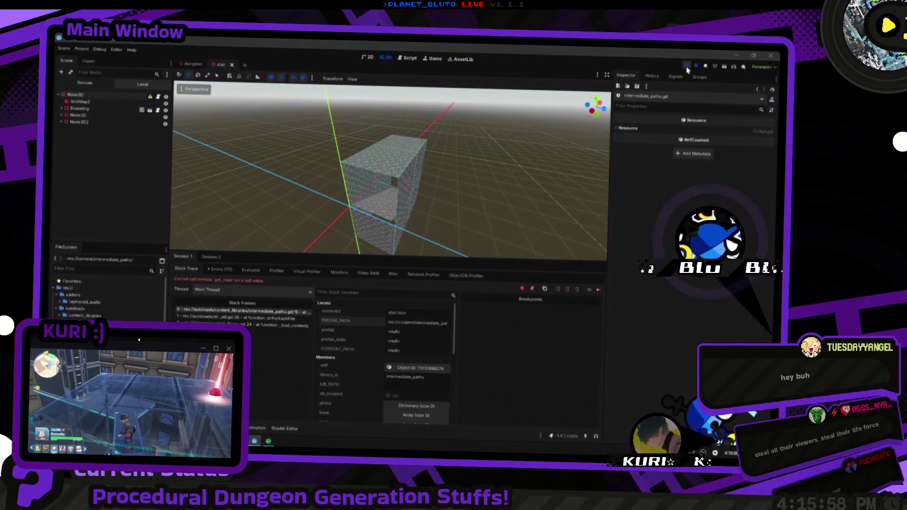
# Step: Run the project and open intermediate_piece.gd at the InterPath parser error
pyautogui.click(687, 69)
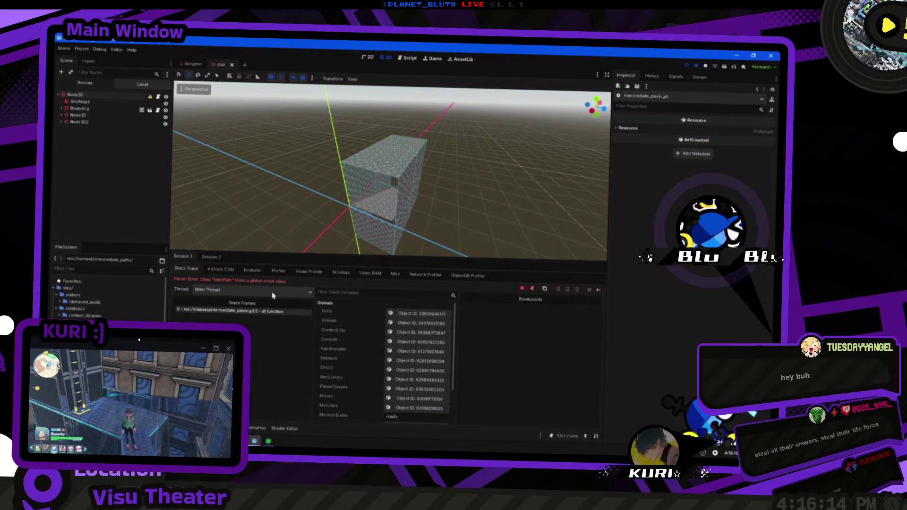
pyautogui.moveTo(278, 316); pyautogui.dragTo(279, 317)
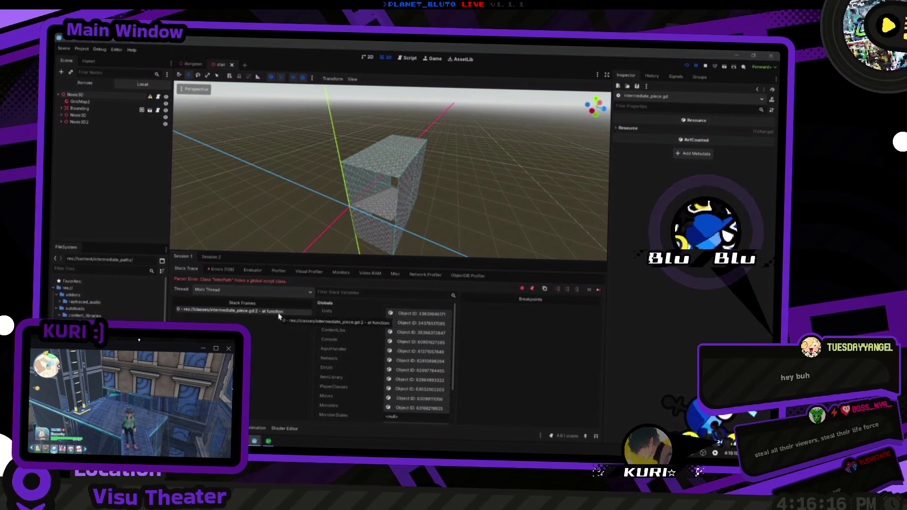
pyautogui.click(278, 316)
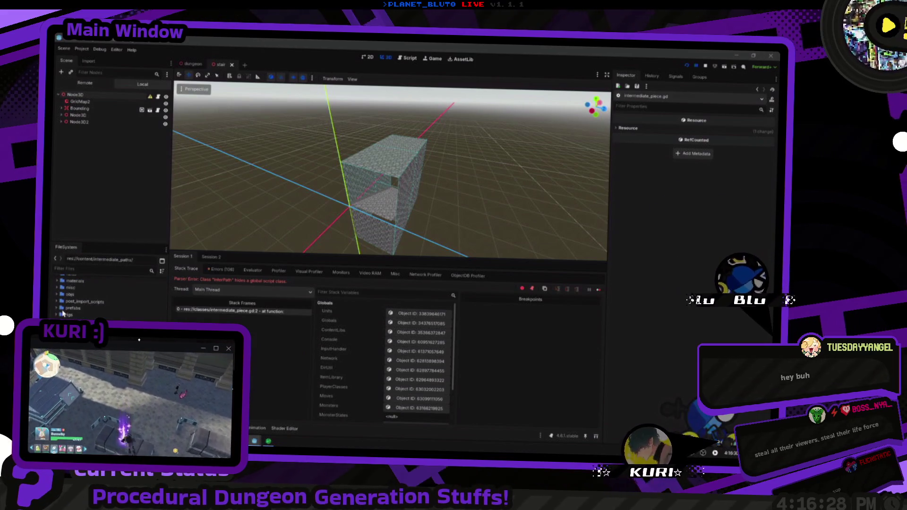
# Step: Open prefabs/parts/stair.gd with its InterPath class name commented out and save it
pyautogui.click(57, 311)
pyautogui.doubleClick(76, 321)
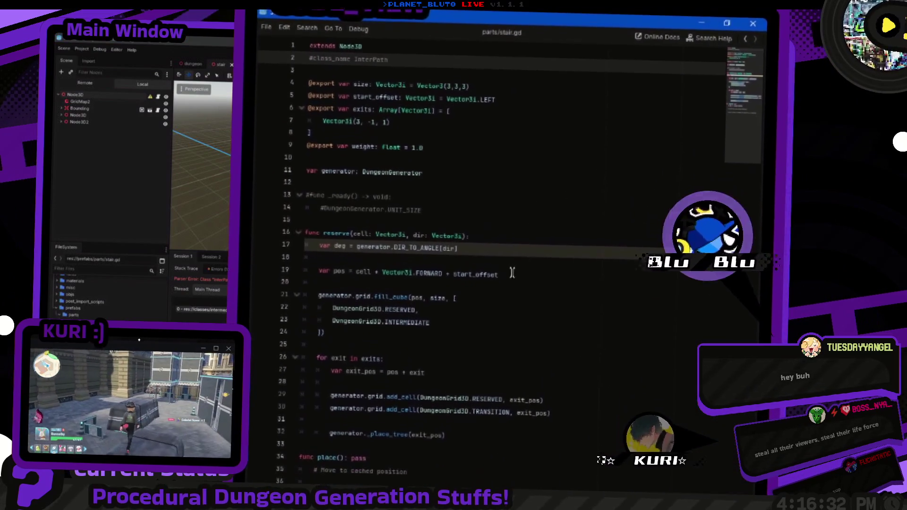
pyautogui.scroll(-4, 363, 259)
pyautogui.hotkey('ctrl', 's')
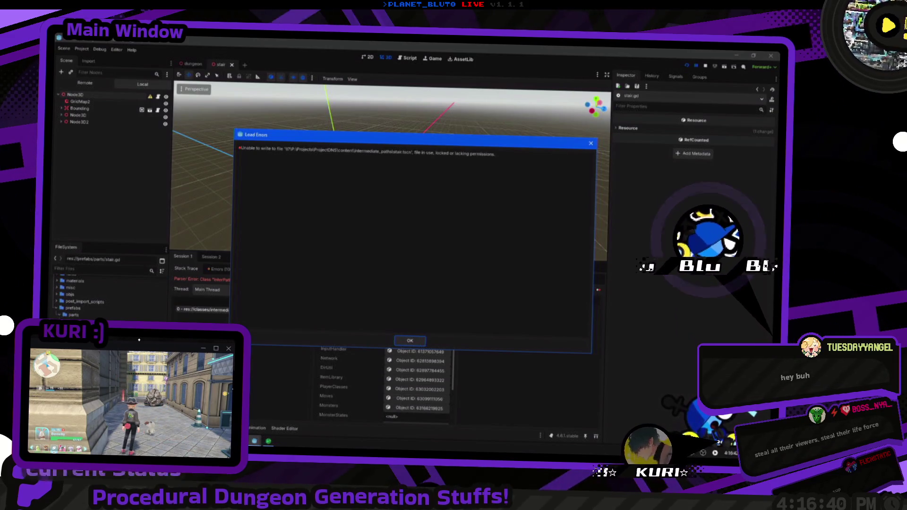
# Step: Dismiss the stair.tscn load error and run the project again
pyautogui.click(139, 339)
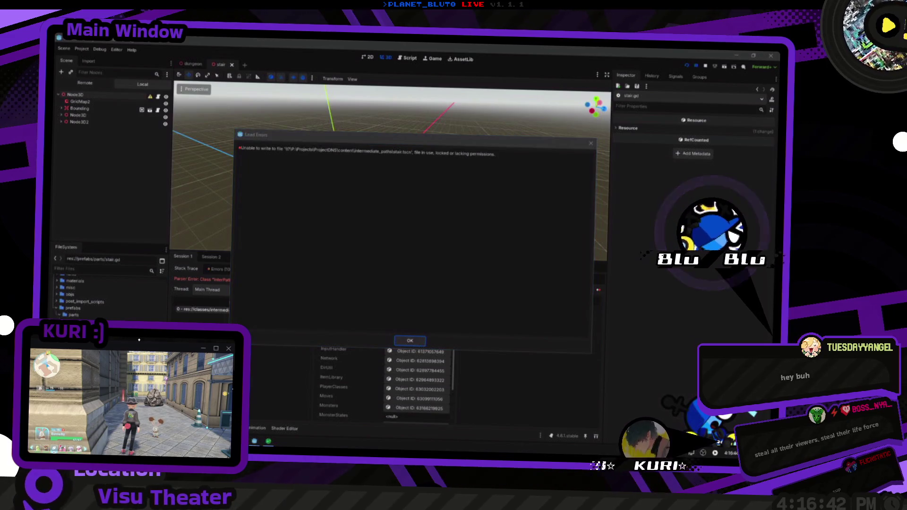
pyautogui.click(393, 341)
pyautogui.click(688, 65)
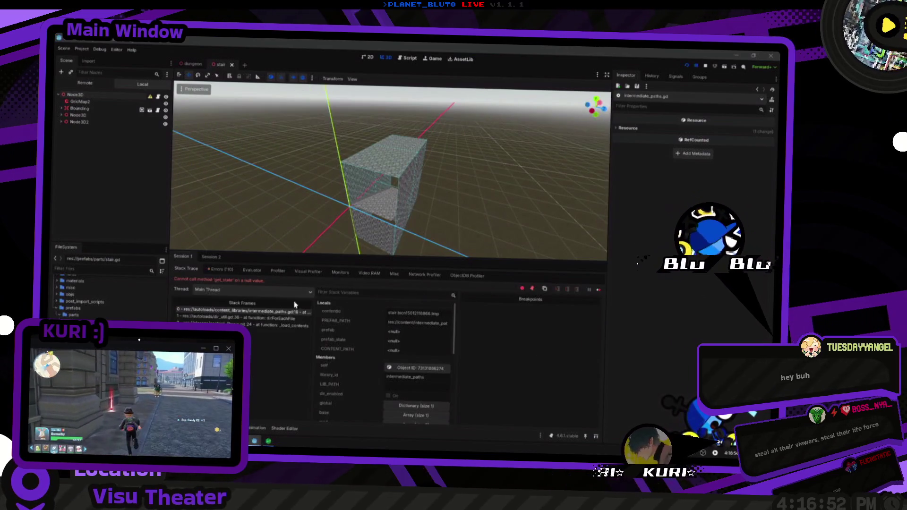
# Step: Inspect the full PREFAB_PATH value in the debugger's Locals after the null get_state failure
pyautogui.click(416, 323)
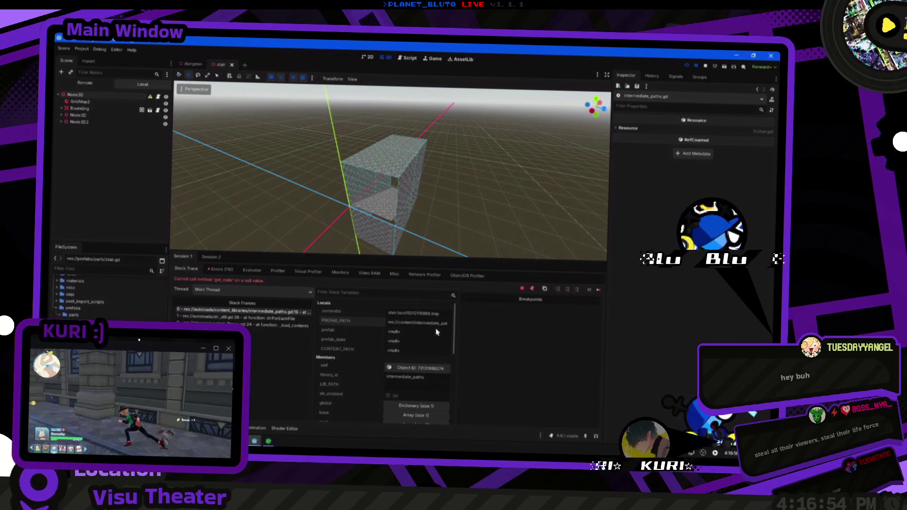
pyautogui.click(436, 327)
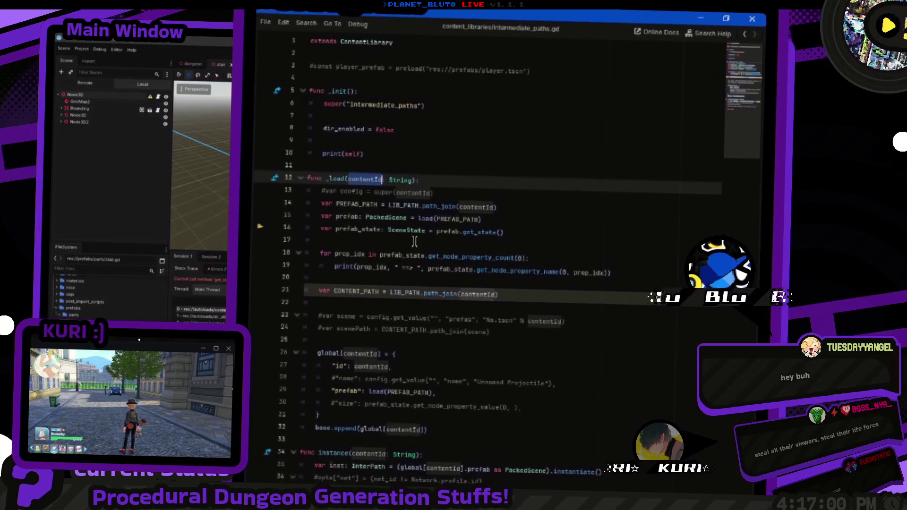
# Step: Add an early return on line 13 unless contentId.get_extension() is ".tscn", then run with F5
pyautogui.press('End')
pyautogui.press('Return')
pyautogui.write('contentId.get_ex')
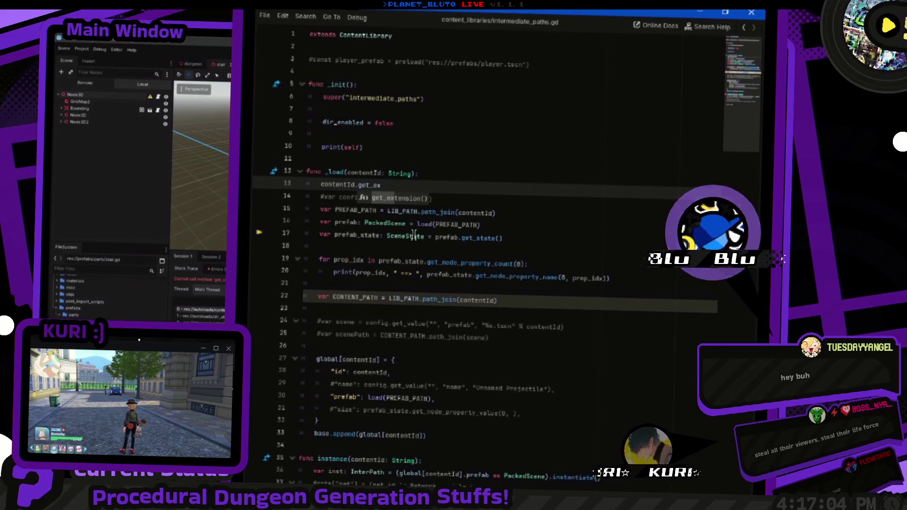
pyautogui.press('Return')
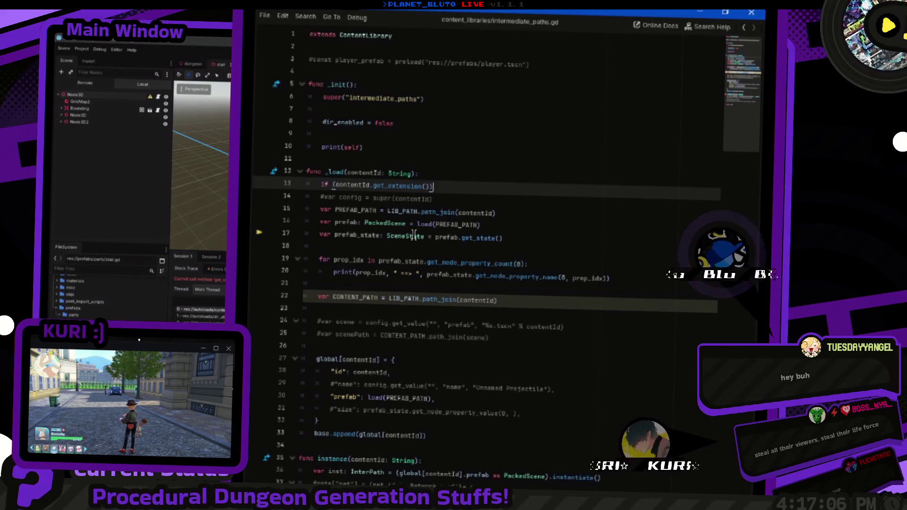
pyautogui.press('BackSpace')
pyautogui.press('BackSpace')
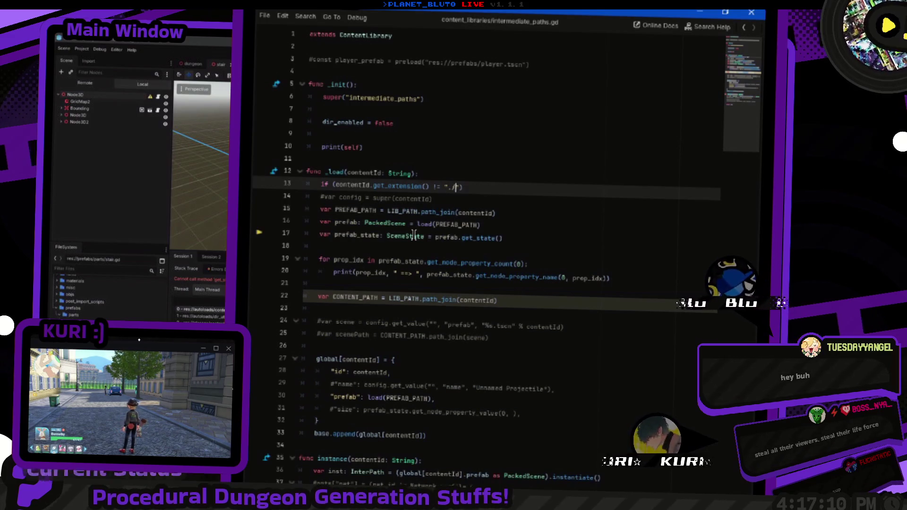
pyautogui.write('tscn')
pyautogui.press('End')
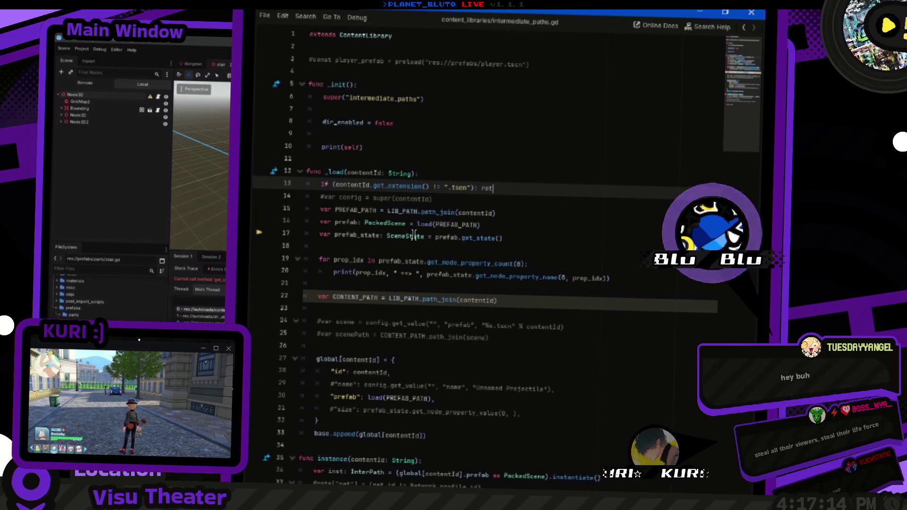
pyautogui.press('F5')
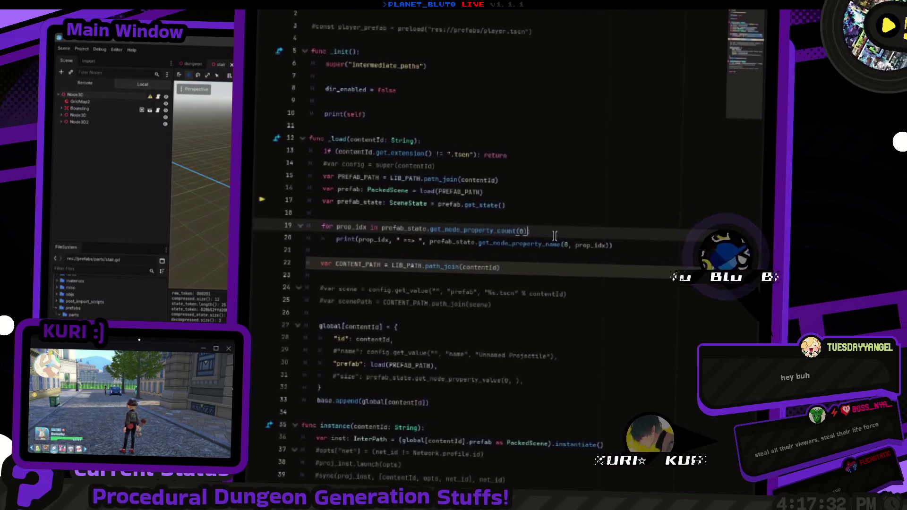
# Step: Declare var node_idx = 0 above the property loop
pyautogui.hotkey('ctrl', 'Right')
pyautogui.hotkey('ctrl', 'shift', 'Return')
pyautogui.hotkey('ctrl', 'shift', 'Return')
pyautogui.hotkey('ctrl', 'z')
pyautogui.hotkey('ctrl', 'z')
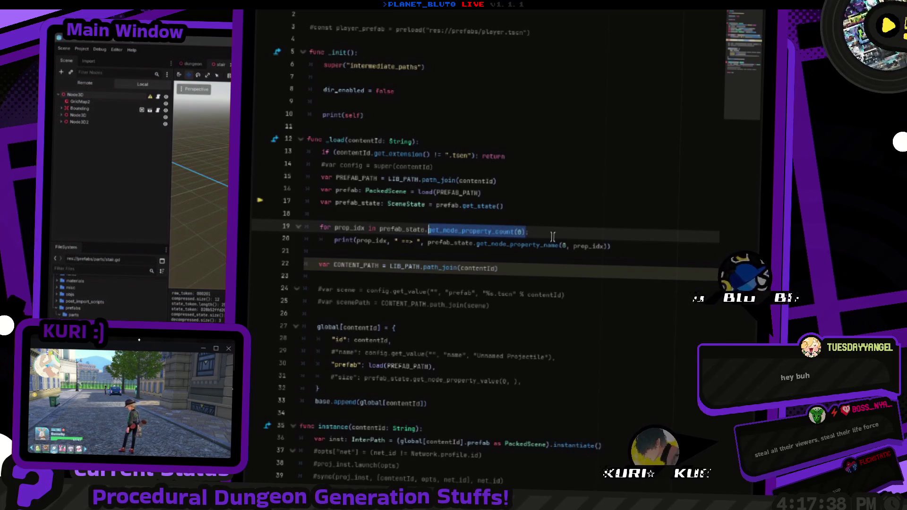
pyautogui.hotkey('ctrl', 'shift', 'Return')
pyautogui.hotkey('ctrl', 'shift', 'Return')
pyautogui.write('c')
pyautogui.press('BackSpace')
pyautogui.write('var')
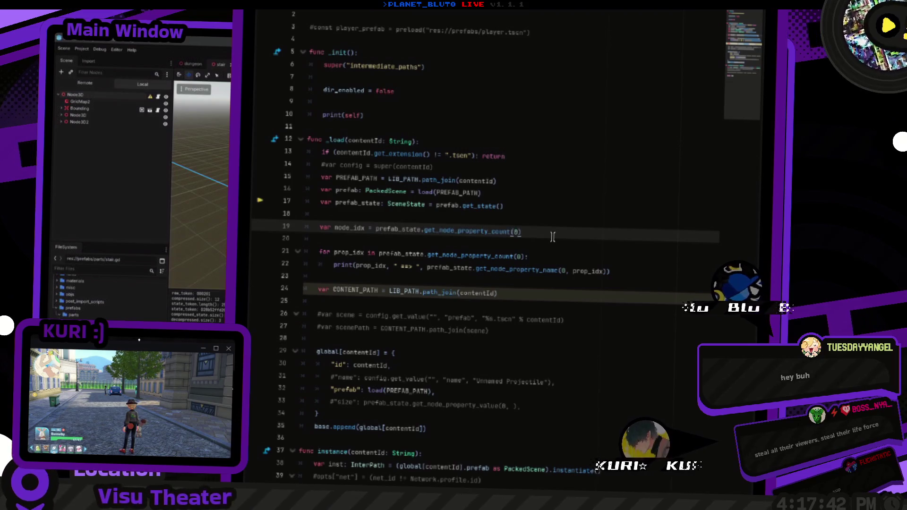
pyautogui.hotkey('shift', 'End')
pyautogui.hotkey('ctrl', 'BackSpace')
pyautogui.hotkey('ctrl', 'BackSpace')
pyautogui.write('0')
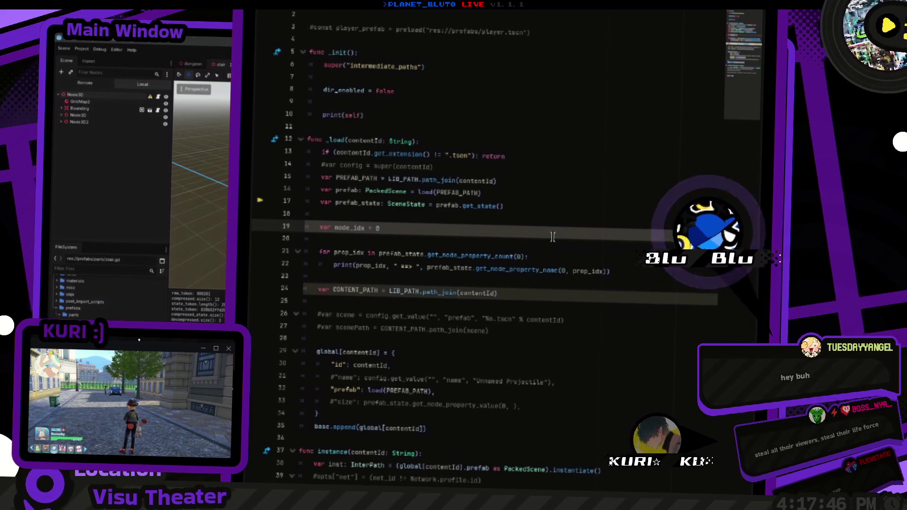
# Step: Print the node name using prefab_state.get_node_name(node_idx) before the for loop
pyautogui.press('Down')
pyautogui.press('Down')
pyautogui.hotkey('shift', 'End')
pyautogui.hotkey('shift', 'Left')
pyautogui.hotkey('ctrl', 'c')
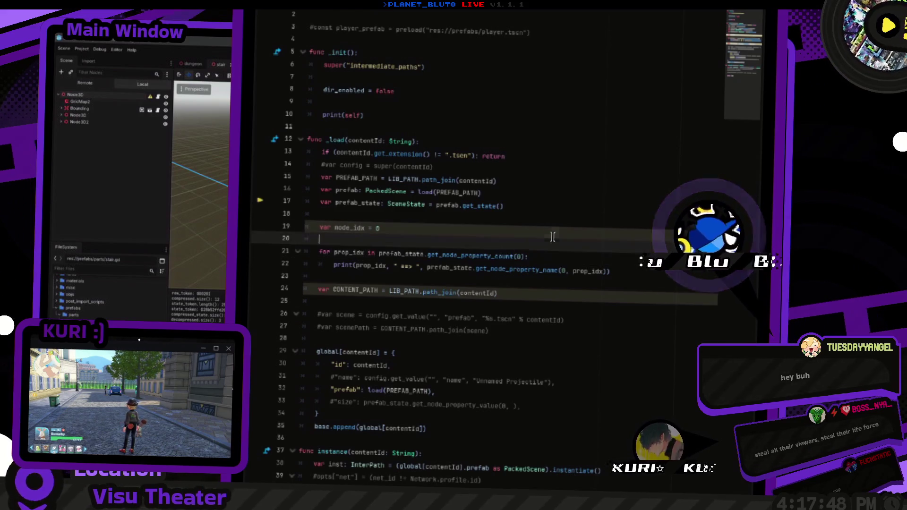
pyautogui.press('Home')
pyautogui.press('Return')
pyautogui.press('Return')
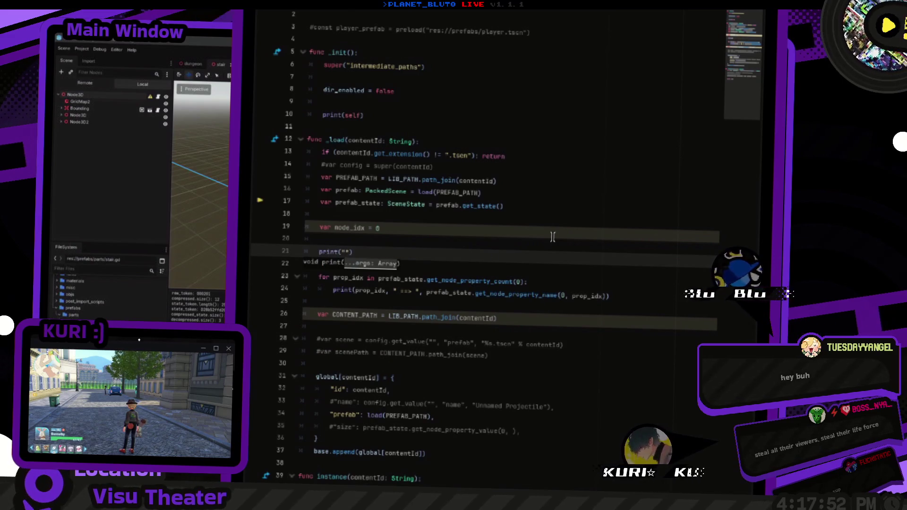
pyautogui.write('NODE NAME: ",')
pyautogui.hotkey('ctrl', 'v')
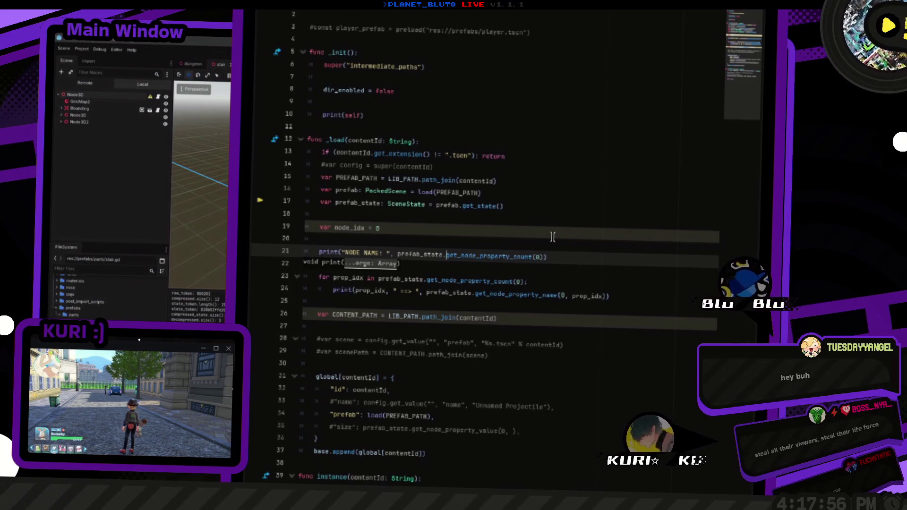
pyautogui.write('name')
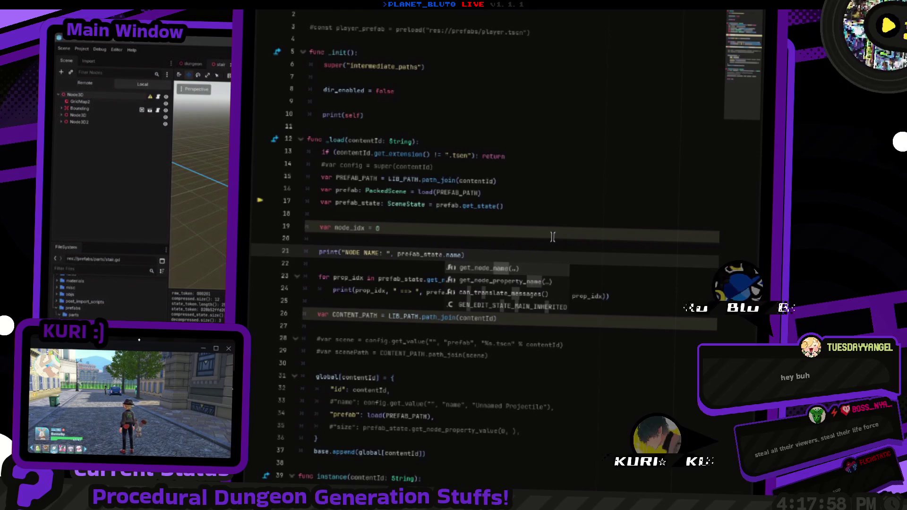
pyautogui.press('Return')
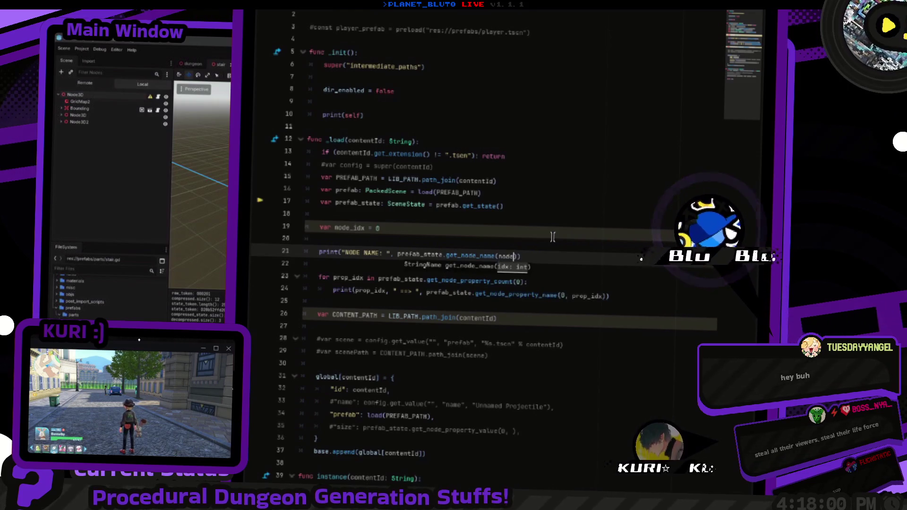
# Step: Pass node_idx instead of 0 to the loop's property calls, then save and run
pyautogui.press('Down')
pyautogui.press('Down')
pyautogui.press('BackSpace')
pyautogui.write('node_idx')
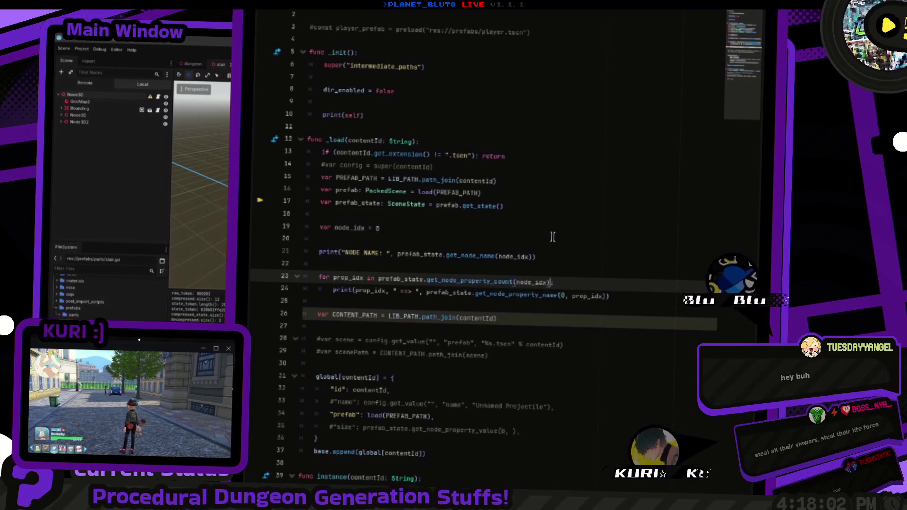
pyautogui.press('Down')
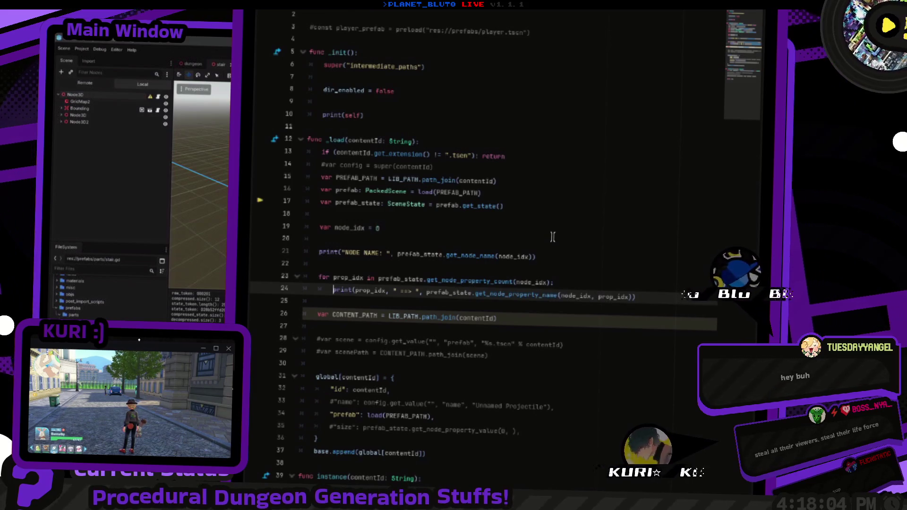
pyautogui.hotkey('alt', 'Tab')
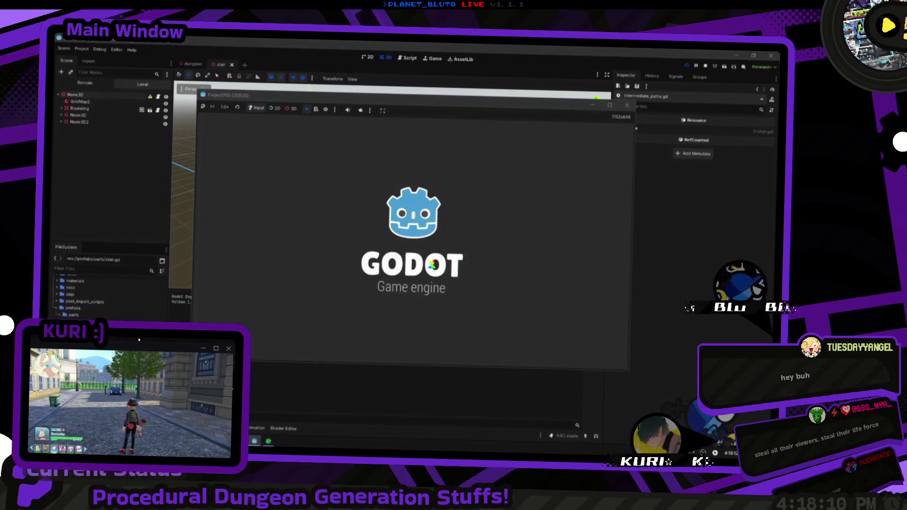
# Step: Choose options in the running game's menu and scroll through the Output panel
pyautogui.click(294, 149)
pyautogui.click(298, 173)
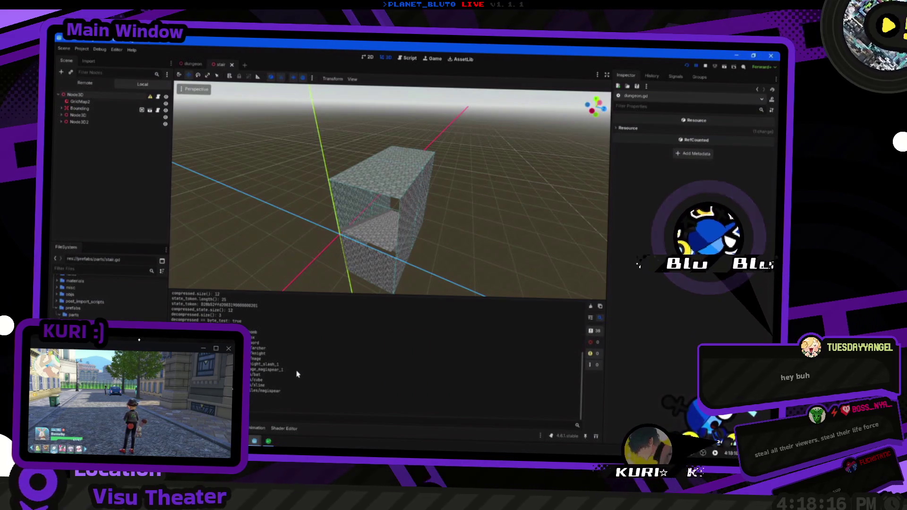
pyautogui.scroll(-2, 286, 385)
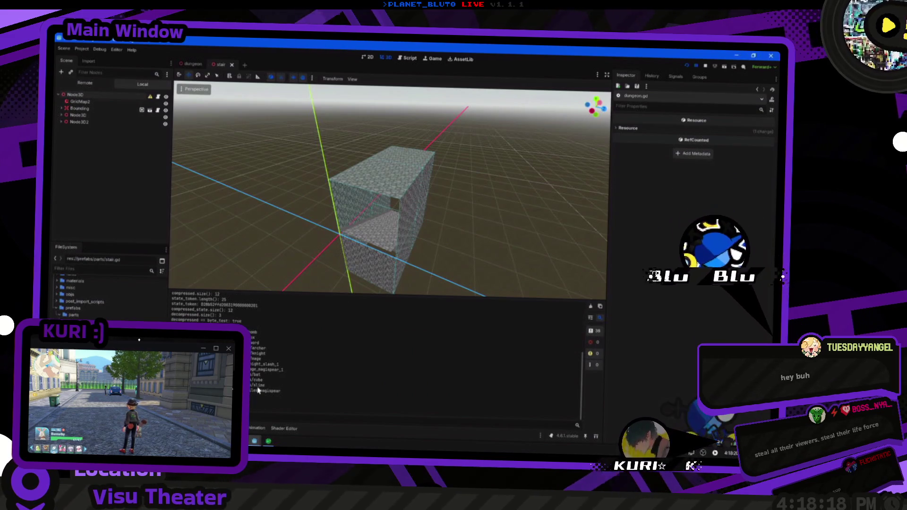
pyautogui.scroll(5, 268, 388)
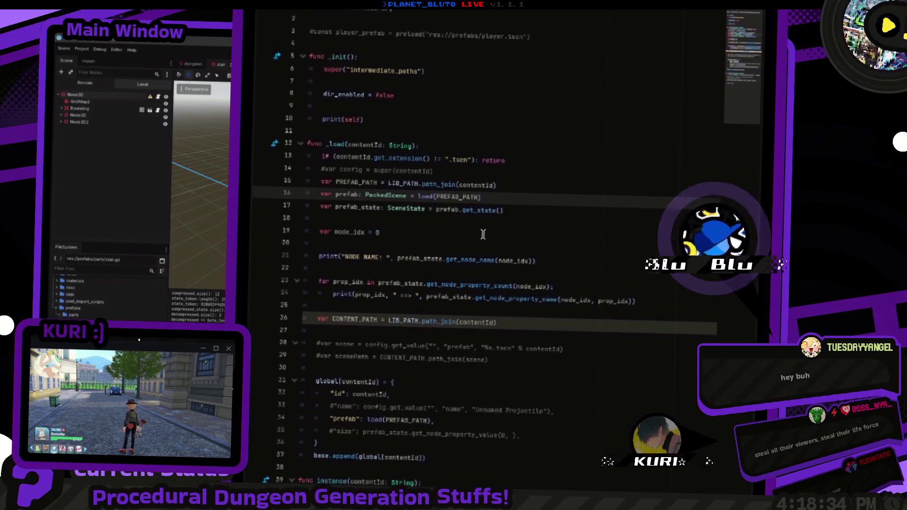
# Step: Add a debug print of contentId.get_extension() above the extension check and run the project
pyautogui.click(443, 135)
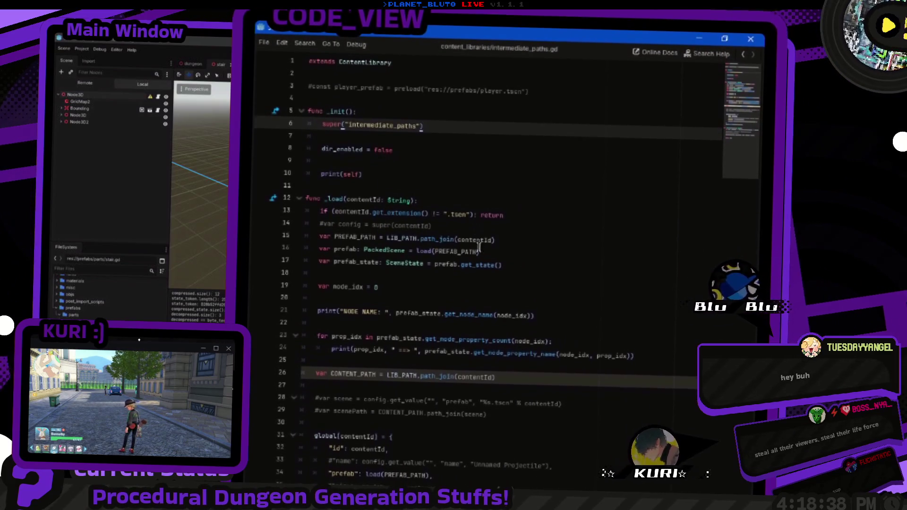
pyautogui.click(399, 227)
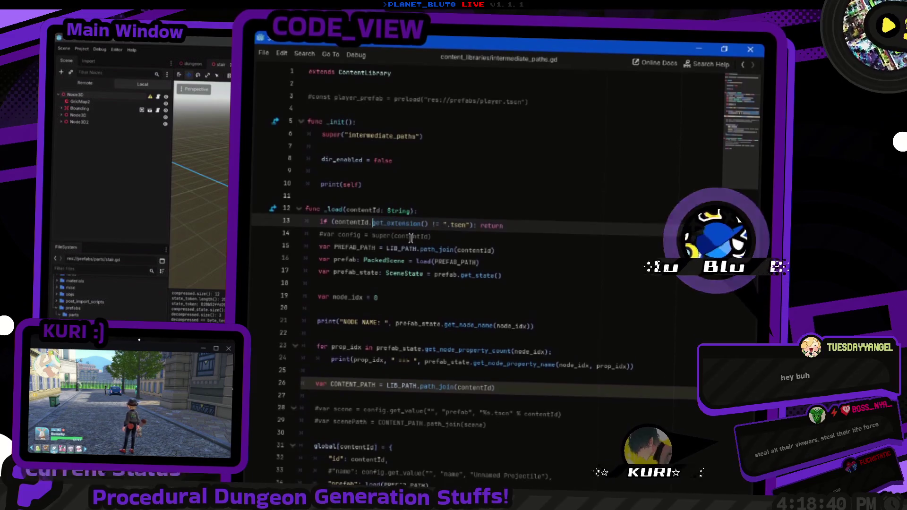
pyautogui.moveTo(428, 228); pyautogui.dragTo(334, 227)
pyautogui.hotkey('ctrl', 'shift', 'Return')
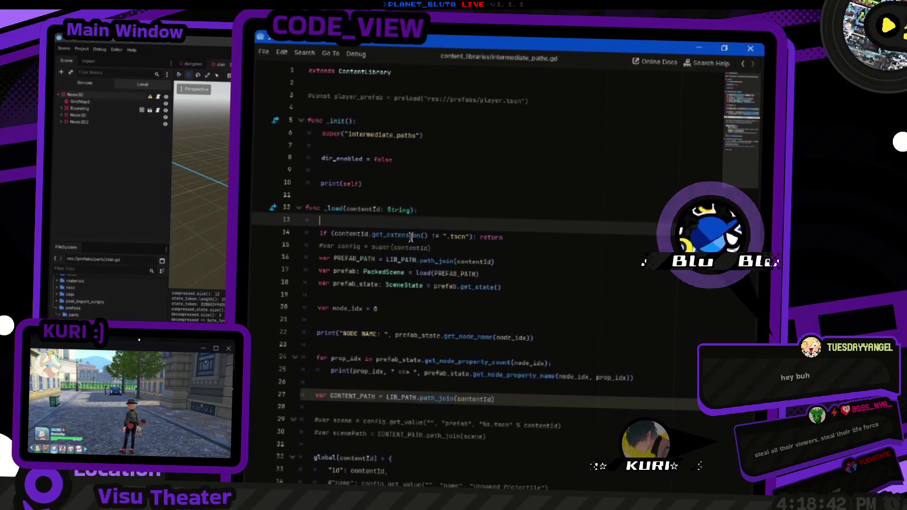
pyautogui.write('print("contentId.get_extension():')
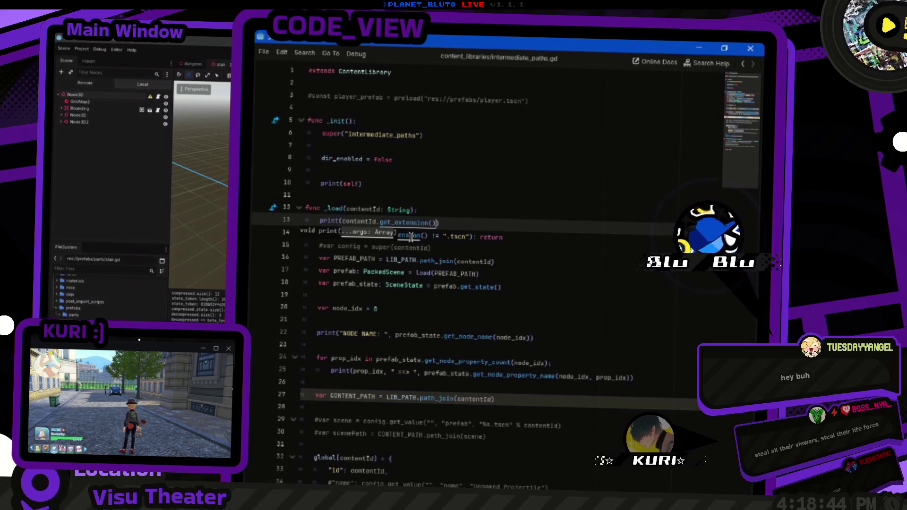
pyautogui.write(' ", contentId.get_extension()')
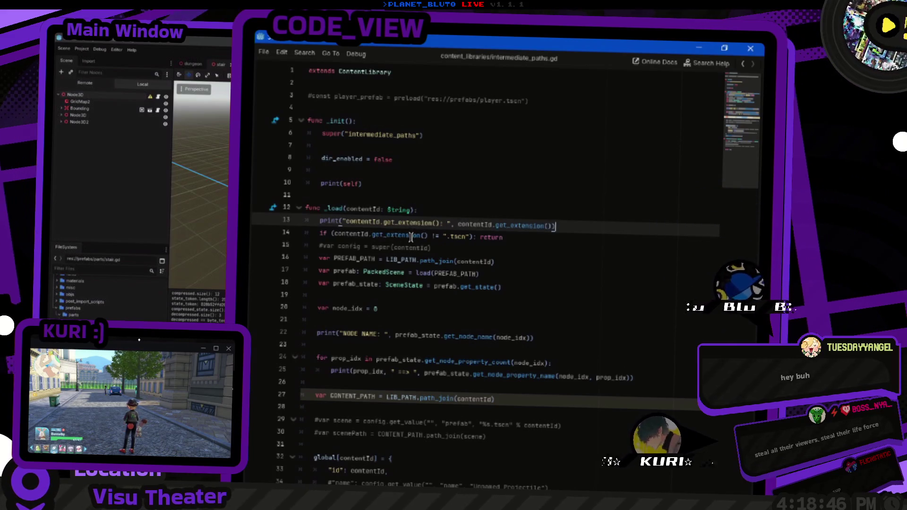
pyautogui.click(677, 94)
pyautogui.press('F5')
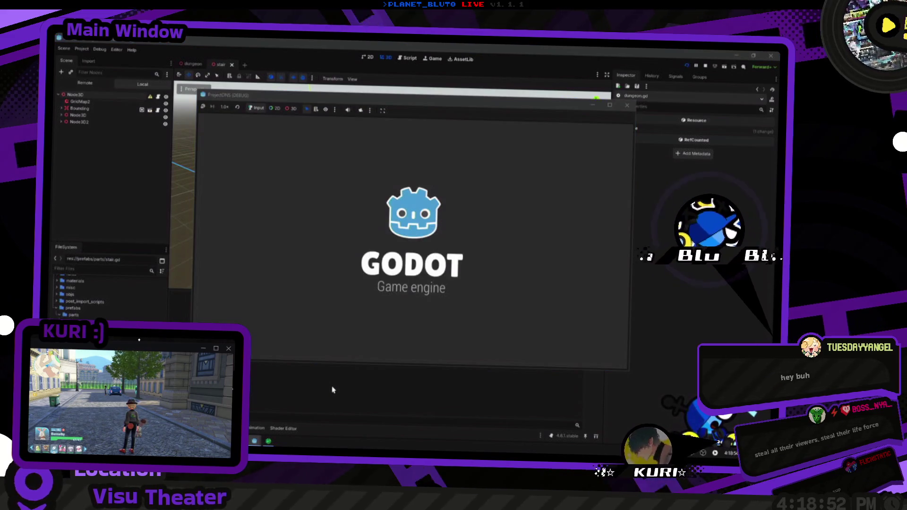
# Step: Step past the extension check, rerun, and save the script with the "tscn" comparison
pyautogui.press('F10')
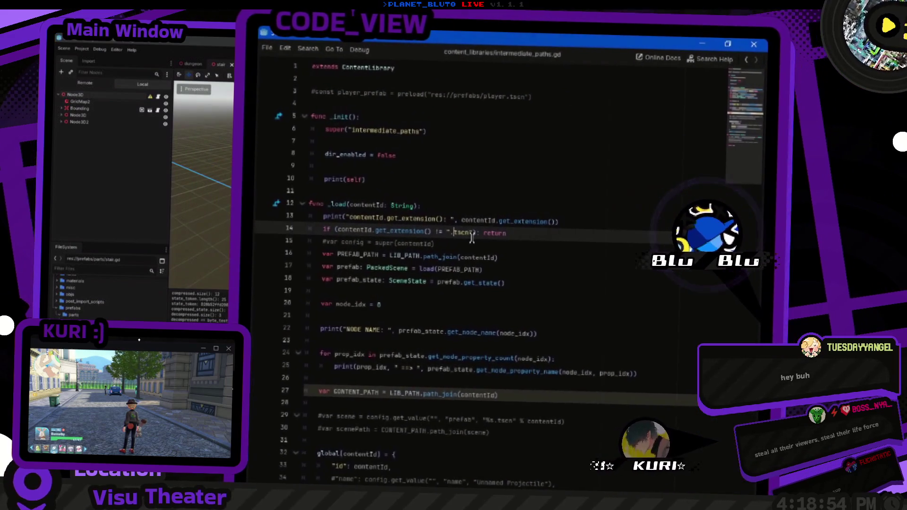
pyautogui.press('F12')
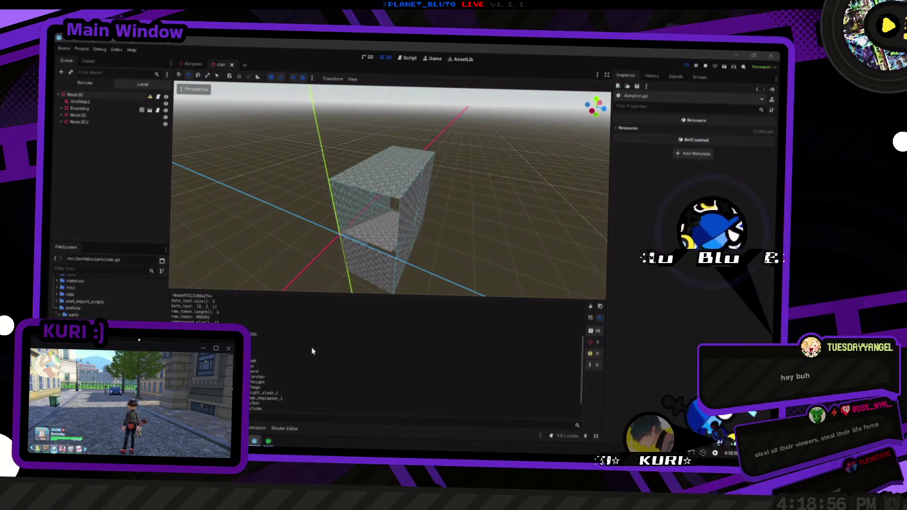
pyautogui.press('F5')
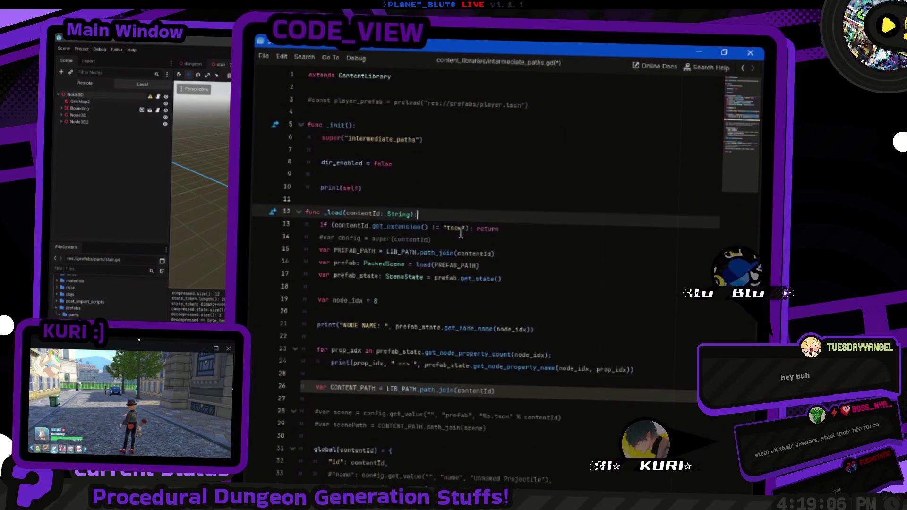
pyautogui.hotkey('ctrl', 's')
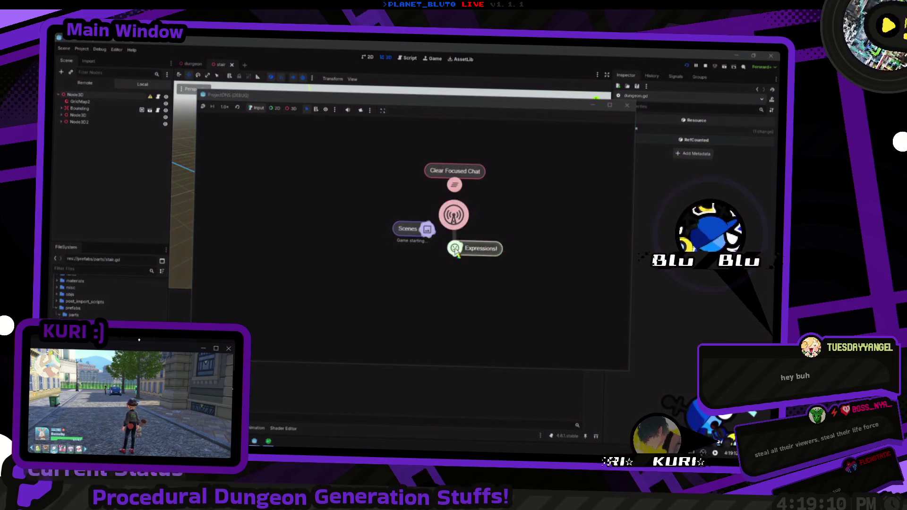
# Step: Stop the running game with F8, select the stone box, and show the output log
pyautogui.click(412, 237)
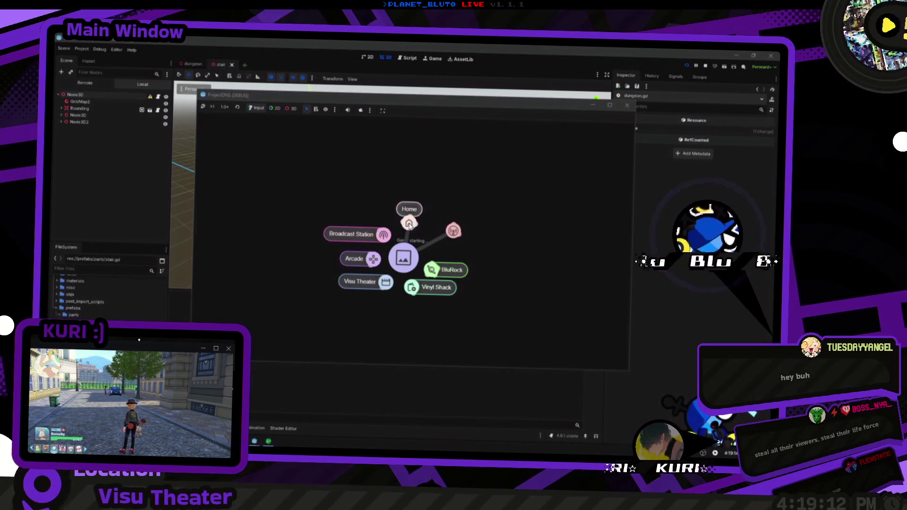
pyautogui.click(410, 215)
pyautogui.click(414, 189)
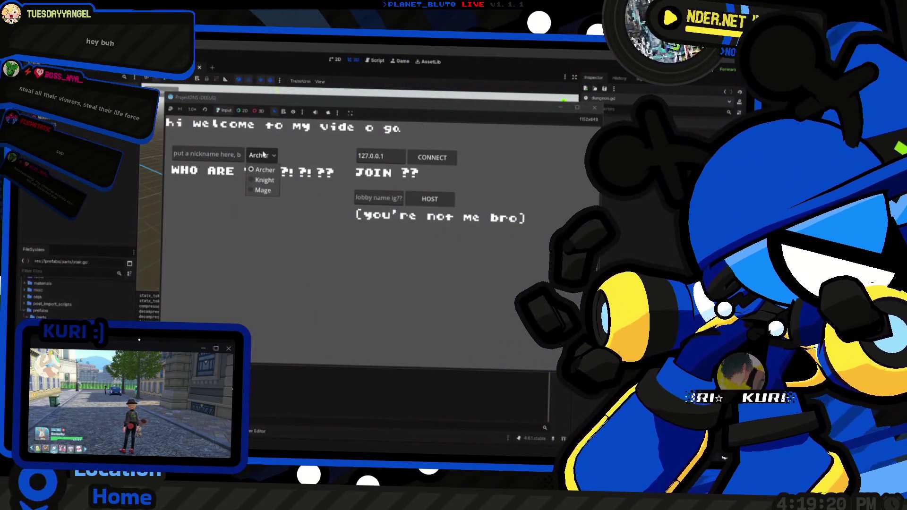
pyautogui.press('F8')
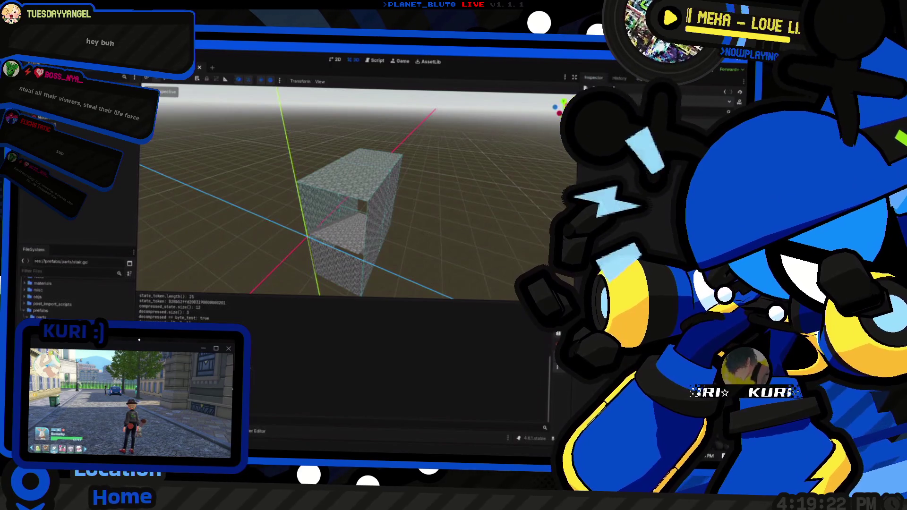
pyautogui.click(345, 203)
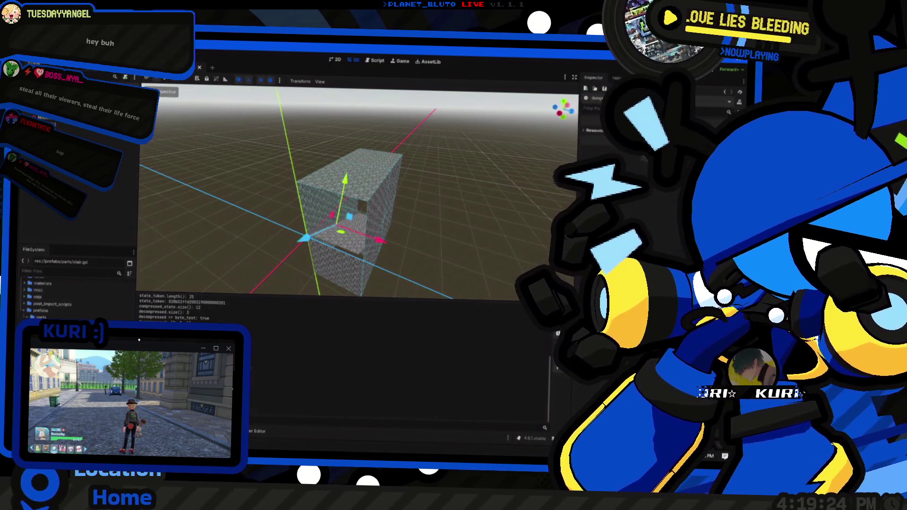
pyautogui.scroll(3, 345, 203)
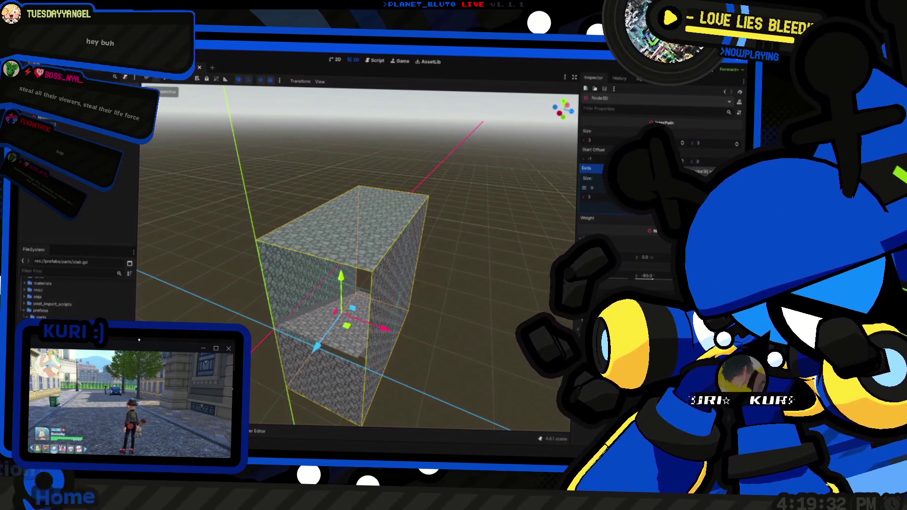
pyautogui.press('F6')
# Step: Return to intermediate_paths.gd's per-node property loop in the script editor
pyautogui.hotkey('alt', 'Tab')
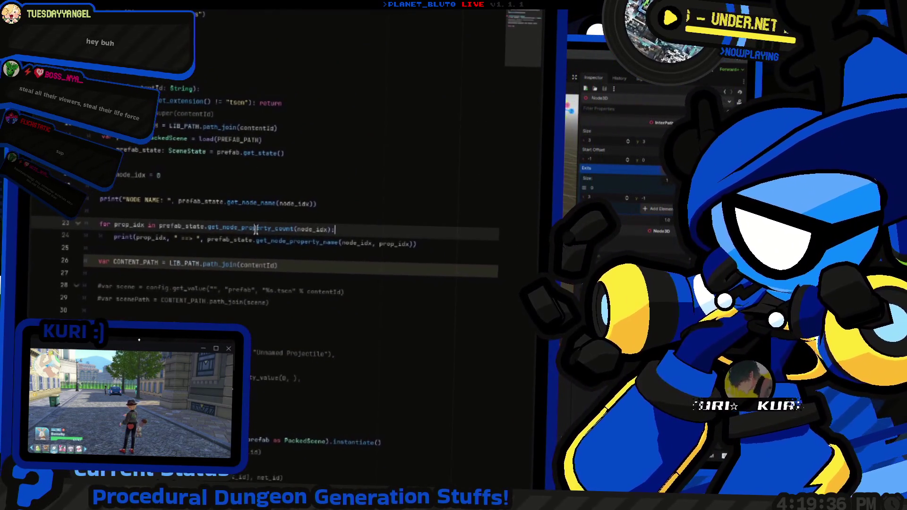
pyautogui.moveTo(255, 228)
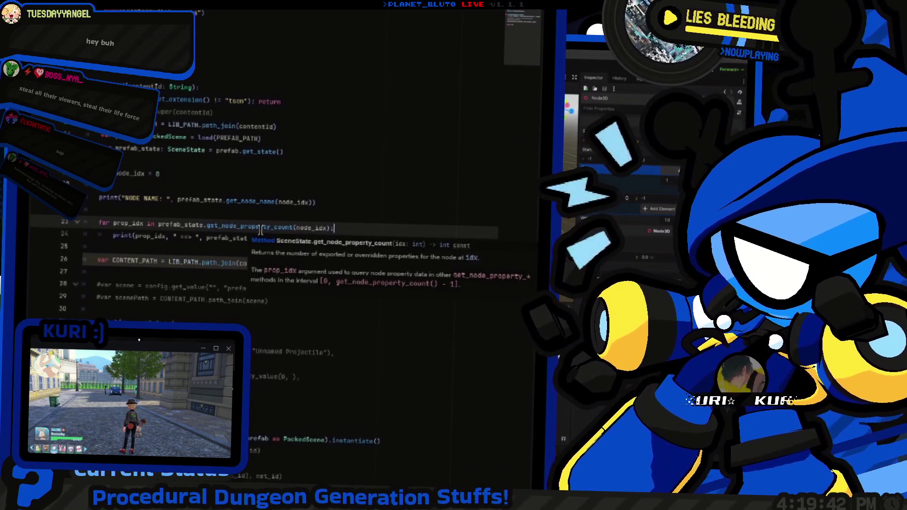
pyautogui.hotkey('ctrl', 'F2')
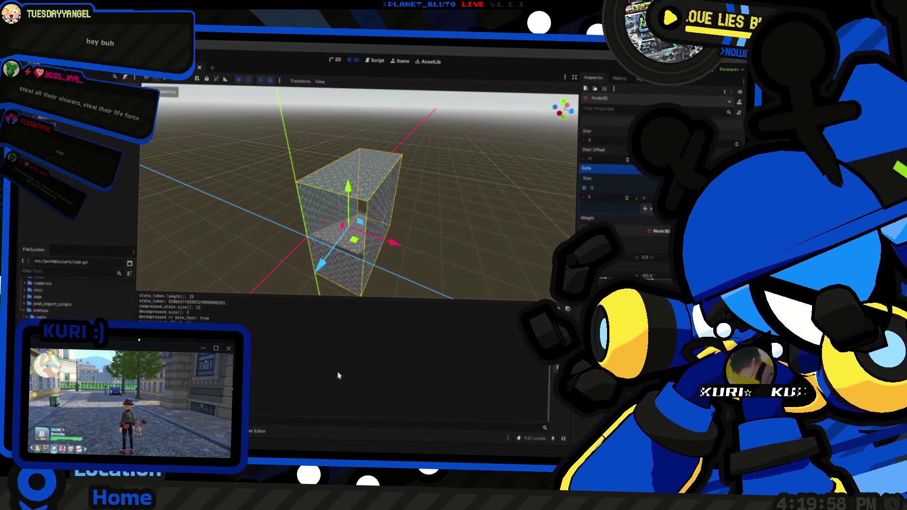
pyautogui.hotkey('ctrl', 'F3')
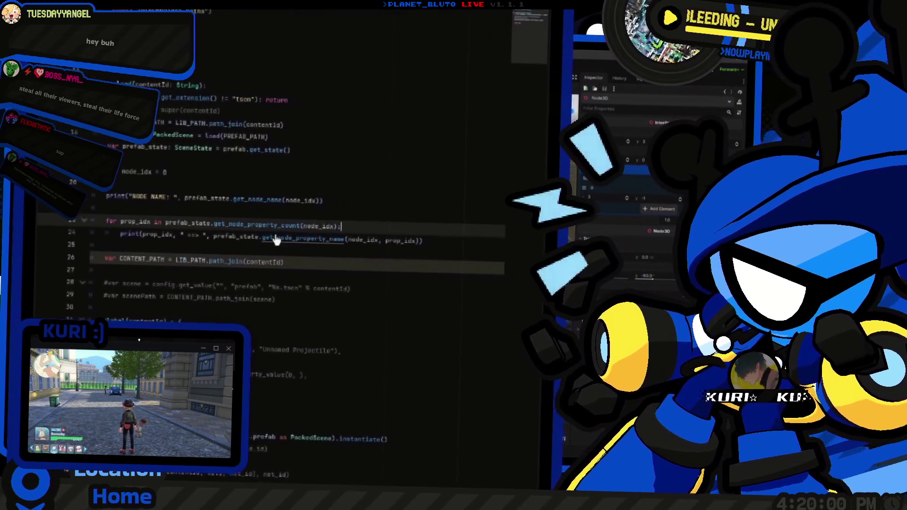
# Step: Read the SceneState docs for get_node_property_name, get_node_property_count and value, then return to 3D
pyautogui.keyDown('ctrl'); pyautogui.click(277, 239); pyautogui.keyUp('ctrl')
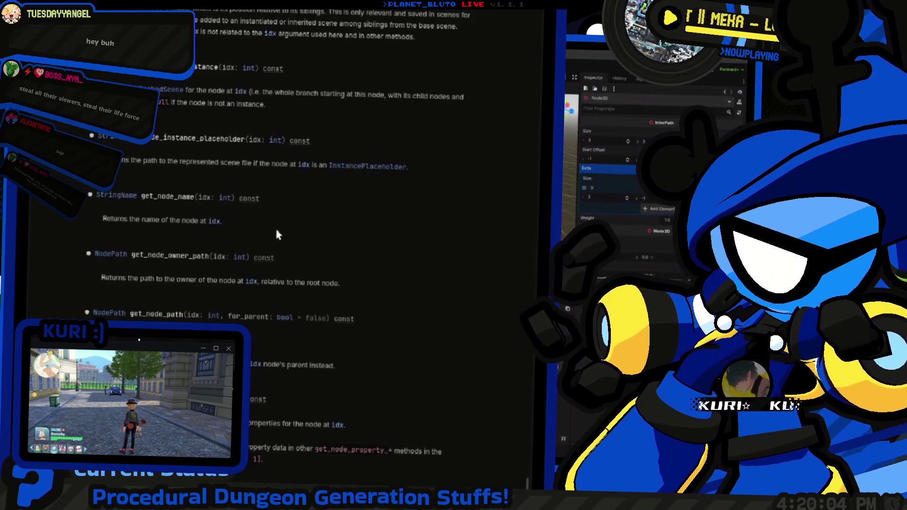
pyautogui.scroll(5, 224, 218)
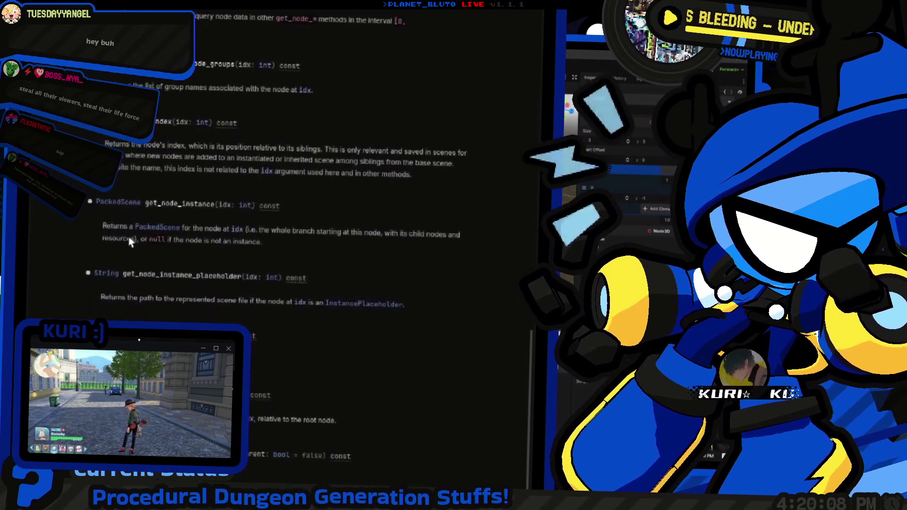
pyautogui.scroll(-1, 131, 241)
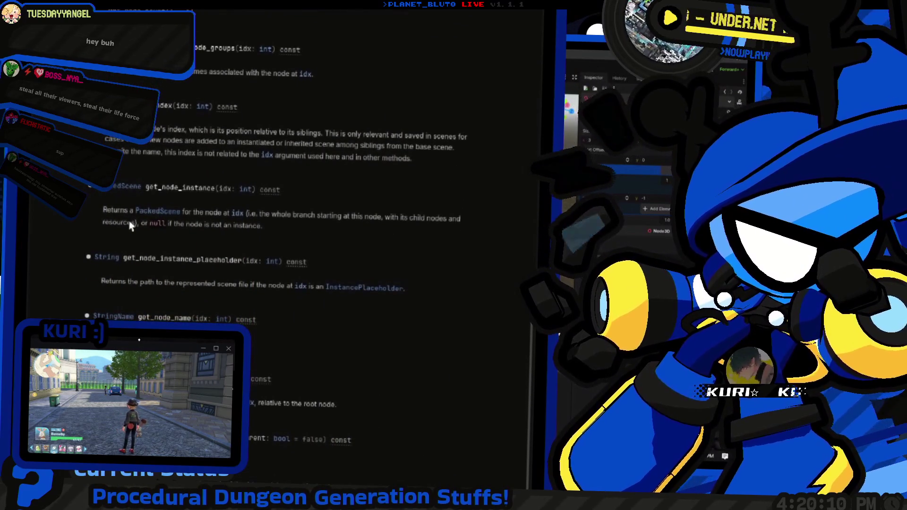
pyautogui.scroll(-12, 131, 226)
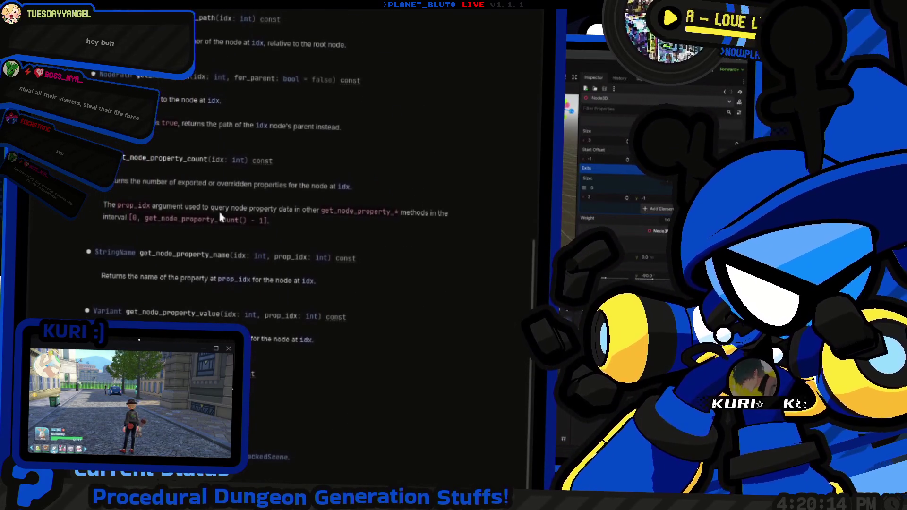
pyautogui.hotkey('ctrl', 'F2')
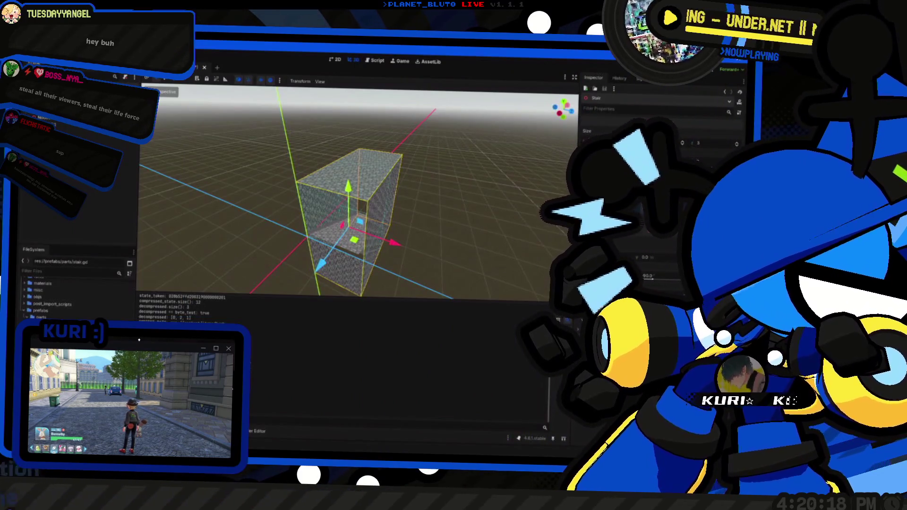
pyautogui.moveTo(125, 95)
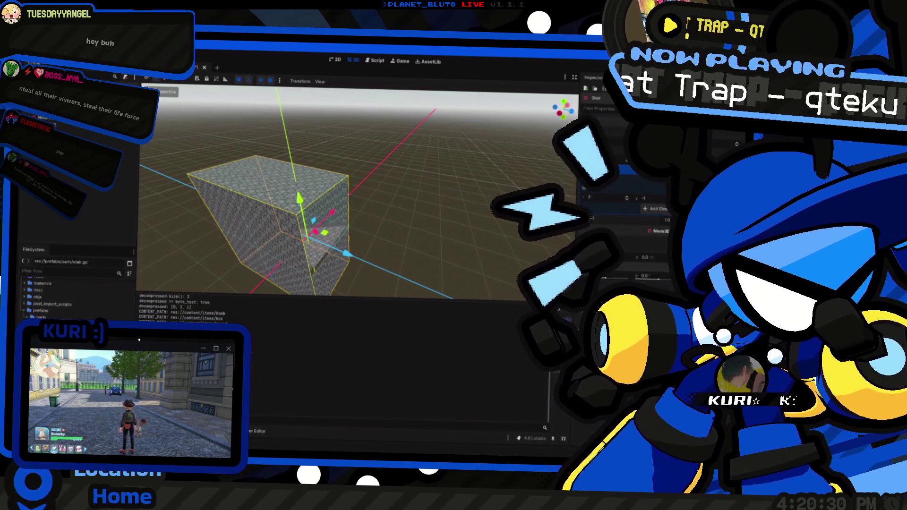
pyautogui.moveTo(278, 179); pyautogui.dragTo(379, 223)
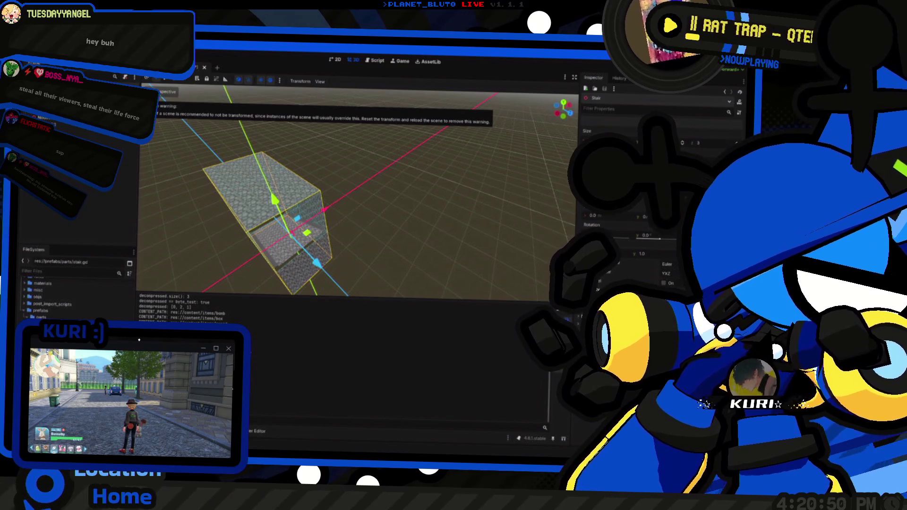
pyautogui.press('Escape')
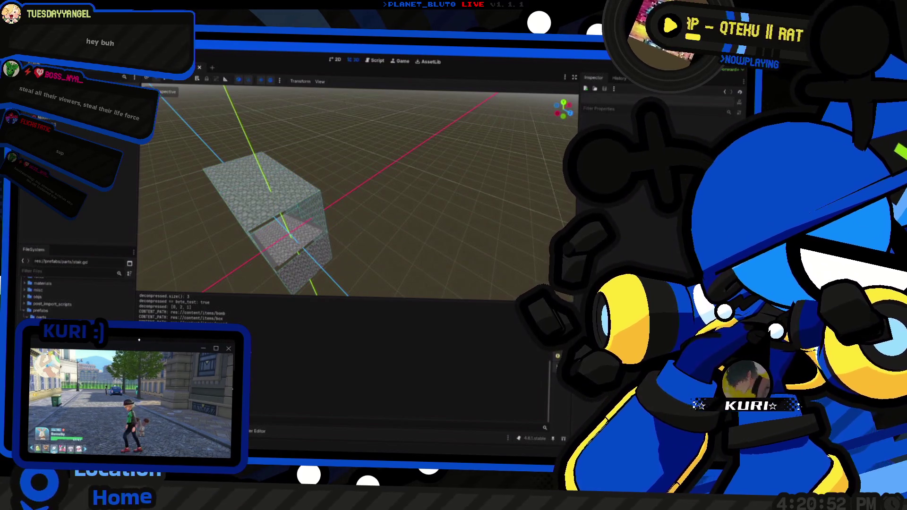
pyautogui.click(267, 203)
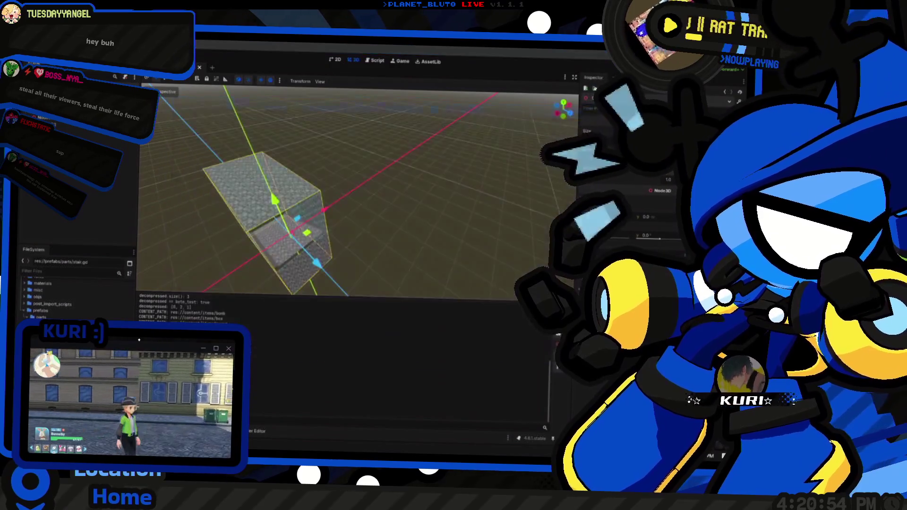
pyautogui.press('F5')
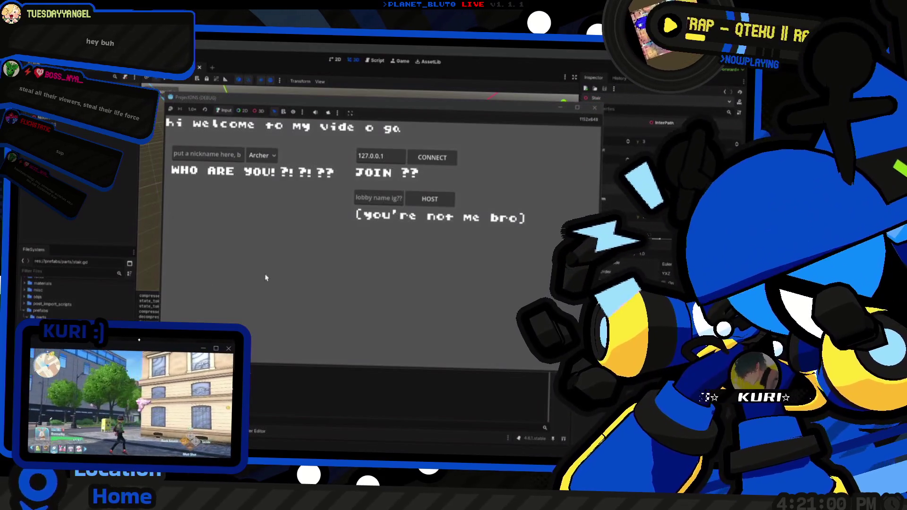
pyautogui.press('F8')
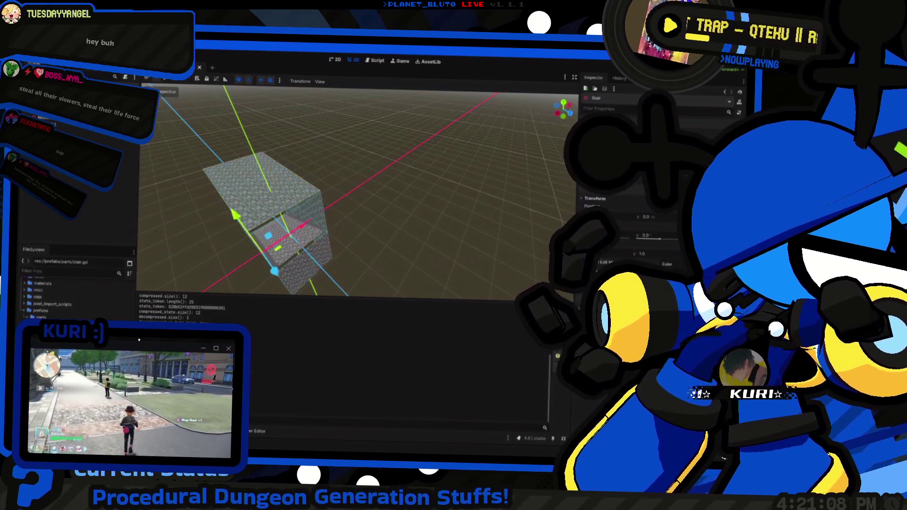
pyautogui.hotkey('ctrl', 'j')
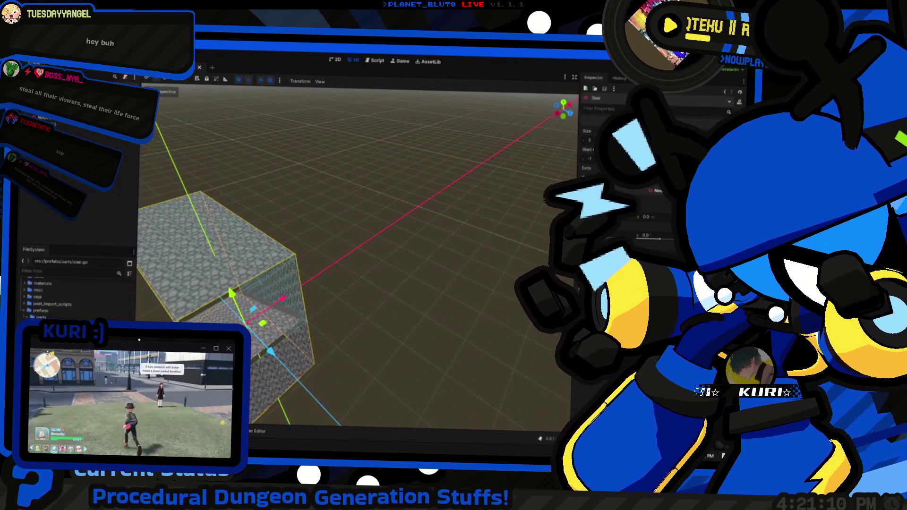
pyautogui.hotkey('ctrl', 'j')
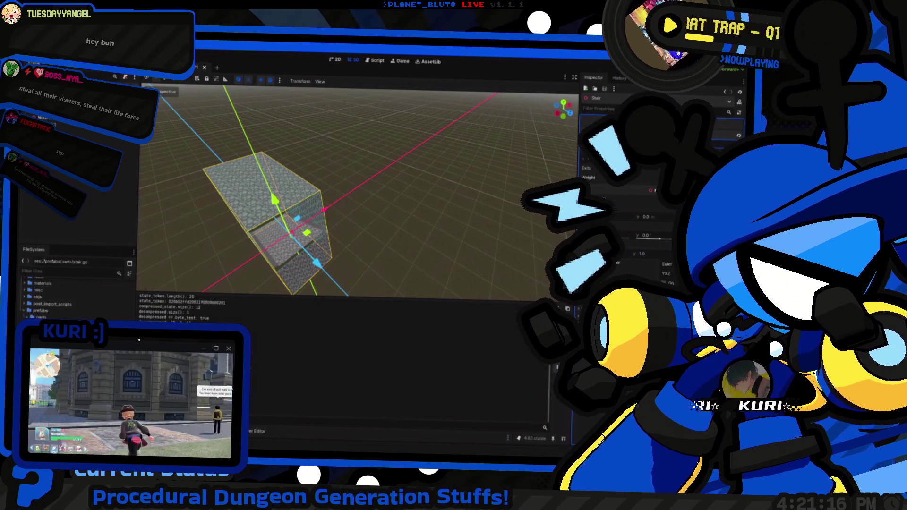
pyautogui.moveTo(472, 213)
pyautogui.mouseDown()
pyautogui.moveTo(397, 236)
pyautogui.moveTo(465, 247)
pyautogui.moveTo(331, 255)
pyautogui.moveTo(432, 245)
pyautogui.moveTo(361, 227)
pyautogui.moveTo(369, 251)
pyautogui.moveTo(398, 207)
pyautogui.moveTo(396, 219)
pyautogui.mouseUp()
pyautogui.keyDown('shift'); pyautogui.click(67, 131); pyautogui.keyUp('shift')
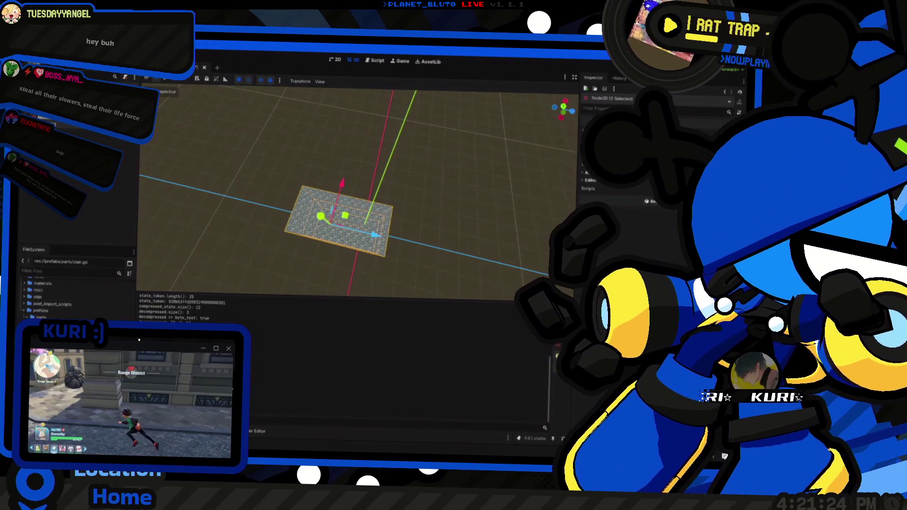
pyautogui.press('e')
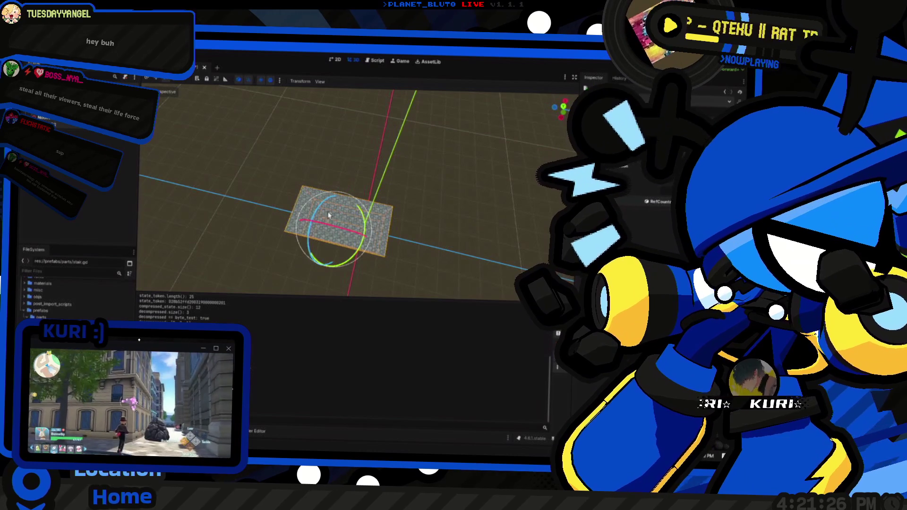
pyautogui.moveTo(356, 257)
pyautogui.mouseDown()
pyautogui.moveTo(359, 211)
pyautogui.moveTo(402, 150)
pyautogui.moveTo(400, 192)
pyautogui.moveTo(357, 167)
pyautogui.moveTo(436, 233)
pyautogui.mouseUp()
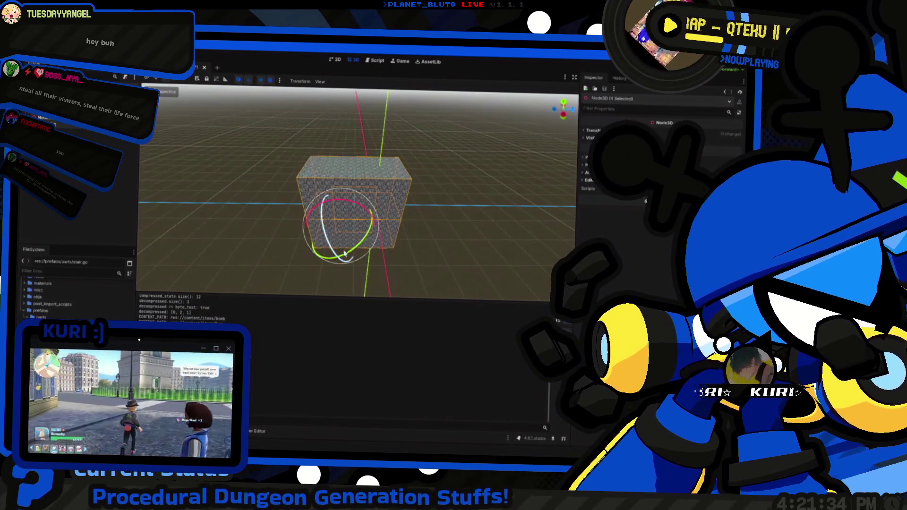
pyautogui.moveTo(359, 246); pyautogui.dragTo(302, 222)
pyautogui.press('Escape')
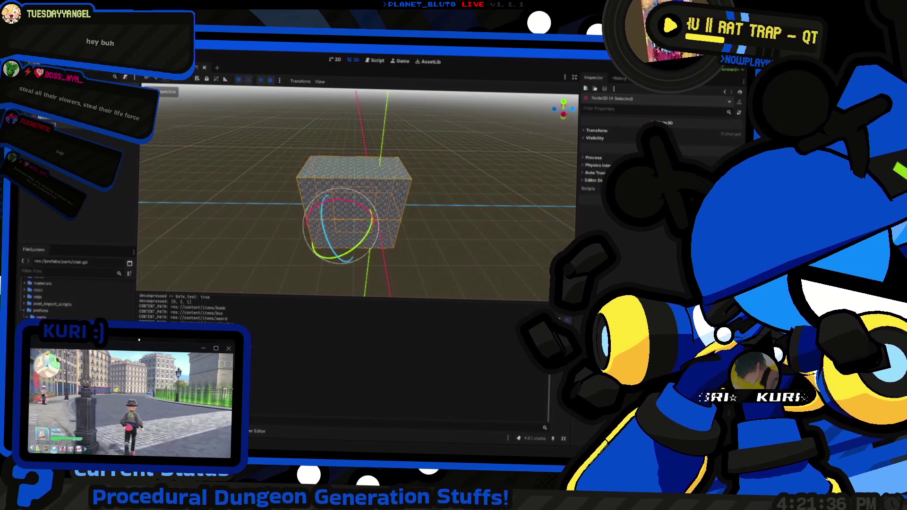
pyautogui.rightClick(56, 126)
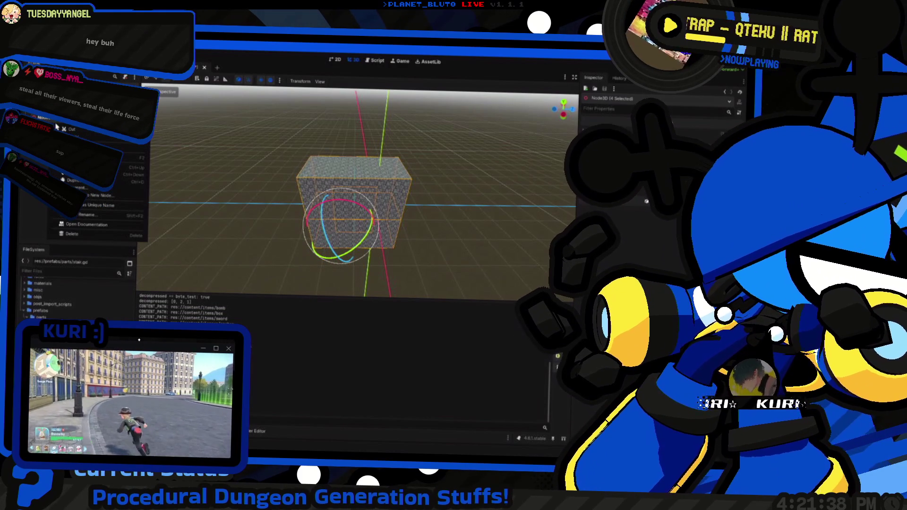
# Step: Cancel Reparent to New Node and drag the box down-right in Top View
pyautogui.click(99, 195)
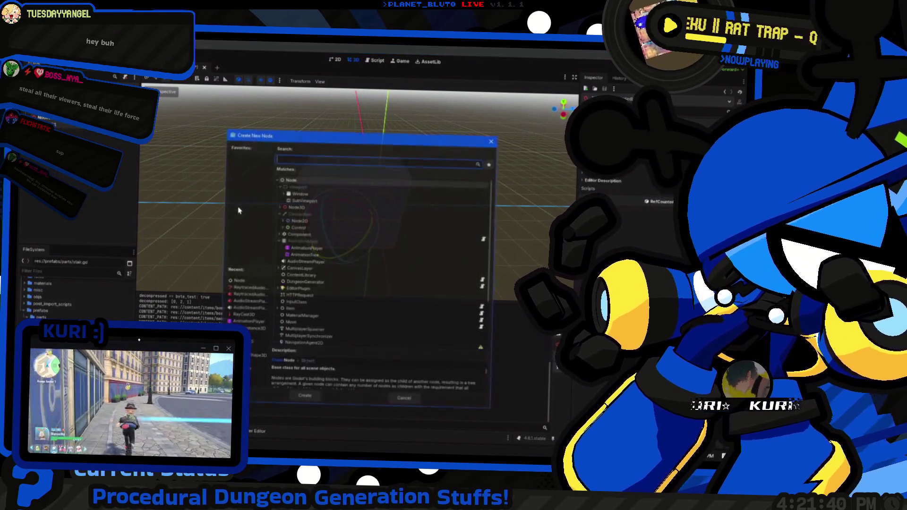
pyautogui.press('Escape')
pyautogui.moveTo(457, 258)
pyautogui.mouseDown()
pyautogui.moveTo(404, 267)
pyautogui.moveTo(328, 229)
pyautogui.moveTo(364, 208)
pyautogui.mouseUp()
pyautogui.press('w')
pyautogui.moveTo(371, 244)
pyautogui.mouseDown()
pyautogui.moveTo(392, 227)
pyautogui.moveTo(371, 245)
pyautogui.mouseUp()
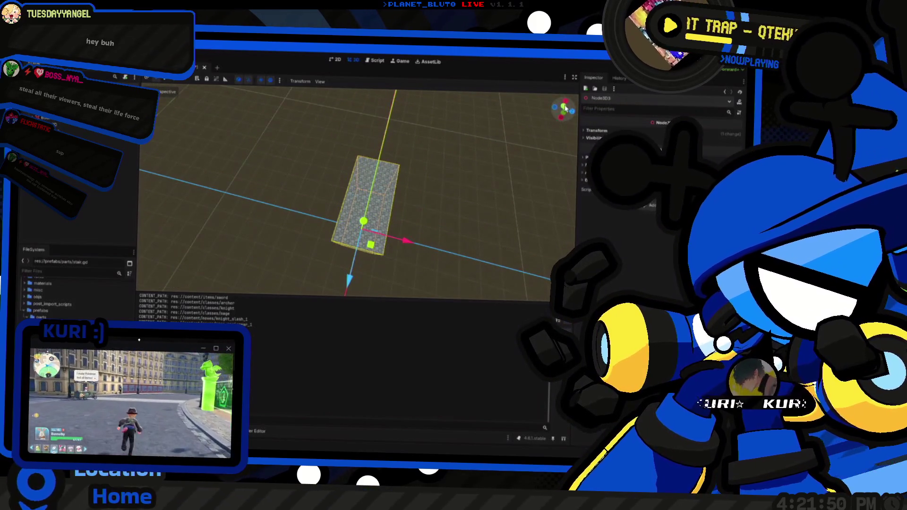
pyautogui.click(565, 108)
pyautogui.moveTo(310, 217)
pyautogui.mouseDown()
pyautogui.moveTo(325, 232)
pyautogui.moveTo(345, 199)
pyautogui.moveTo(414, 181)
pyautogui.mouseUp()
pyautogui.scroll(3, 361, 195)
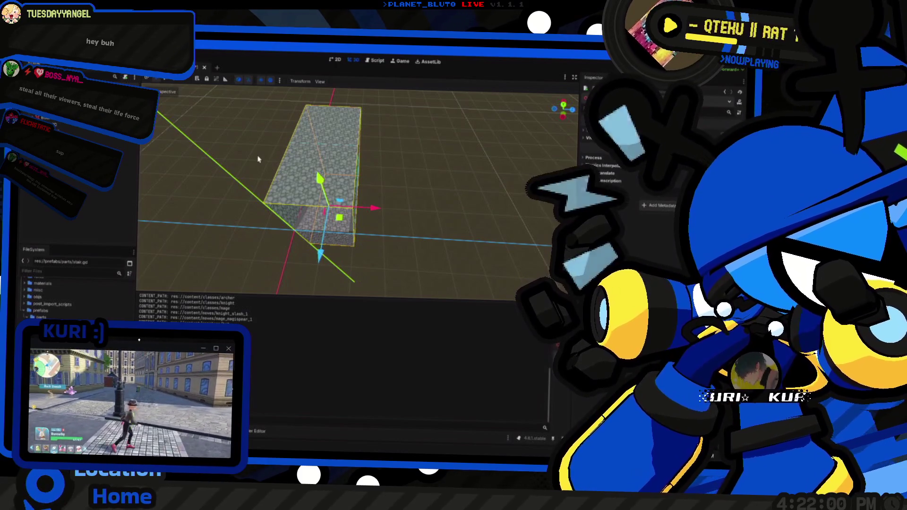
pyautogui.moveTo(342, 226)
pyautogui.mouseDown()
pyautogui.moveTo(347, 178)
pyautogui.moveTo(331, 196)
pyautogui.moveTo(351, 216)
pyautogui.mouseUp()
pyautogui.scroll(-2, 347, 178)
pyautogui.scroll(-2, 351, 216)
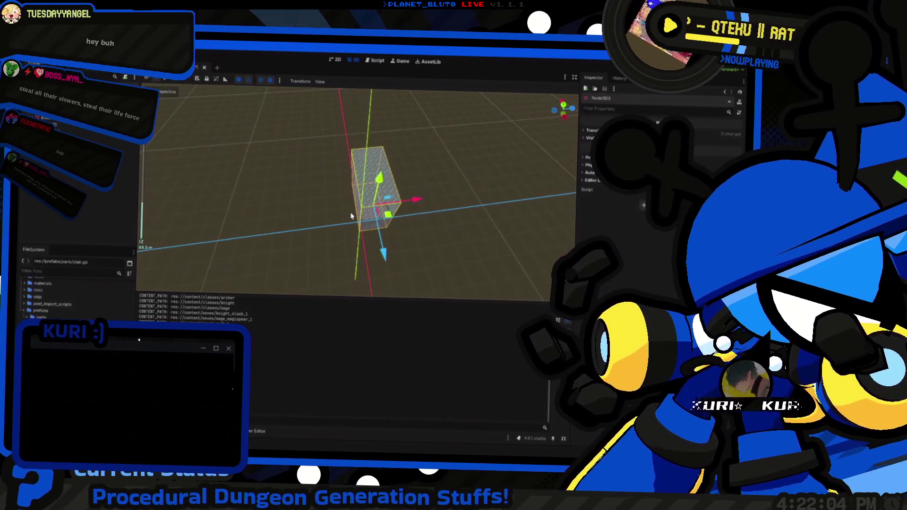
# Step: Reload the saved scene to discard the move, inspect the box, and open the SceneState docs
pyautogui.hotkey('ctrl', 'j')
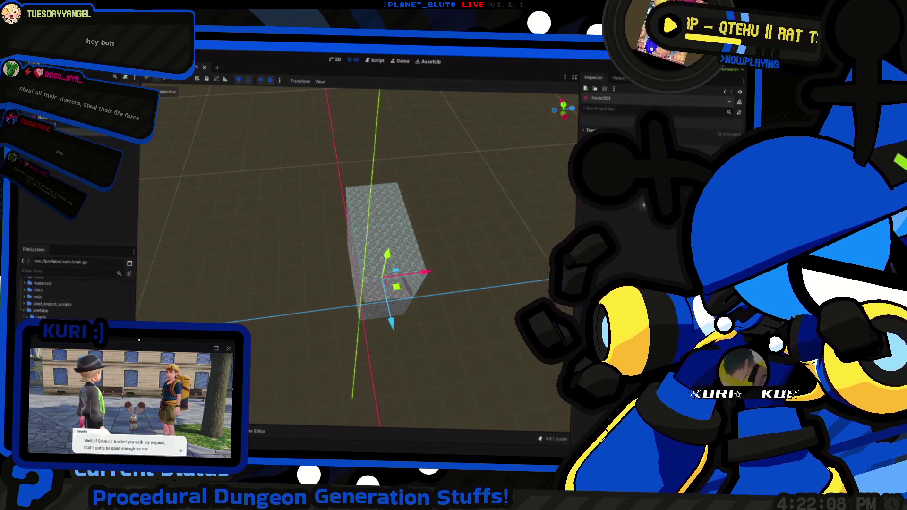
pyautogui.press('Delete')
pyautogui.press('Return')
pyautogui.moveTo(324, 259)
pyautogui.mouseDown()
pyautogui.moveTo(347, 296)
pyautogui.moveTo(334, 237)
pyautogui.moveTo(307, 234)
pyautogui.moveTo(374, 297)
pyautogui.moveTo(512, 322)
pyautogui.moveTo(475, 301)
pyautogui.mouseUp()
pyautogui.click(373, 300)
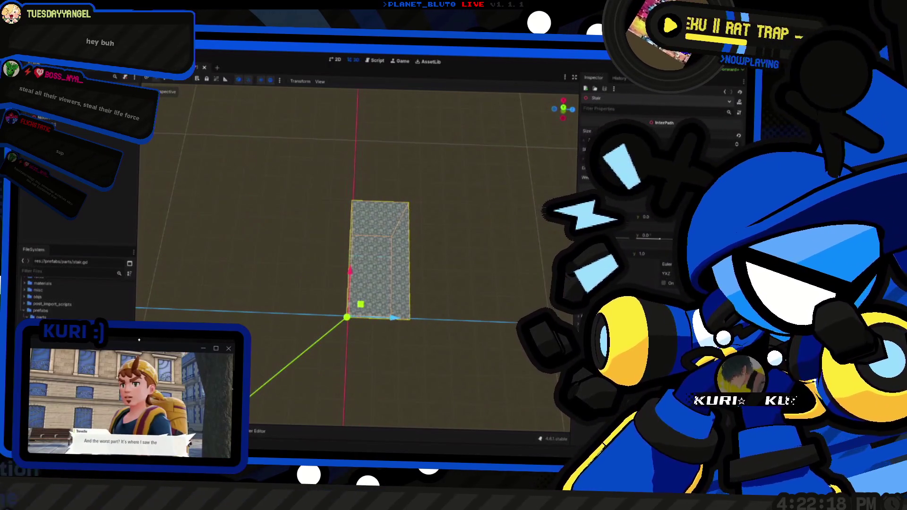
pyautogui.moveTo(544, 239)
pyautogui.mouseDown()
pyautogui.moveTo(517, 239)
pyautogui.moveTo(544, 234)
pyautogui.moveTo(515, 189)
pyautogui.mouseUp()
pyautogui.moveTo(406, 248)
pyautogui.mouseDown()
pyautogui.moveTo(404, 336)
pyautogui.moveTo(418, 340)
pyautogui.moveTo(425, 279)
pyautogui.moveTo(381, 297)
pyautogui.mouseUp()
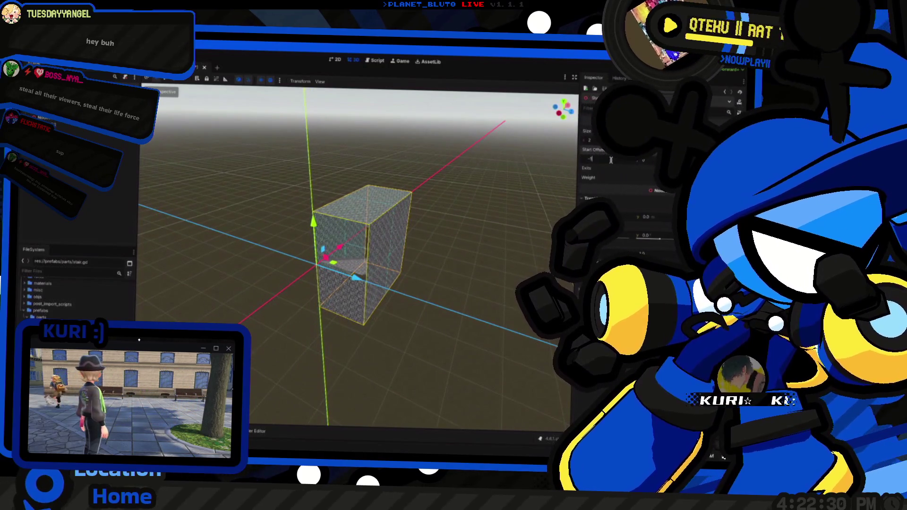
pyautogui.hotkey('alt', 'Tab')
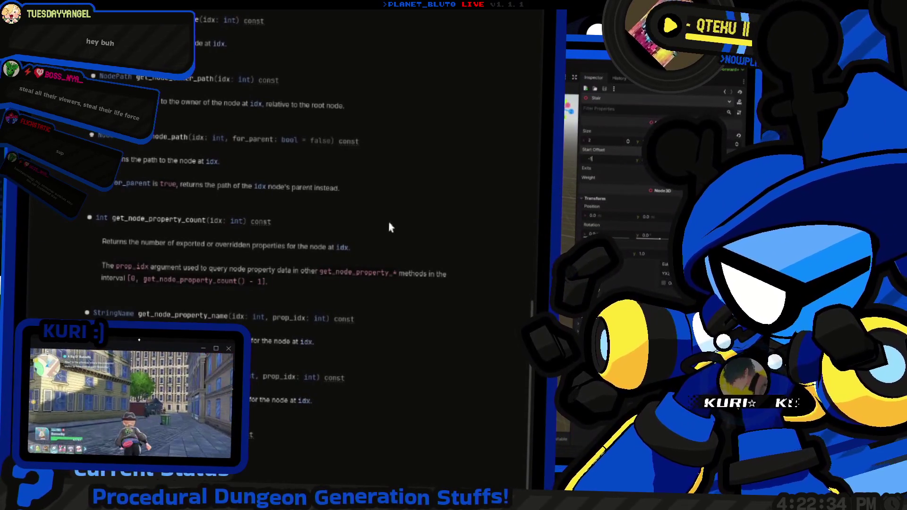
# Step: Leave the SceneState docs for the 3D view and select the box's MeshInstance3D4 mesh
pyautogui.scroll(-2, 387, 228)
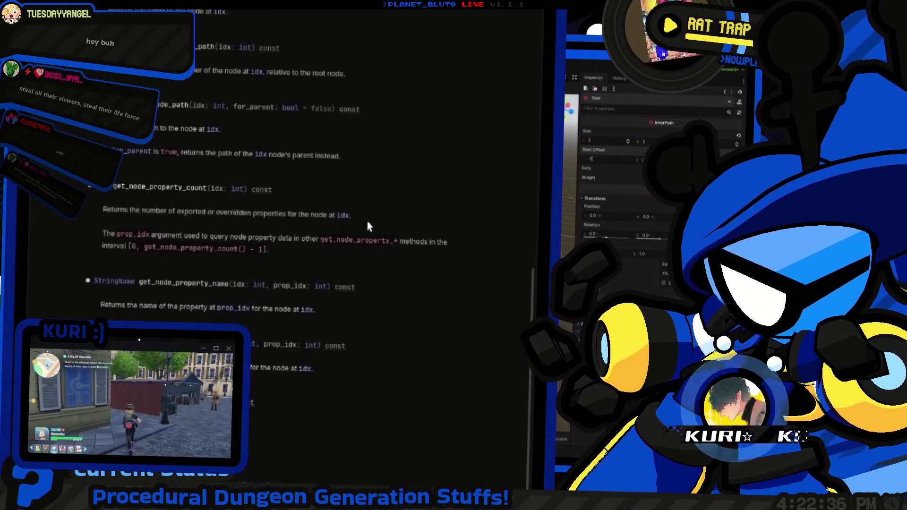
pyautogui.scroll(15, 366, 226)
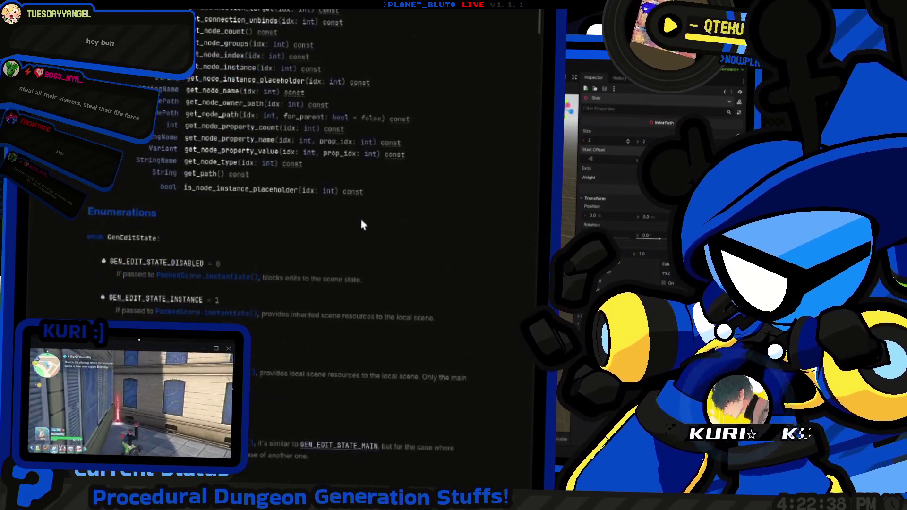
pyautogui.hotkey('ctrl', 'F2')
pyautogui.moveTo(369, 227)
pyautogui.mouseDown()
pyautogui.moveTo(481, 311)
pyautogui.moveTo(515, 240)
pyautogui.mouseUp()
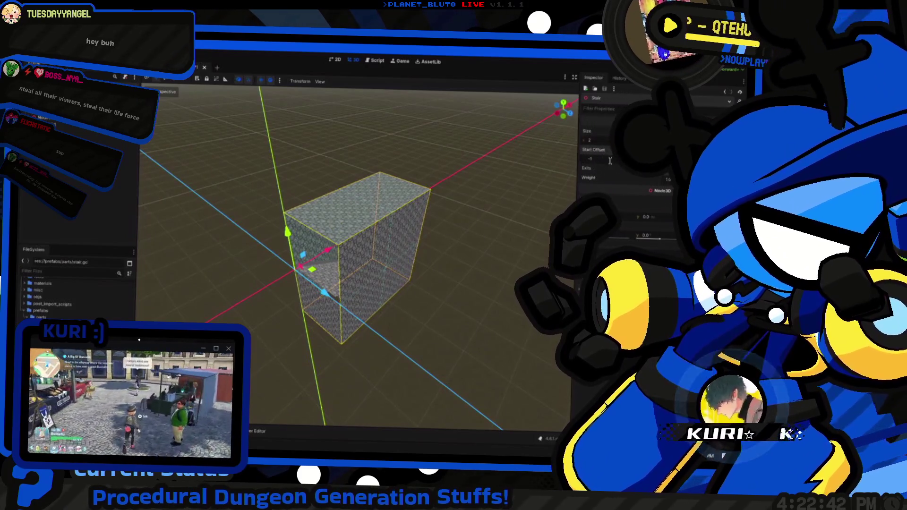
pyautogui.click(401, 280)
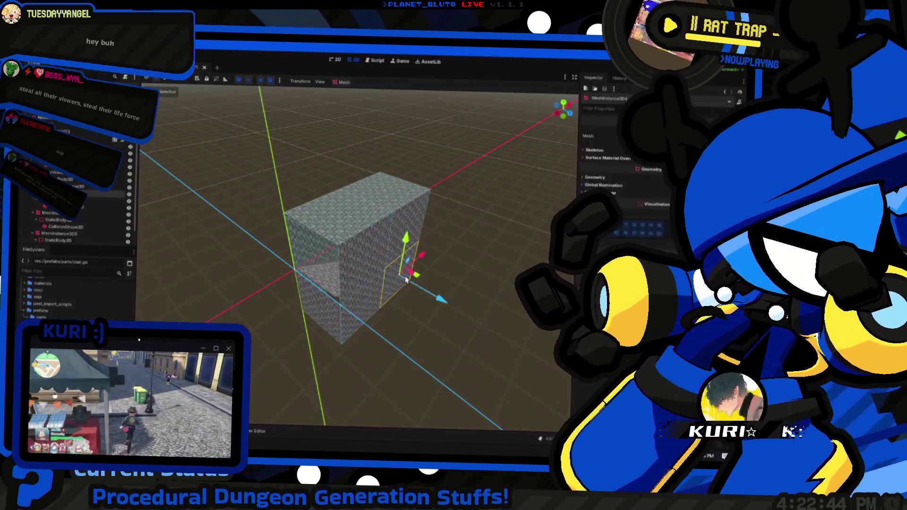
pyautogui.moveTo(434, 349)
pyautogui.mouseDown()
pyautogui.moveTo(355, 358)
pyautogui.moveTo(385, 364)
pyautogui.moveTo(396, 332)
pyautogui.mouseUp()
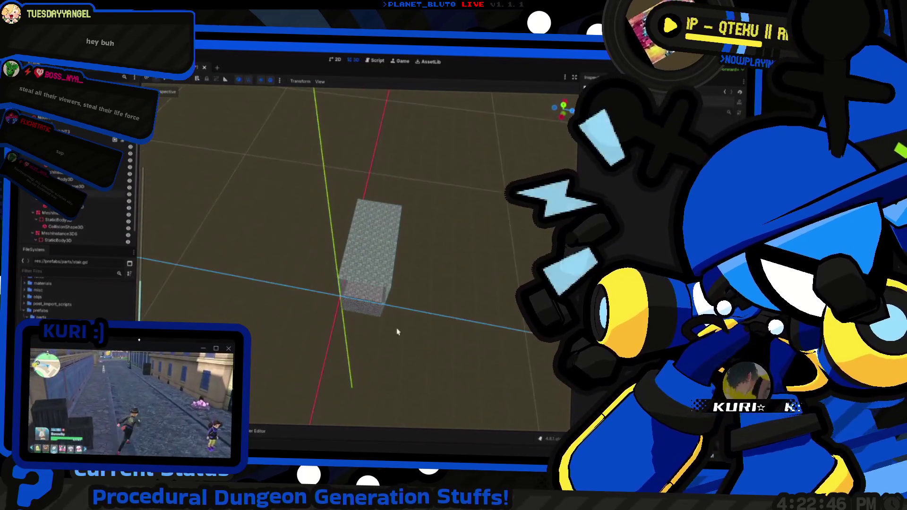
pyautogui.moveTo(458, 321)
pyautogui.mouseDown()
pyautogui.moveTo(418, 312)
pyautogui.moveTo(425, 307)
pyautogui.mouseUp()
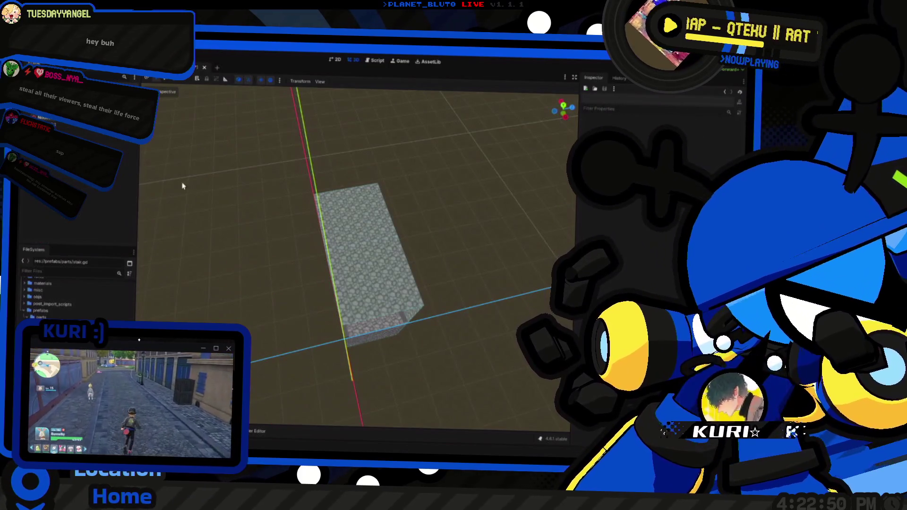
# Step: Close the stair scene and run the project again with F5
pyautogui.hotkey('ctrl', 'w')
pyautogui.press('Return')
pyautogui.press('F5')
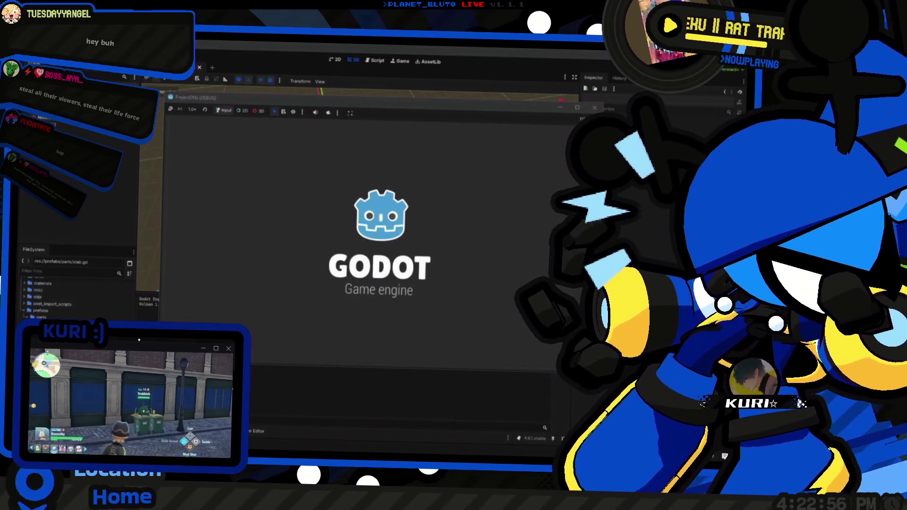
# Step: Stop the running test game with F8
pyautogui.press('F8')
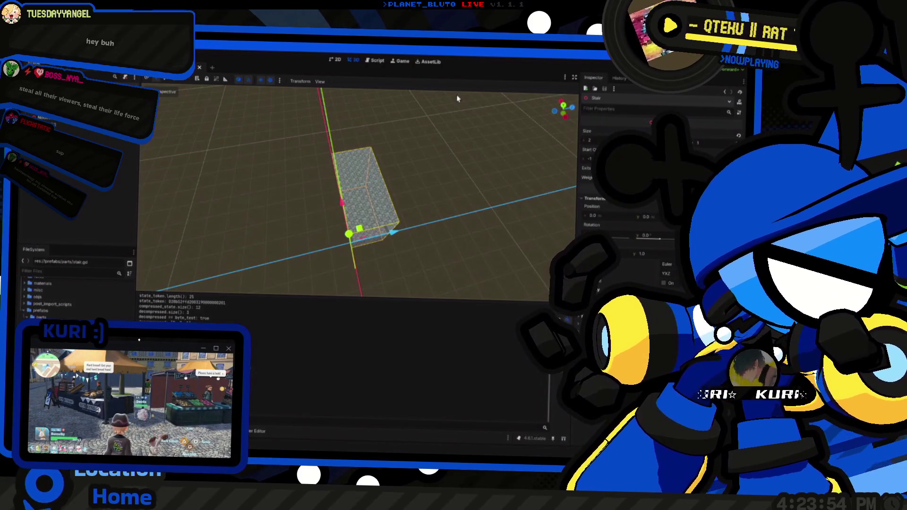
# Step: Show the script list beside the SceneState help page, then open intermediate_paths.gd
pyautogui.hotkey('alt', 'Tab')
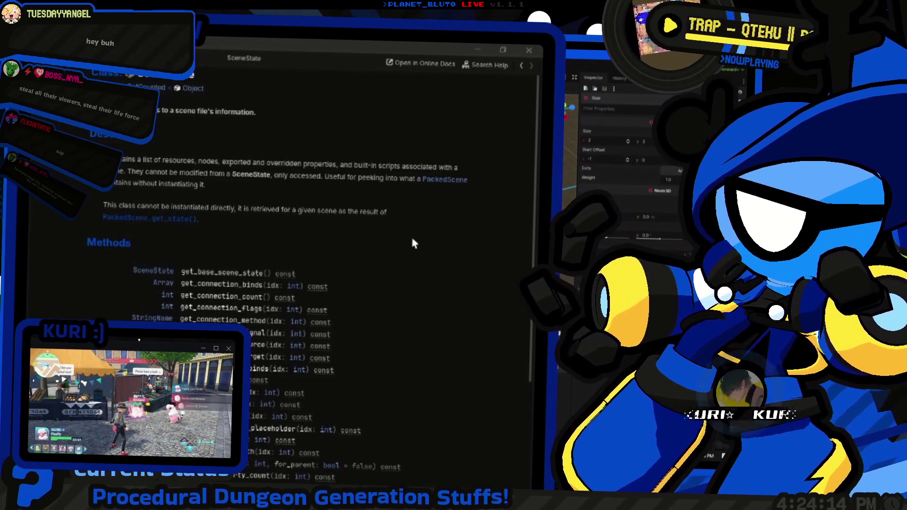
pyautogui.click(249, 149)
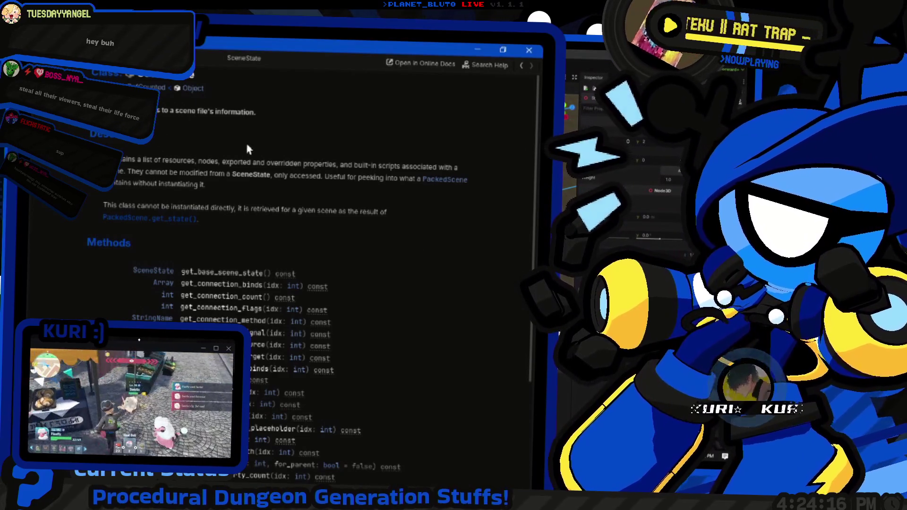
pyautogui.hotkey('ctrl', '\\')
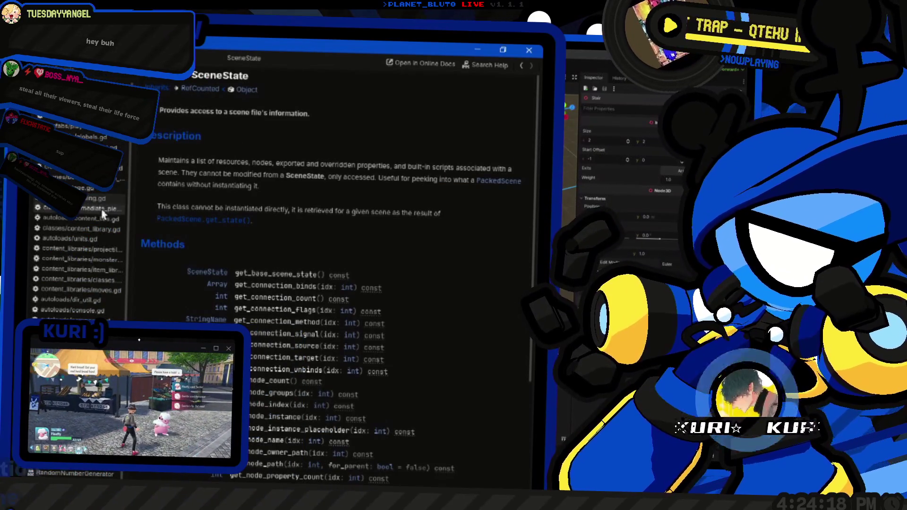
pyautogui.click(103, 214)
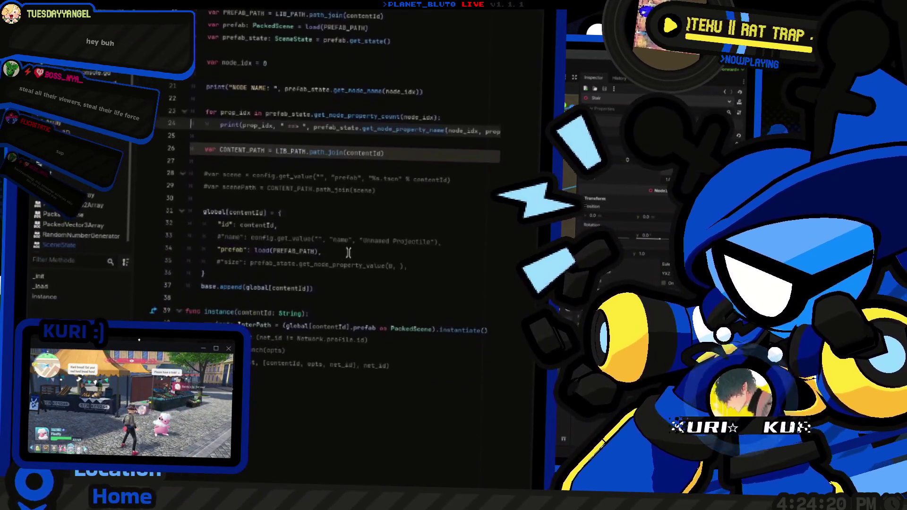
# Step: Move the global[contentId] block so it sits above the property for loop
pyautogui.scroll(-2, 348, 253)
pyautogui.click(230, 226)
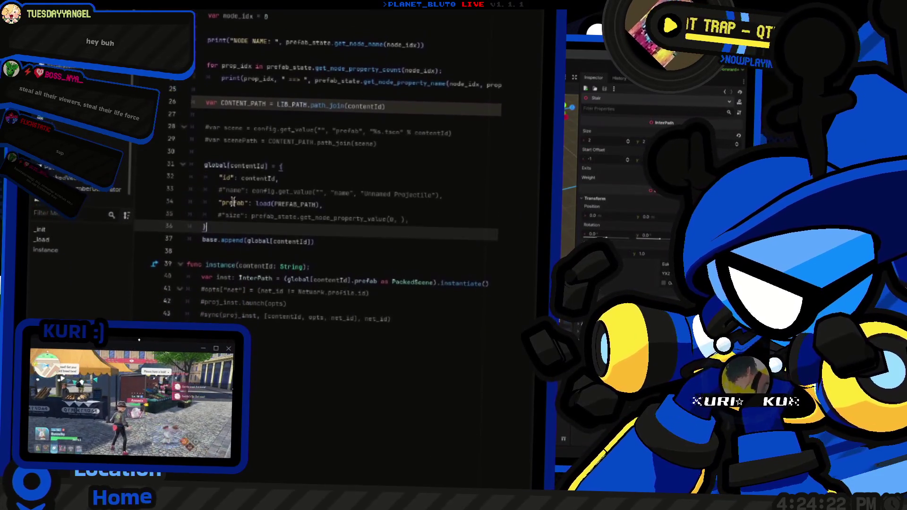
pyautogui.scroll(2, 154, 173)
pyautogui.keyDown('shift'); pyautogui.click(150, 225); pyautogui.keyUp('shift')
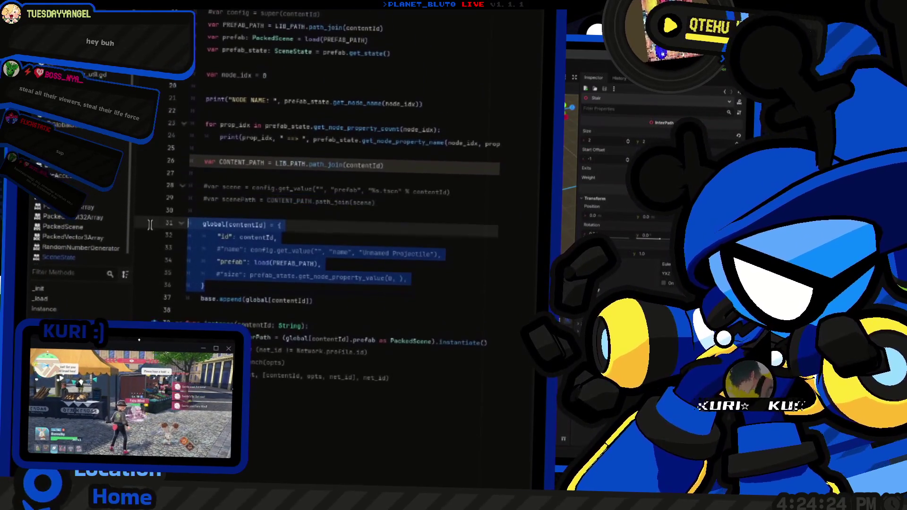
pyautogui.press('BackSpace')
pyautogui.scroll(2, 265, 184)
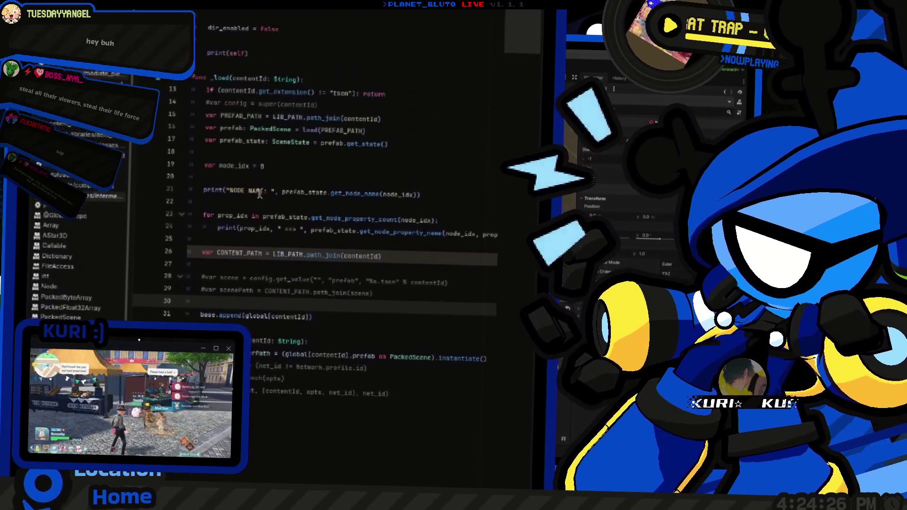
pyautogui.scroll(1, 265, 185)
pyautogui.click(262, 230)
pyautogui.hotkey('ctrl', 'v')
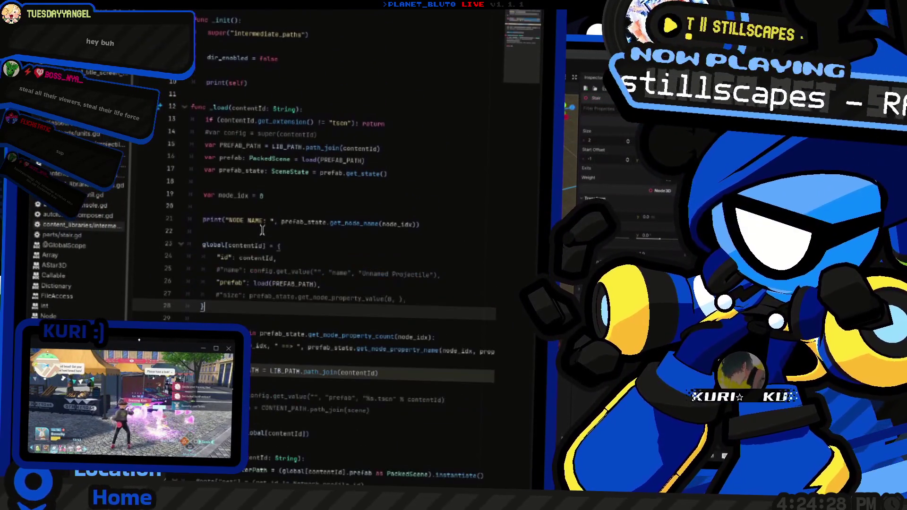
pyautogui.hotkey('shift', 'Up')
pyautogui.hotkey('shift', 'Up')
pyautogui.hotkey('shift', 'Up')
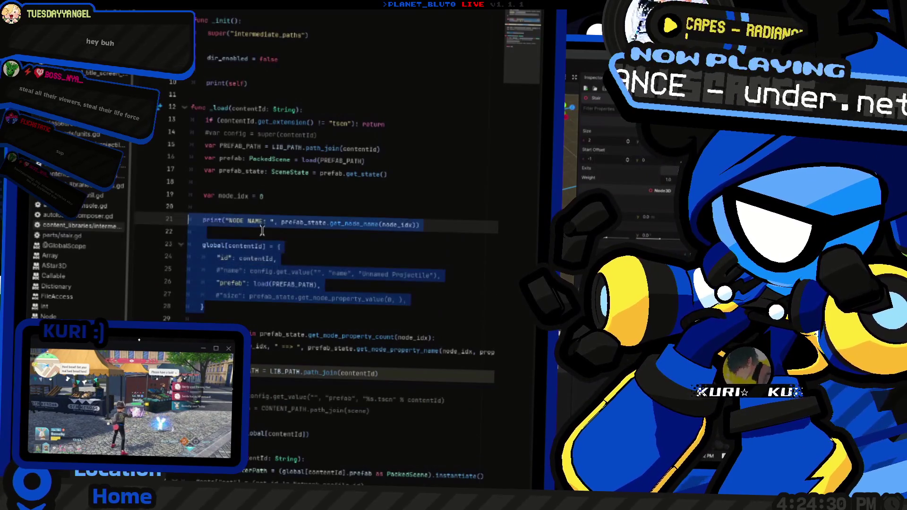
pyautogui.hotkey('shift', 'Down')
# Step: Comment out the loop's print statement and the NODE NAME print
pyautogui.click(302, 351)
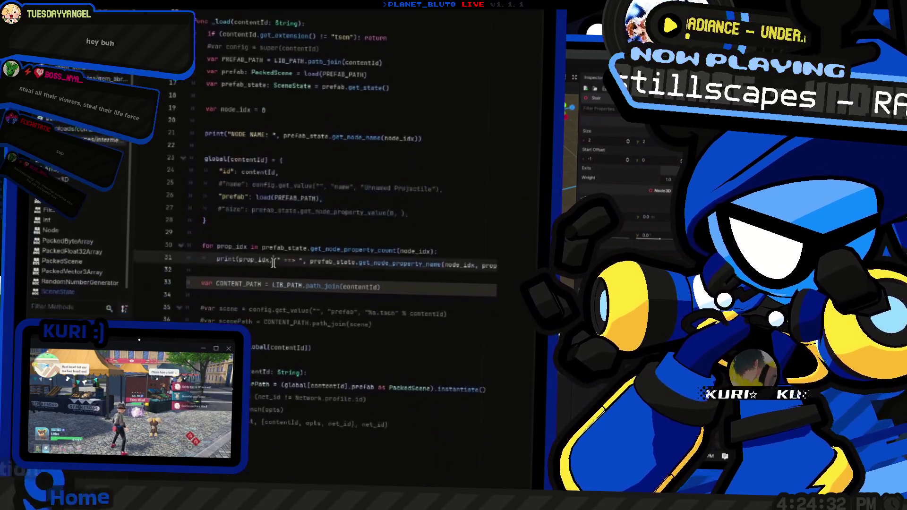
pyautogui.hotkey('shift', 'Home')
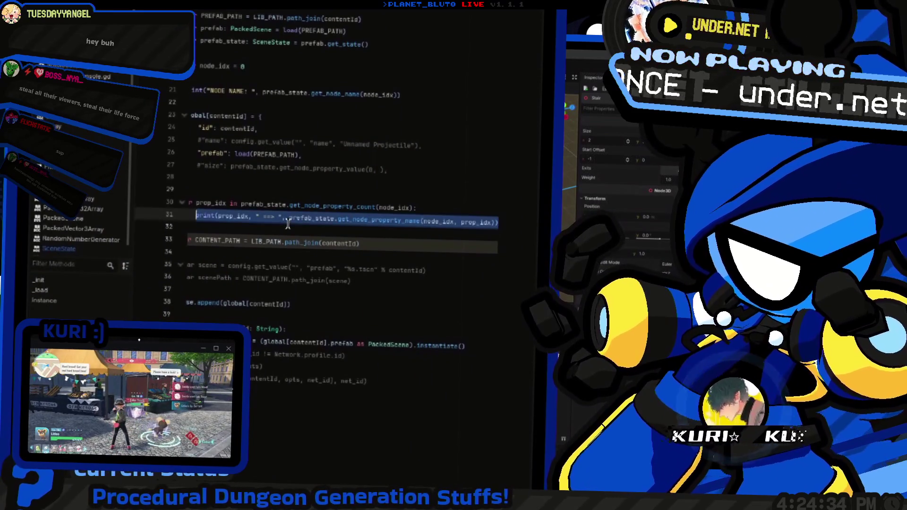
pyautogui.hotkey('ctrl', 'k')
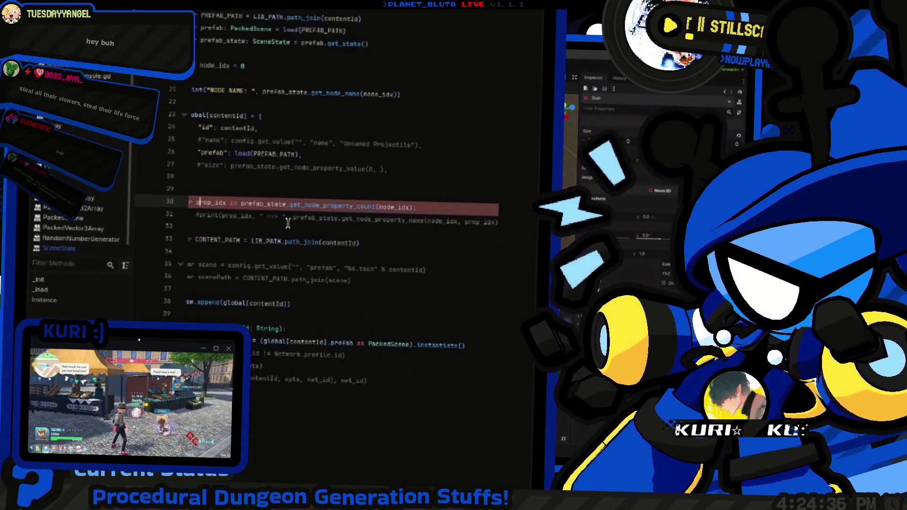
pyautogui.press('Up')
pyautogui.press('Up')
pyautogui.press('Up')
pyautogui.press('Up')
pyautogui.press('Up')
pyautogui.press('Up')
pyautogui.press('End')
pyautogui.hotkey('ctrl', 'k')
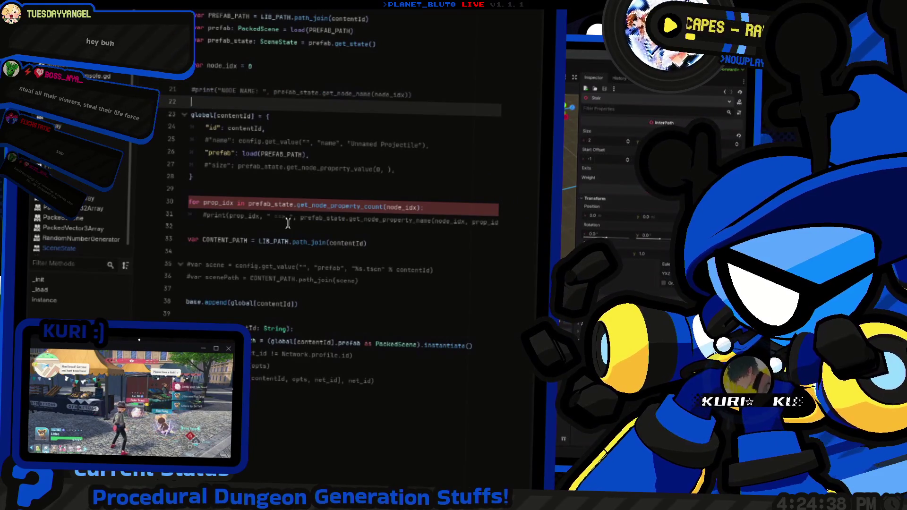
pyautogui.press('Down')
pyautogui.press('Down')
pyautogui.press('Down')
pyautogui.press('Down')
pyautogui.press('Down')
pyautogui.press('Down')
# Step: Add a new 'global[contentId]' line at the start of the for loop body
pyautogui.press('Home')
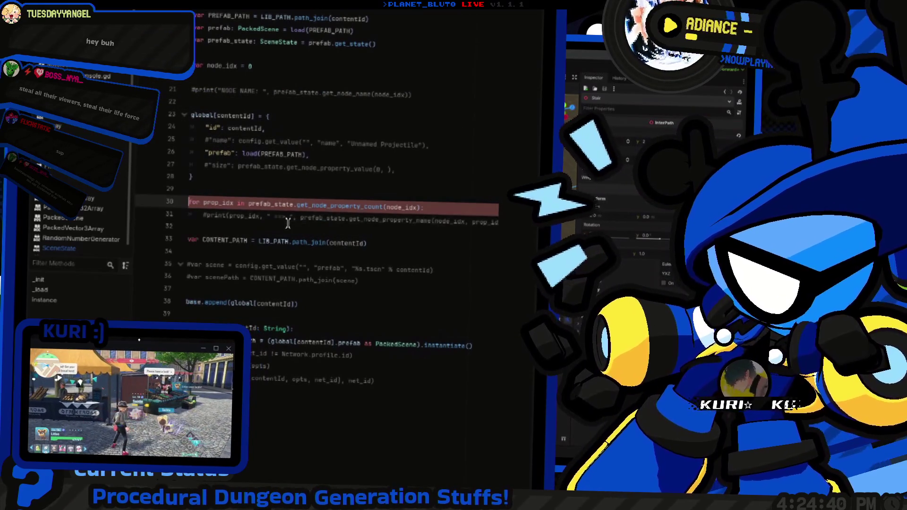
pyautogui.press('End')
pyautogui.press('Return')
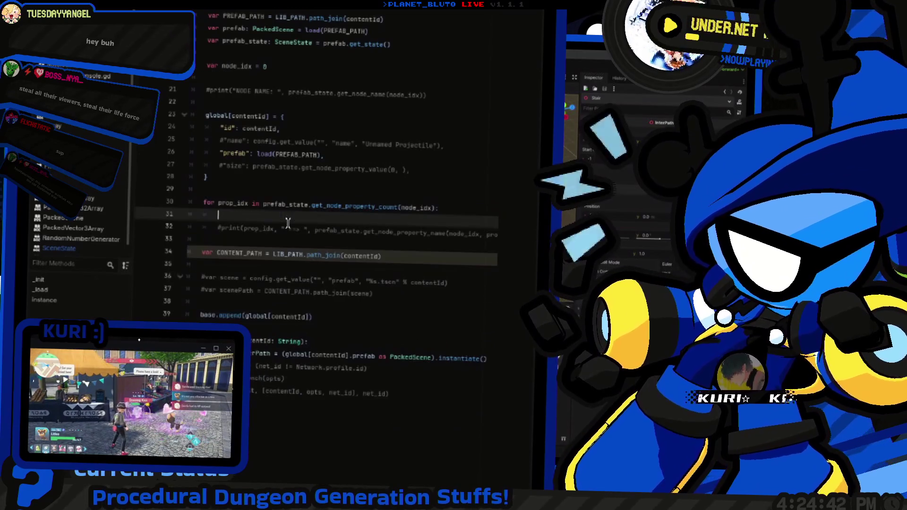
pyautogui.press('Down')
pyautogui.press('Down')
pyautogui.press('Down')
pyautogui.press('Down')
pyautogui.press('Up')
pyautogui.press('Up')
pyautogui.press('Up')
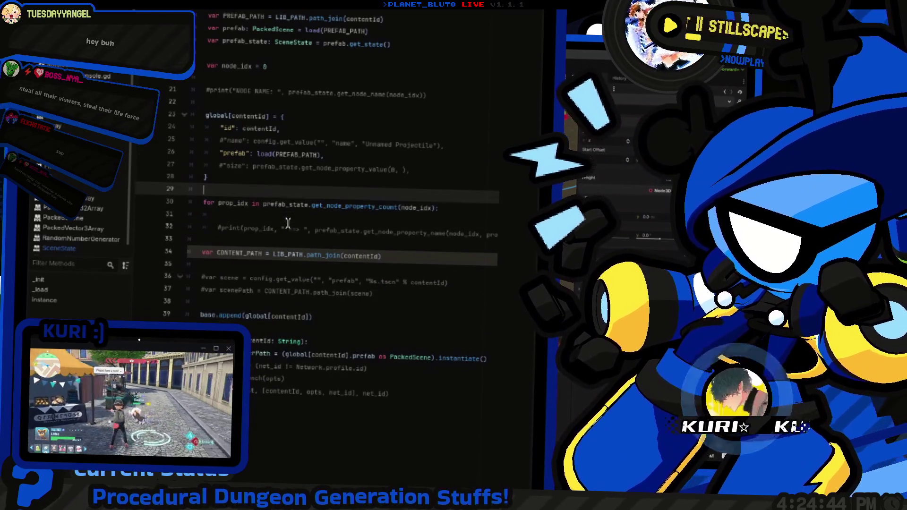
pyautogui.press('Right')
pyautogui.press('Right')
pyautogui.press('Right')
pyautogui.press('Down')
pyautogui.press('Down')
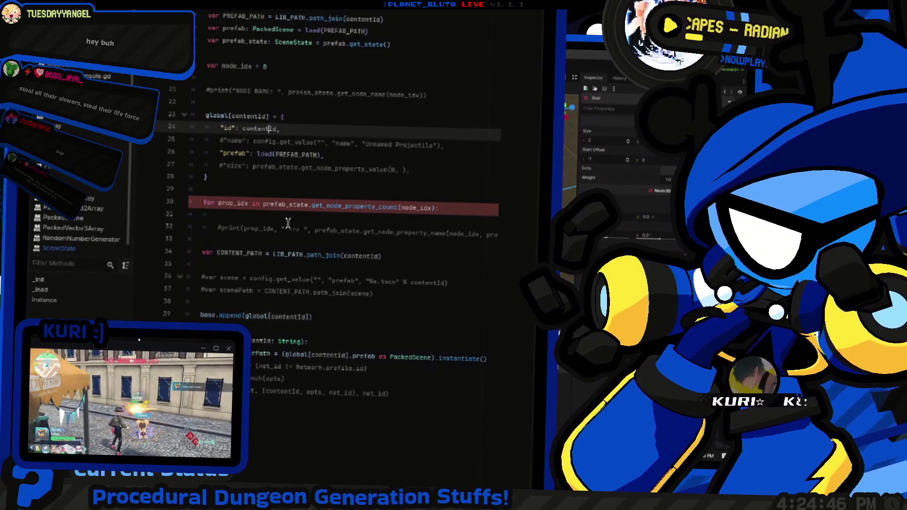
pyautogui.click(288, 218)
pyautogui.write('global[contentId]')
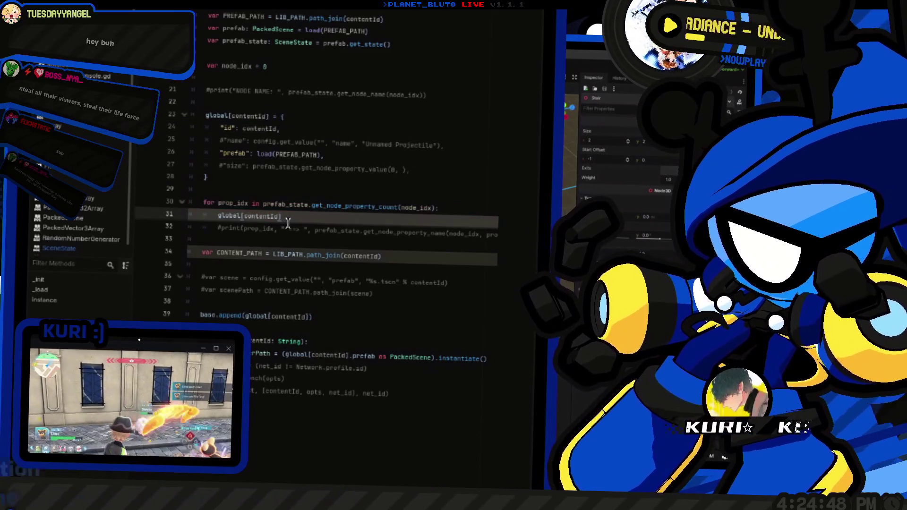
pyautogui.scroll(6, 288, 223)
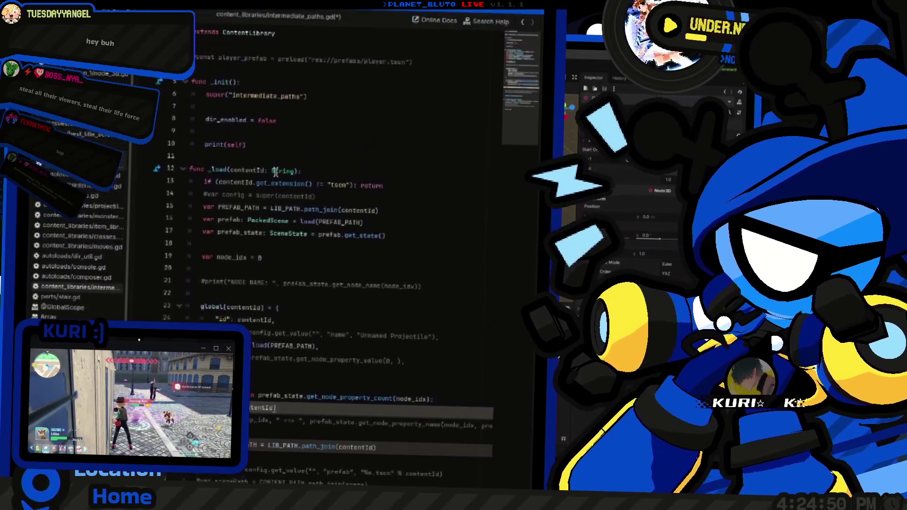
# Step: Add 'var CONTENT_PATH = contentId' below the extension check line
pyautogui.doubleClick(286, 213)
pyautogui.press('Home')
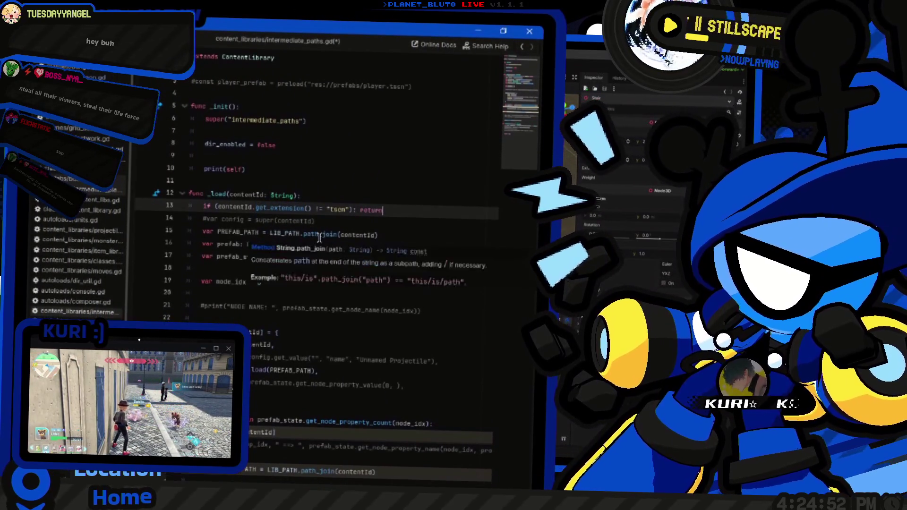
pyautogui.press('End')
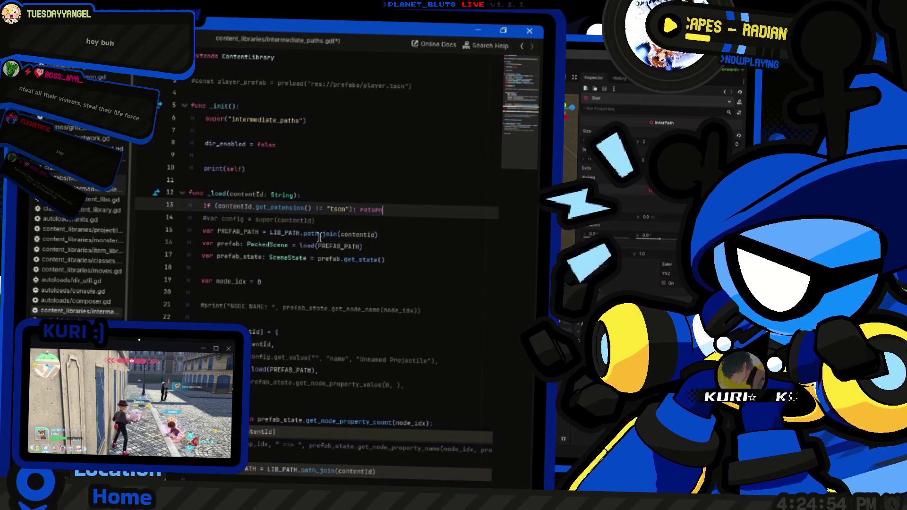
pyautogui.press('Return')
pyautogui.write('va')
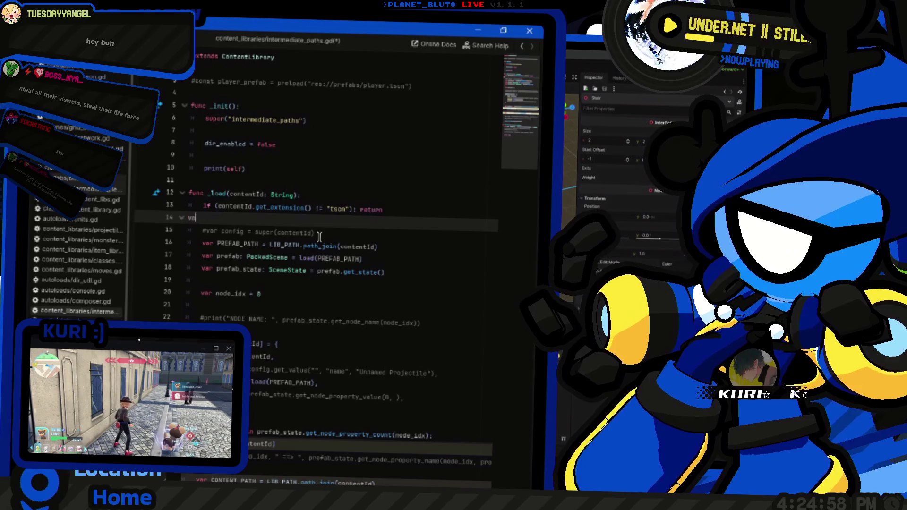
pyautogui.press('Tab')
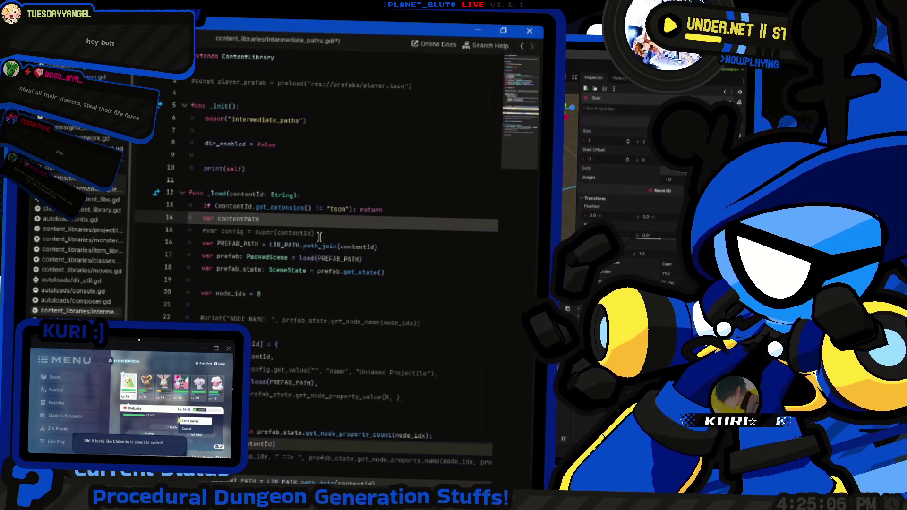
pyautogui.write('ENT_PATH')
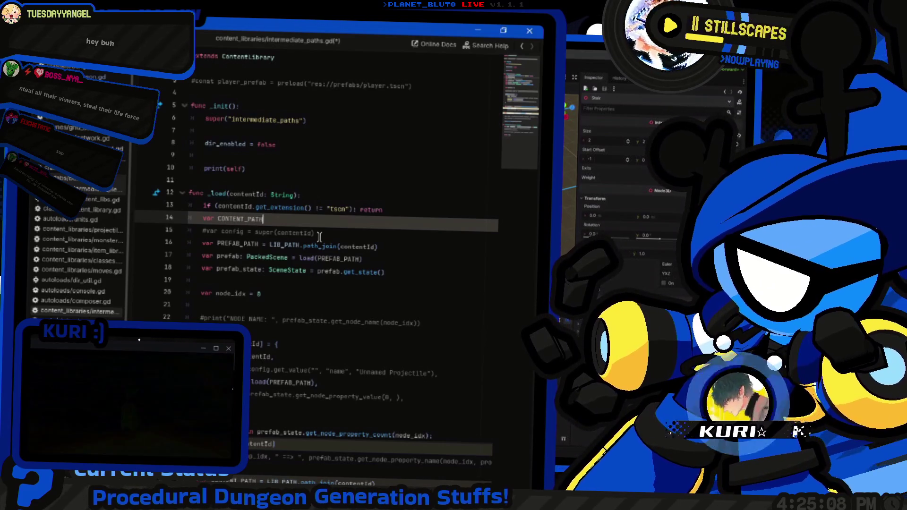
pyautogui.write(' = contentId')
pyautogui.press('Escape')
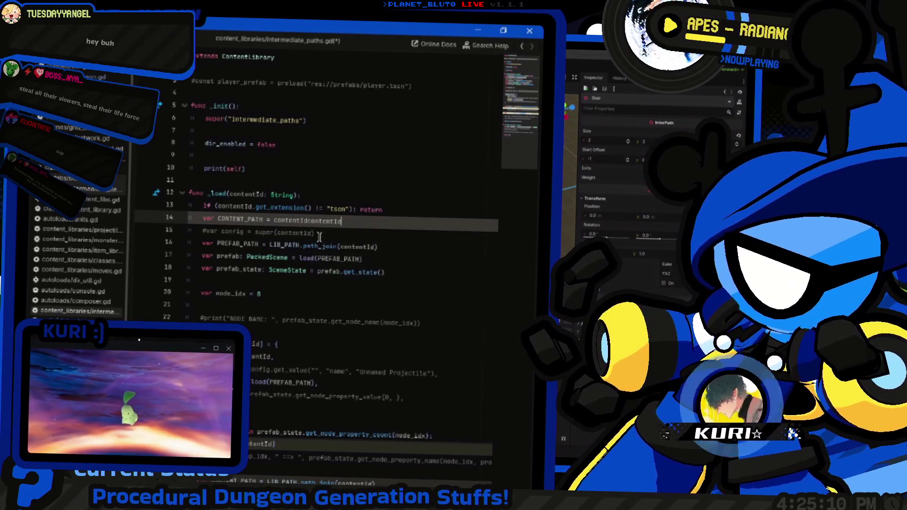
pyautogui.press('Return')
# Step: Write line 15 as 'contentId = contentId.get_basename()', checking the String docs
pyautogui.write('contentId = contentId.')
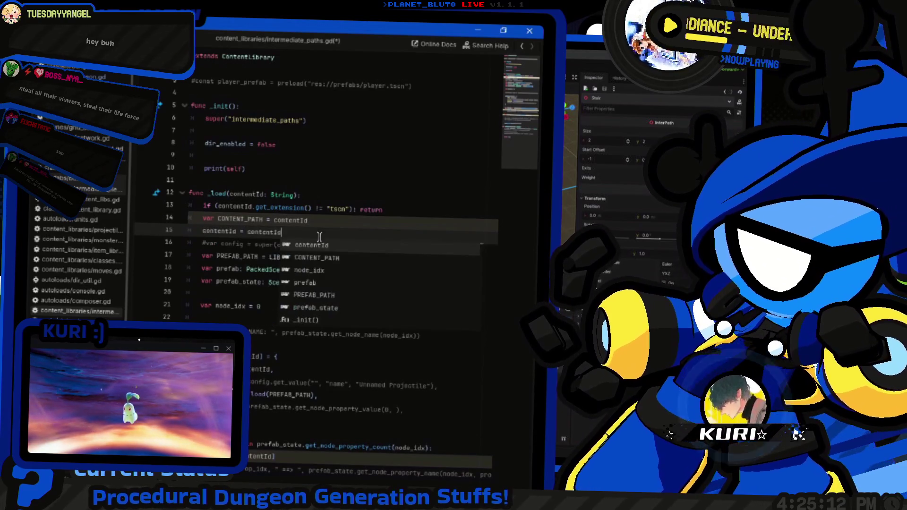
pyautogui.write('get_')
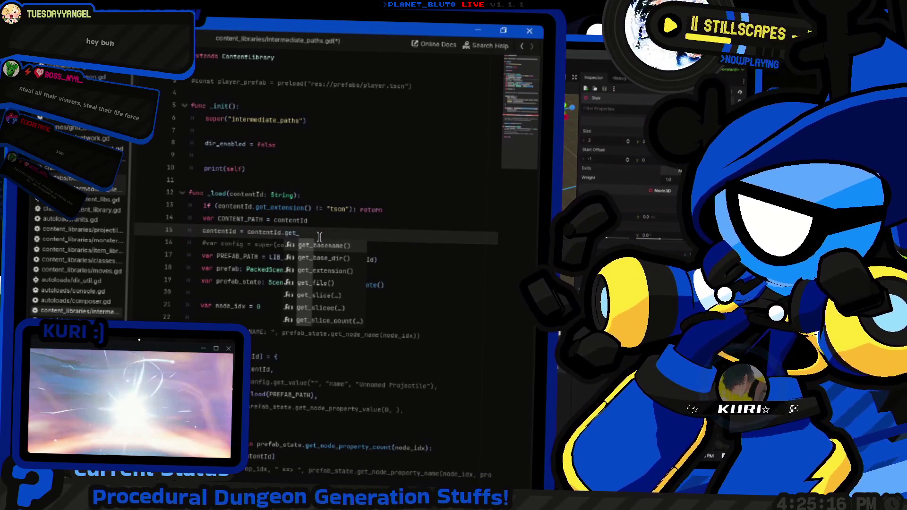
pyautogui.write('fi')
pyautogui.press('Return')
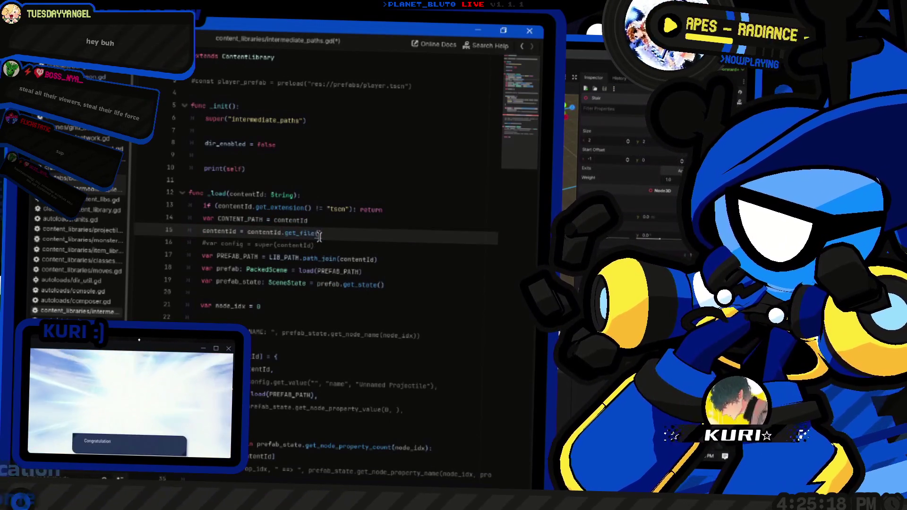
pyautogui.keyDown('ctrl'); pyautogui.click(318, 234); pyautogui.keyUp('ctrl')
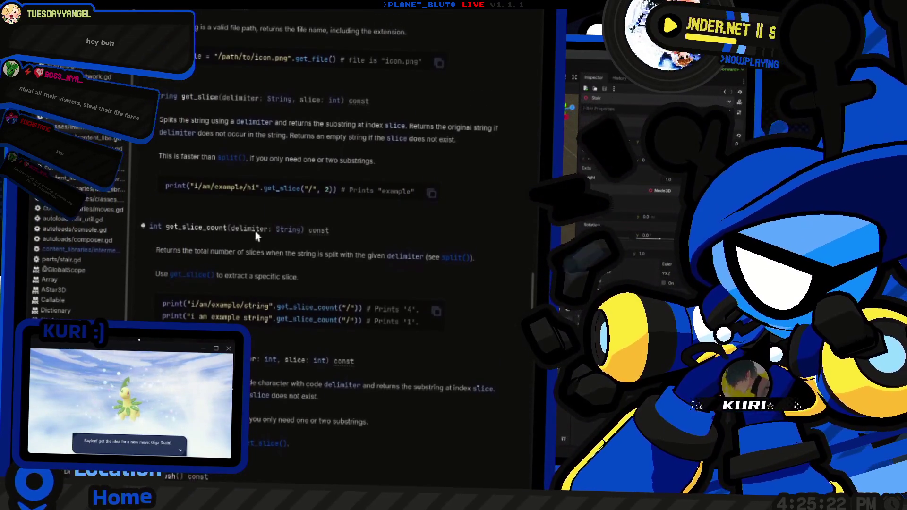
pyautogui.hotkey('alt', 'Left')
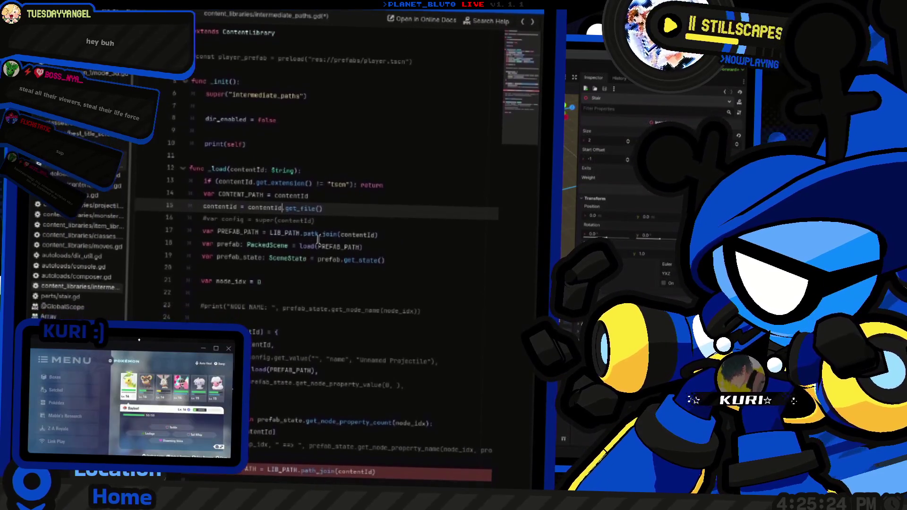
pyautogui.press('BackSpace')
pyautogui.press('BackSpace')
pyautogui.press('BackSpace')
pyautogui.write('bas')
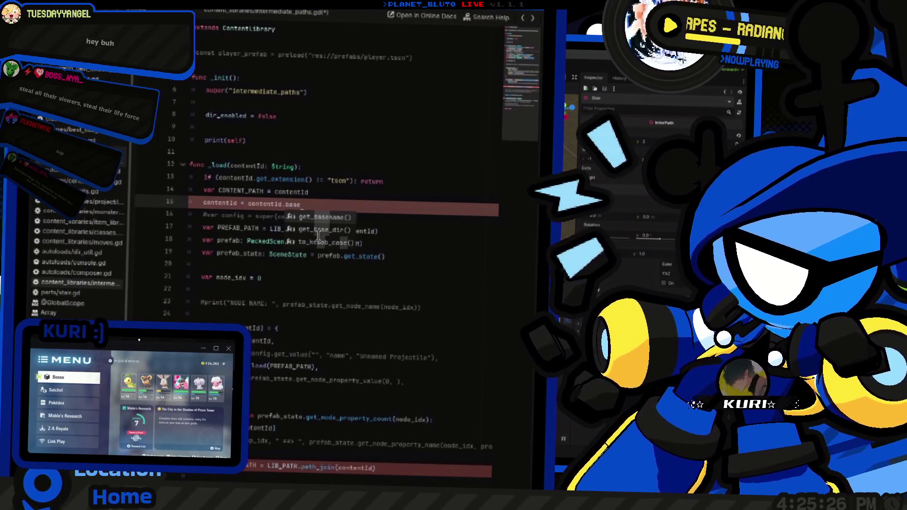
pyautogui.press('Return')
pyautogui.keyDown('ctrl'); pyautogui.click(321, 208); pyautogui.keyUp('ctrl')
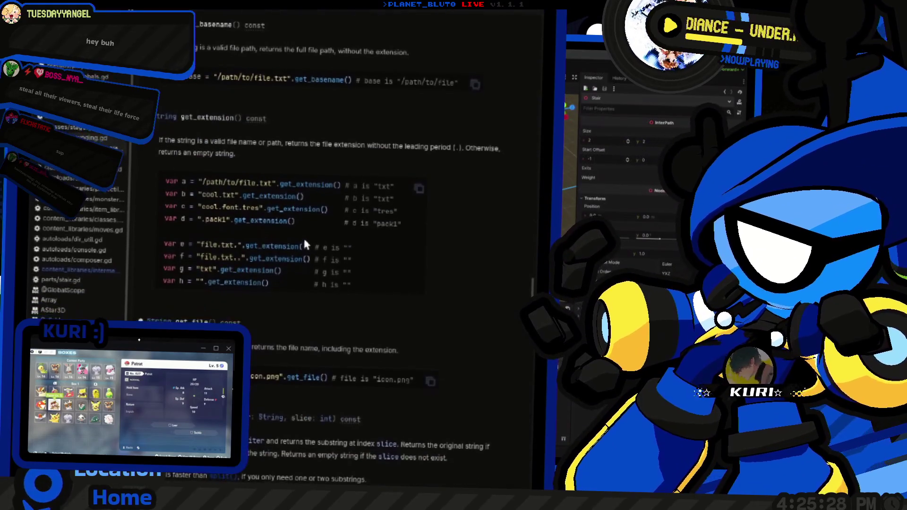
pyautogui.scroll(2, 305, 246)
pyautogui.hotkey('alt', 'Left')
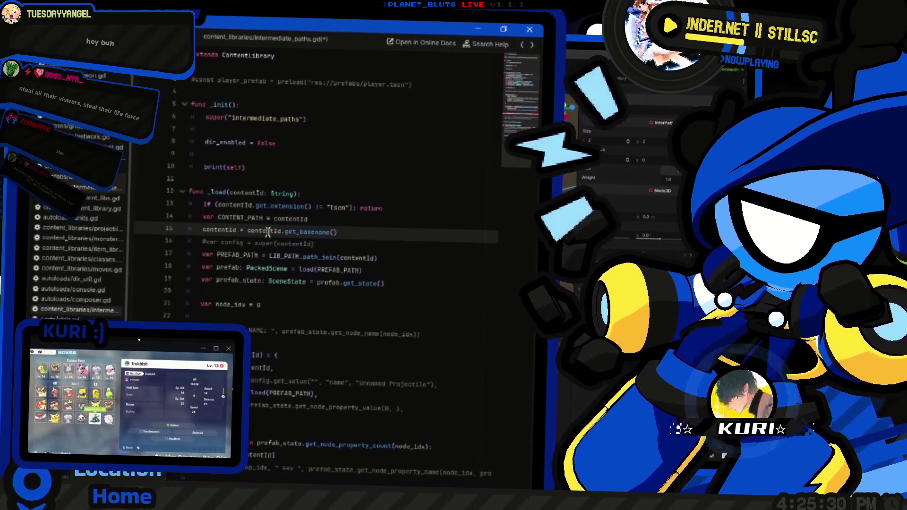
# Step: Replace contentId with CONTENT_PATH in PREFAB_PATH's path_join call
pyautogui.click(366, 230)
pyautogui.click(245, 194)
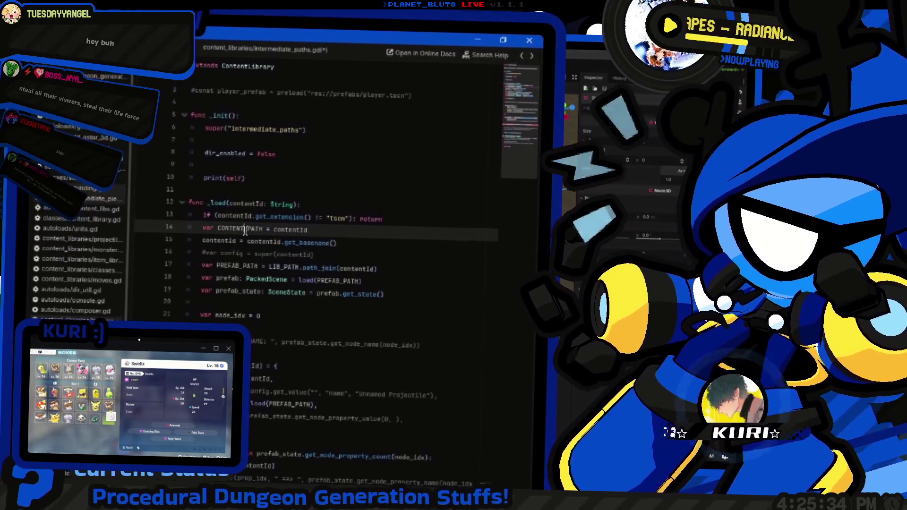
pyautogui.doubleClick(245, 230)
pyautogui.hotkey('ctrl', 'c')
pyautogui.doubleClick(363, 237)
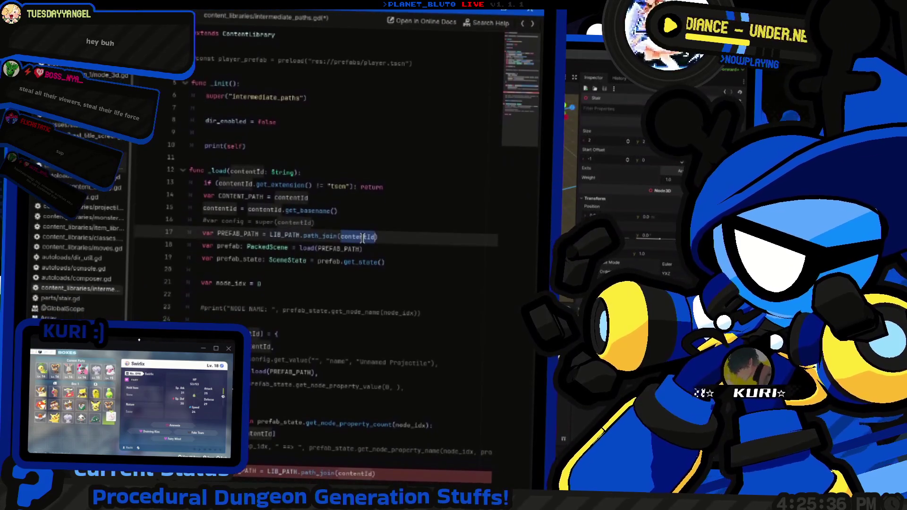
pyautogui.hotkey('ctrl', 'v')
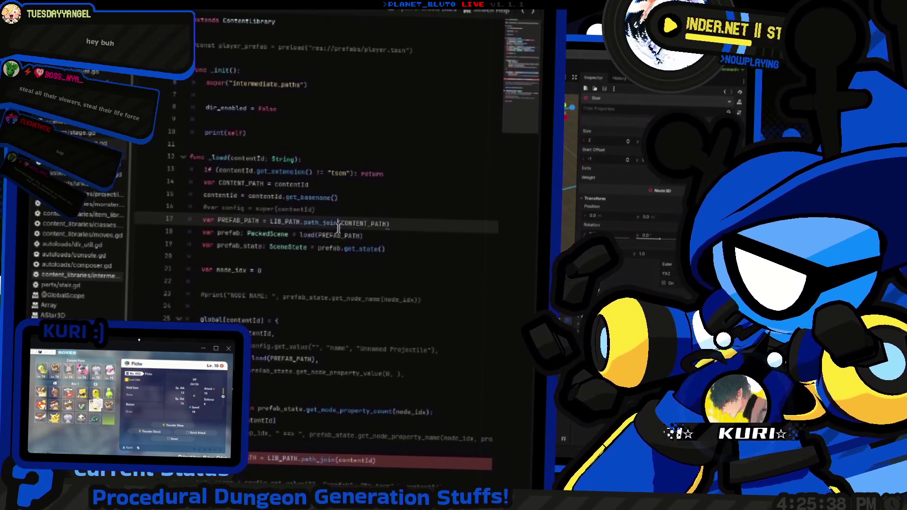
pyautogui.scroll(-4, 345, 241)
pyautogui.click(348, 252)
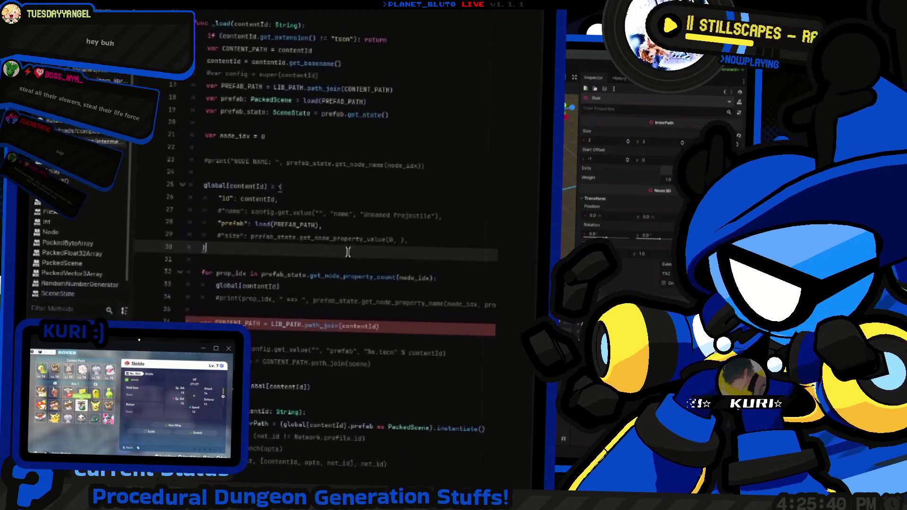
# Step: Delete the commented #var scene and #var scenePath lines and the extra blank line
pyautogui.scroll(1, 347, 252)
pyautogui.click(360, 220)
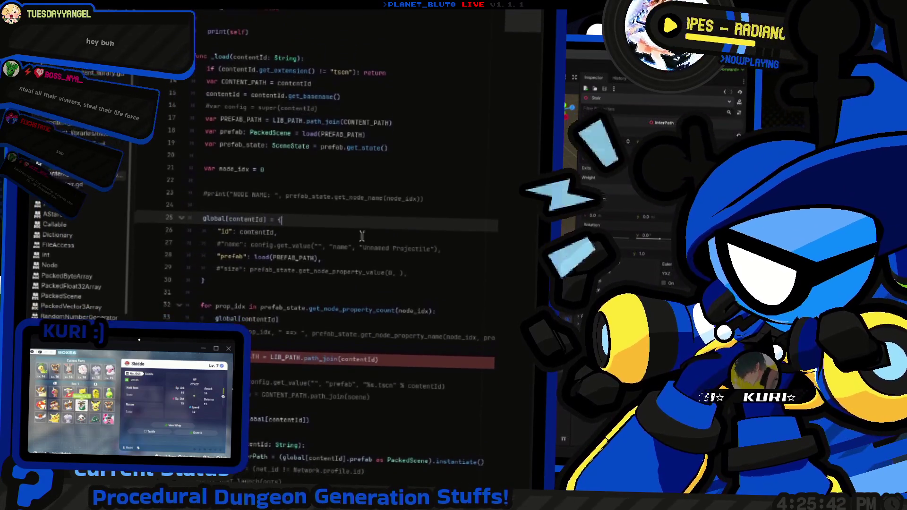
pyautogui.scroll(-4, 361, 235)
pyautogui.click(359, 223)
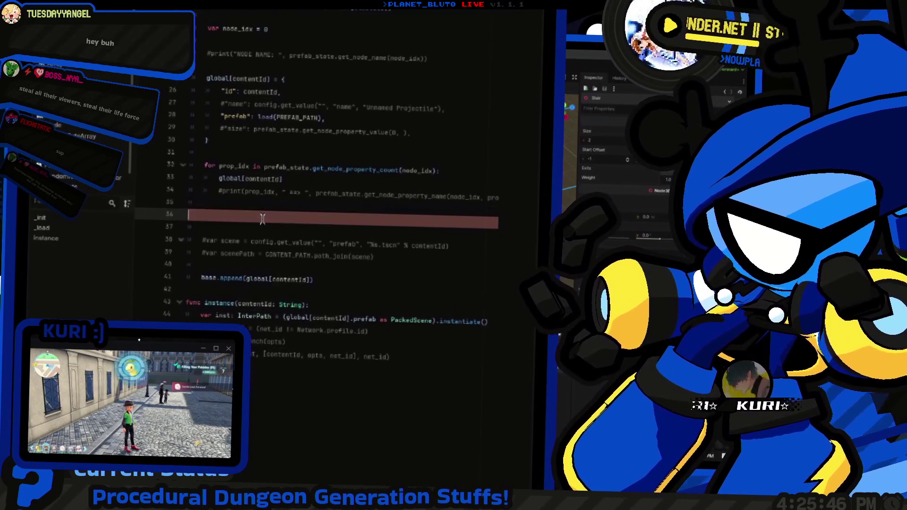
pyautogui.press('BackSpace')
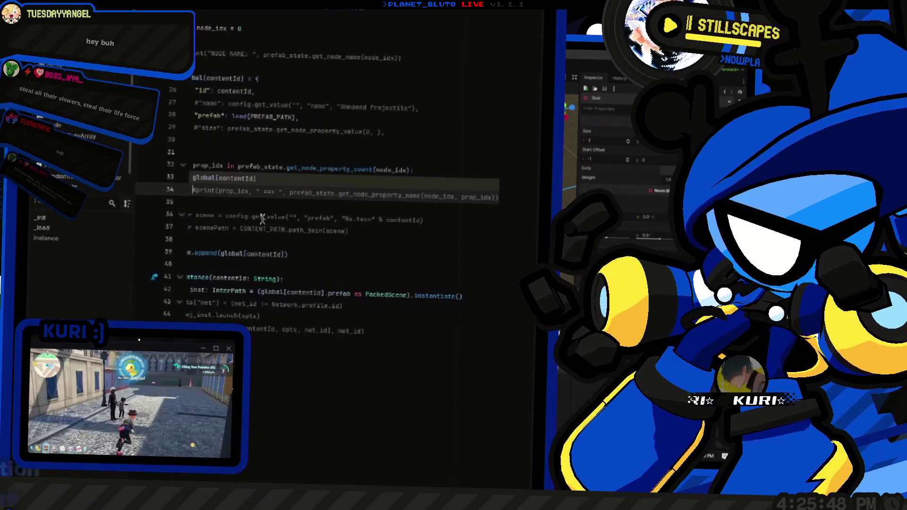
pyautogui.scroll(1, 263, 219)
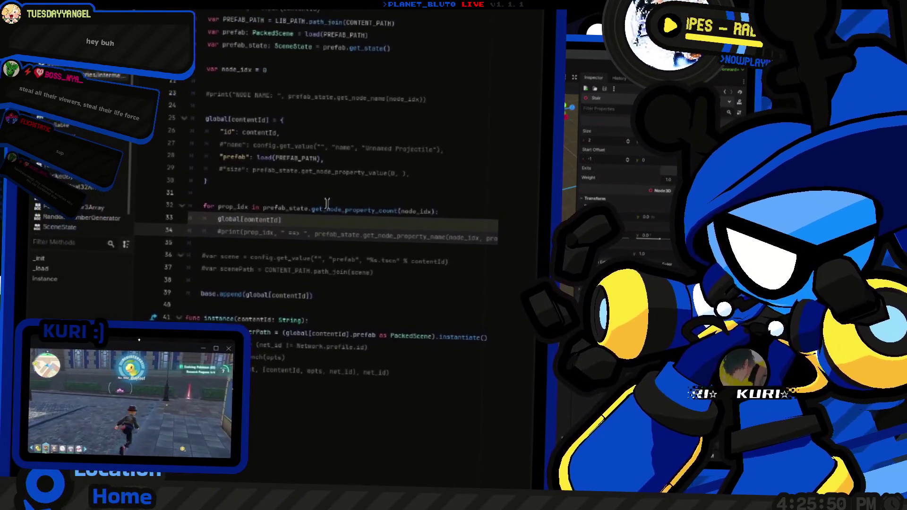
pyautogui.click(305, 227)
pyautogui.moveTo(305, 227); pyautogui.dragTo(203, 267)
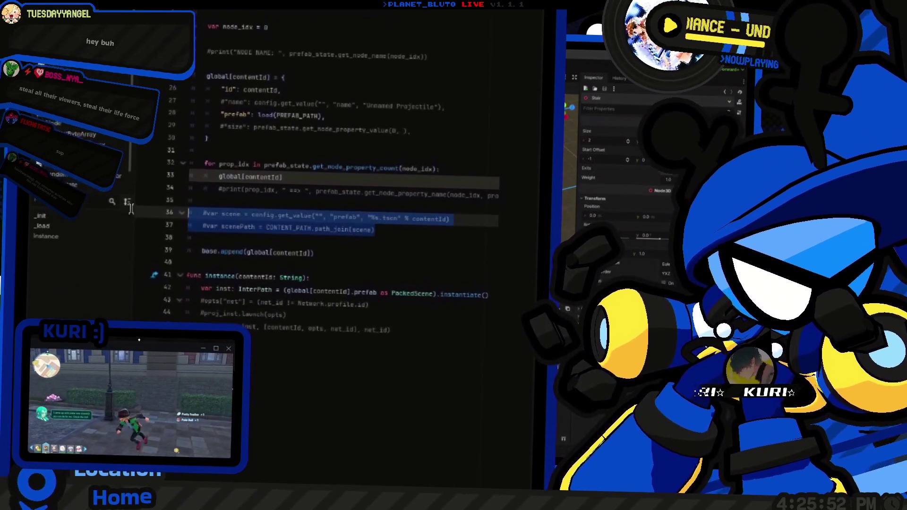
pyautogui.press('BackSpace')
pyautogui.press('Up')
pyautogui.press('Up')
pyautogui.press('End')
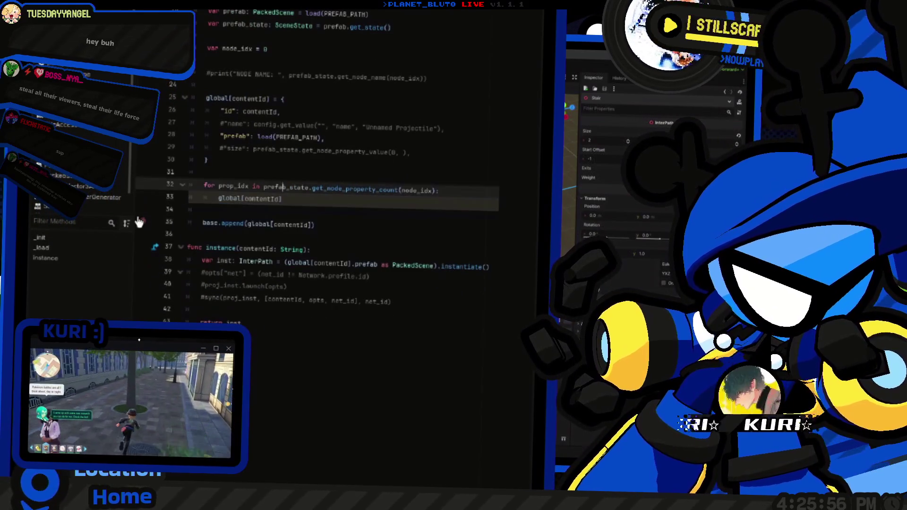
# Step: Start the loop with 'var prop_name := prefab_state.get_node_property_name(node_idx, prop_idx)' and a match
pyautogui.hotkey('alt', 'Up')
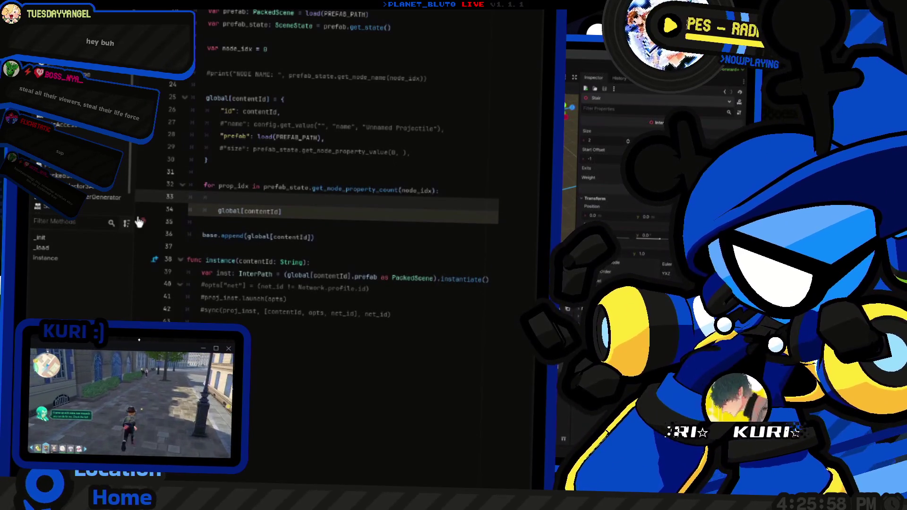
pyautogui.press('Escape')
pyautogui.hotkey('ctrl', 'shift', 'Return')
pyautogui.write('var prop_name =')
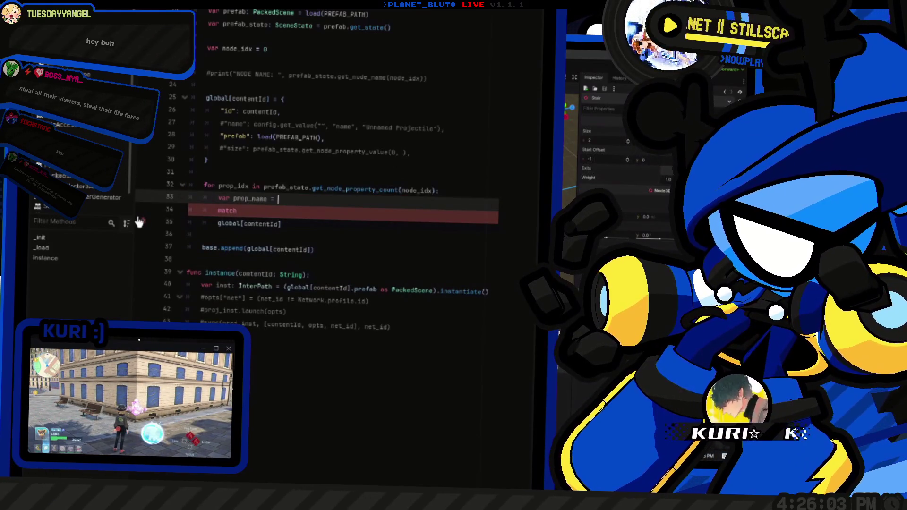
pyautogui.hotkey('ctrl', 'space')
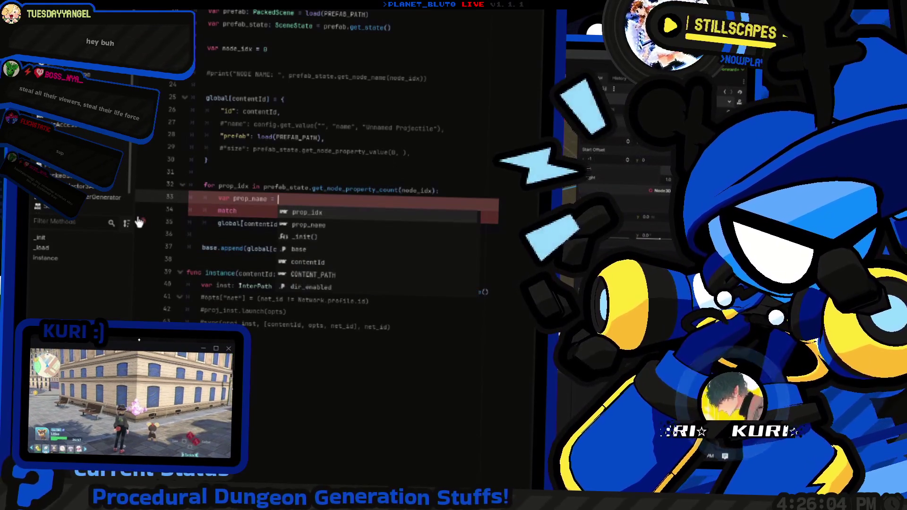
pyautogui.hotkey('ctrl', 'z')
pyautogui.hotkey('ctrl', 'z')
pyautogui.hotkey('ctrl', 'z')
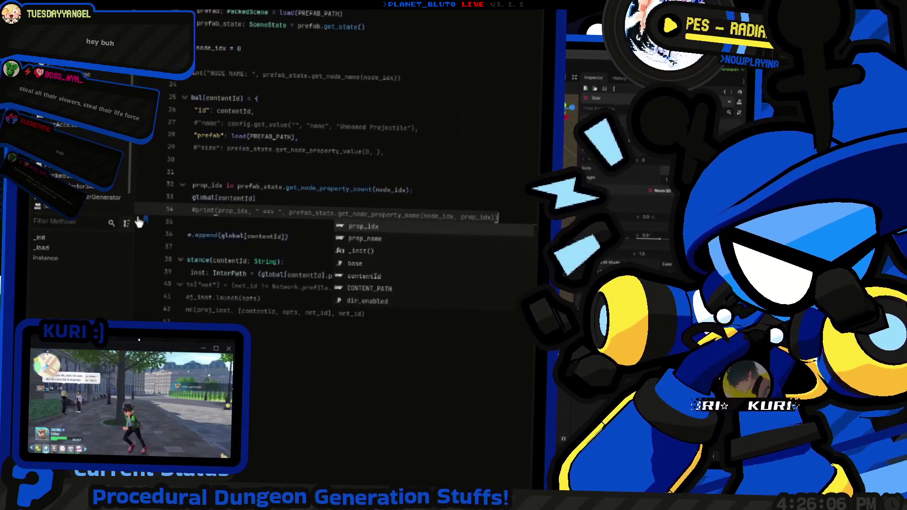
pyautogui.hotkey('ctrl', 'shift', 'Left')
pyautogui.hotkey('ctrl', 'shift', 'Left')
pyautogui.hotkey('ctrl', 'shift', 'Left')
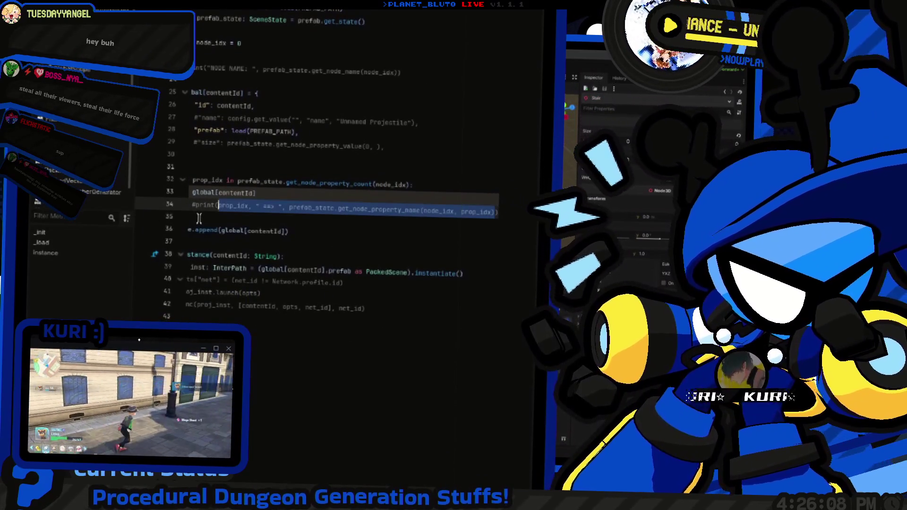
pyautogui.press('Up')
pyautogui.hotkey('ctrl', 'shift', 'Return')
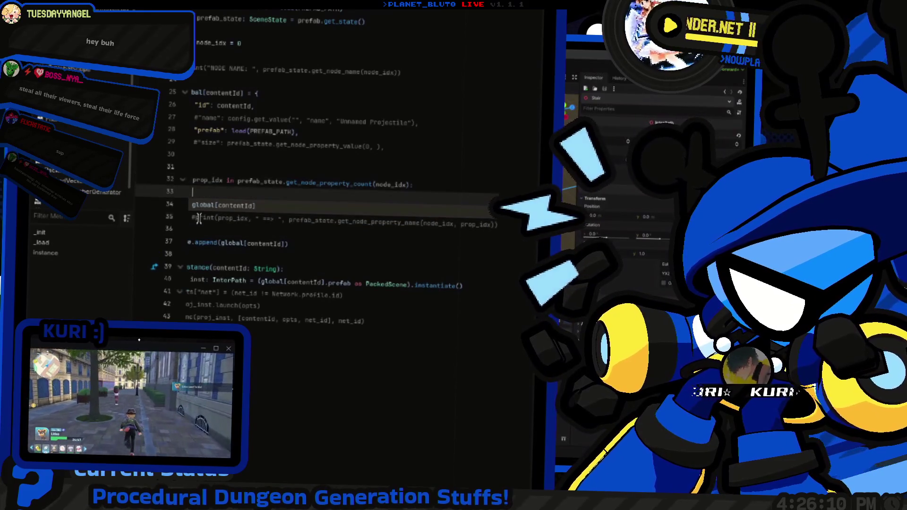
pyautogui.hotkey('ctrl', 'shift', 'Return')
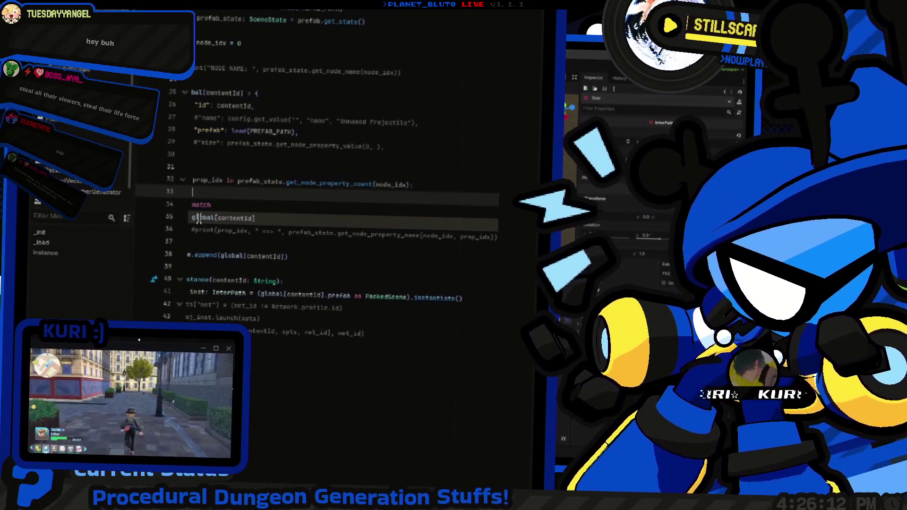
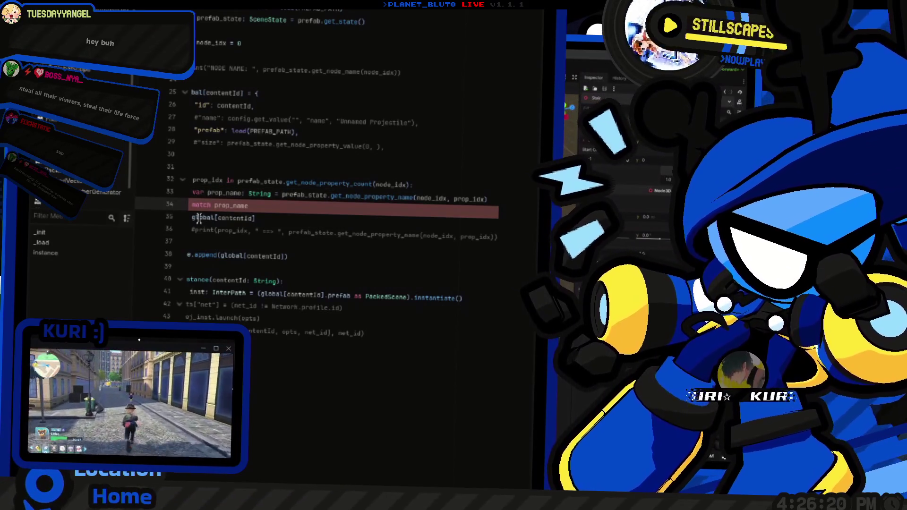
# Step: Complete 'match prop_name:' and add a "size": branch returning global[contentId].size
pyautogui.click(260, 219)
pyautogui.write(':')
pyautogui.press('Return')
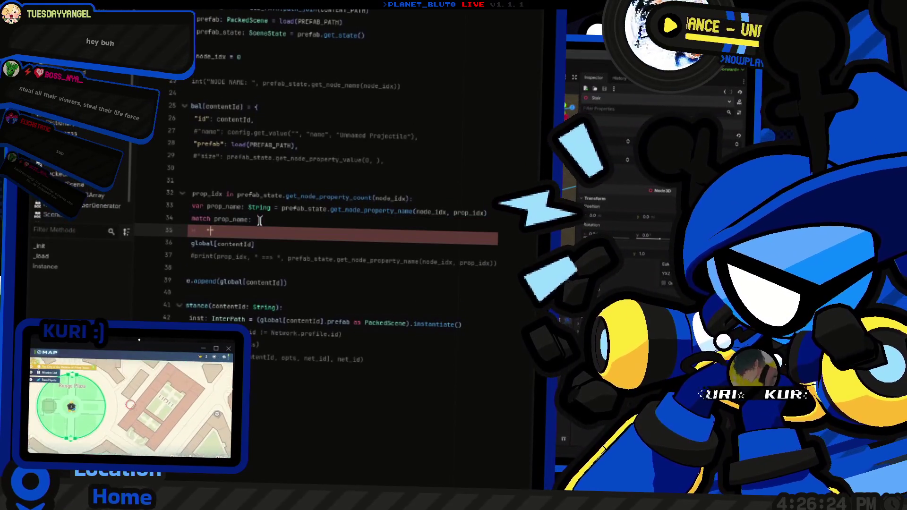
pyautogui.write('"size:')
pyautogui.press('Return')
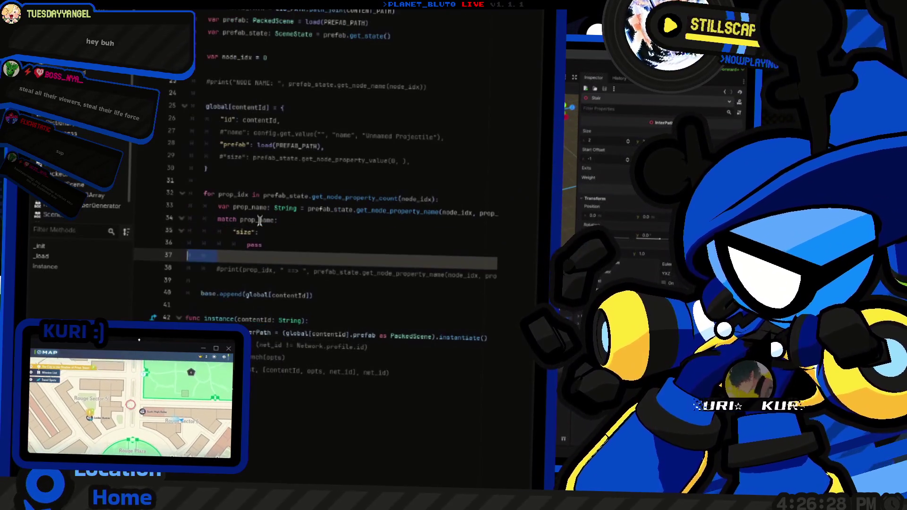
pyautogui.press('Up')
pyautogui.press('Down')
pyautogui.hotkey('ctrl', 'shift', 'Left')
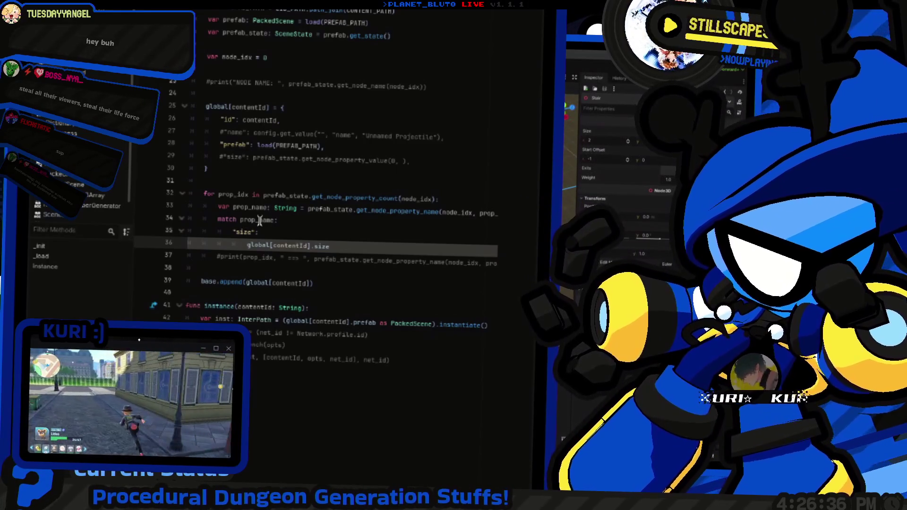
# Step: Insert blank lines above the property for loop
pyautogui.press('Up')
pyautogui.press('Up')
pyautogui.press('Up')
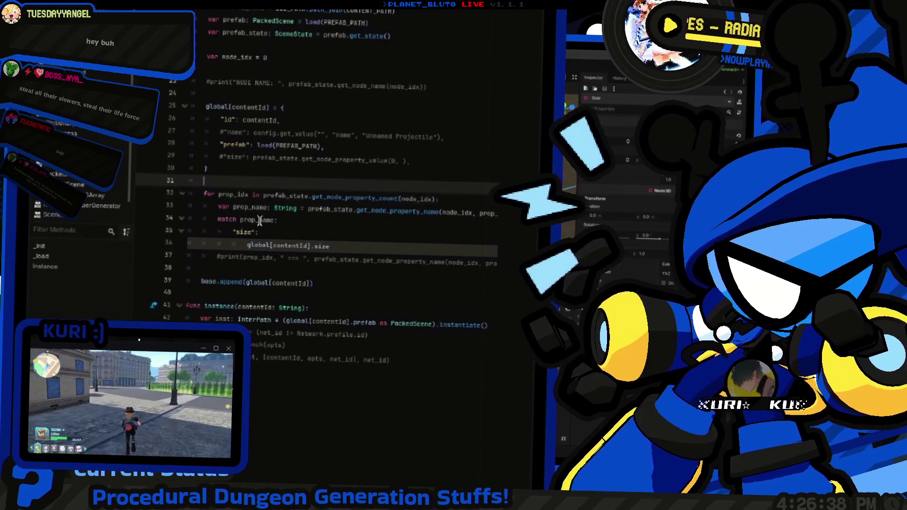
pyautogui.press('Return')
pyautogui.press('Return')
pyautogui.press('Up')
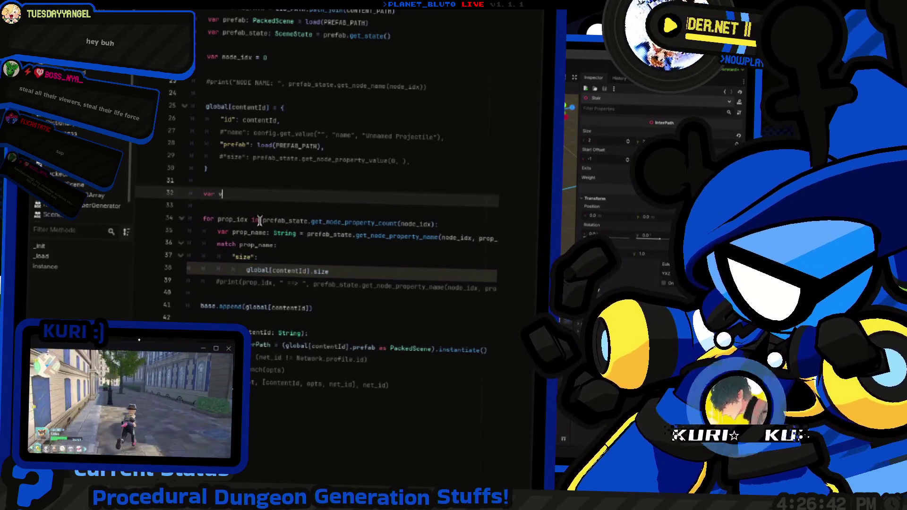
# Step: Declare values = {} and set values[prop_name] = prefab_state.get_node_property_value(0, prop_idx) in the loop
pyautogui.write('alues = {')
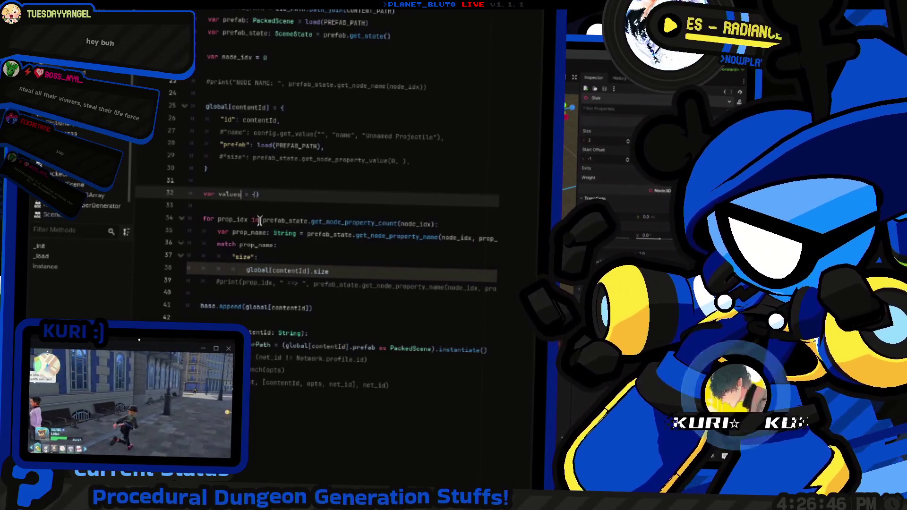
pyautogui.press('Down')
pyautogui.press('Down')
pyautogui.press('Down')
pyautogui.press('End')
pyautogui.press('Return')
pyautogui.write('values')
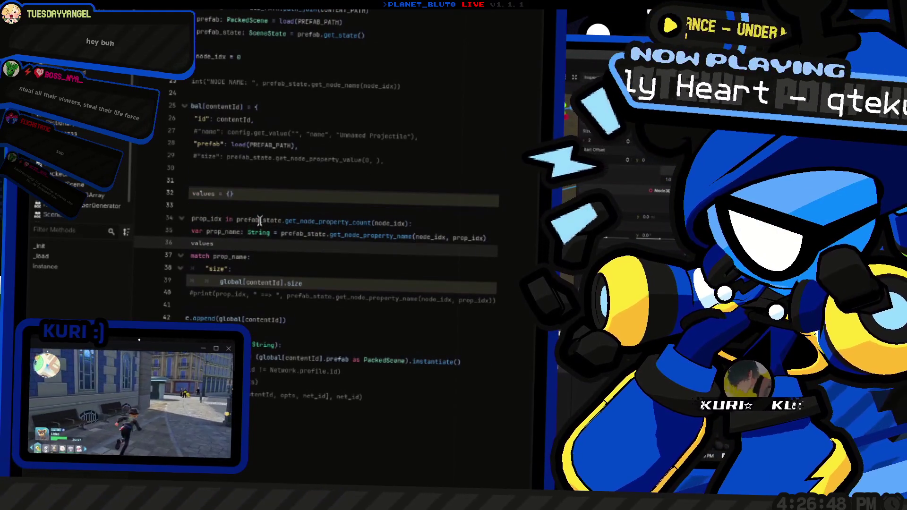
pyautogui.write('[prop_name] = p')
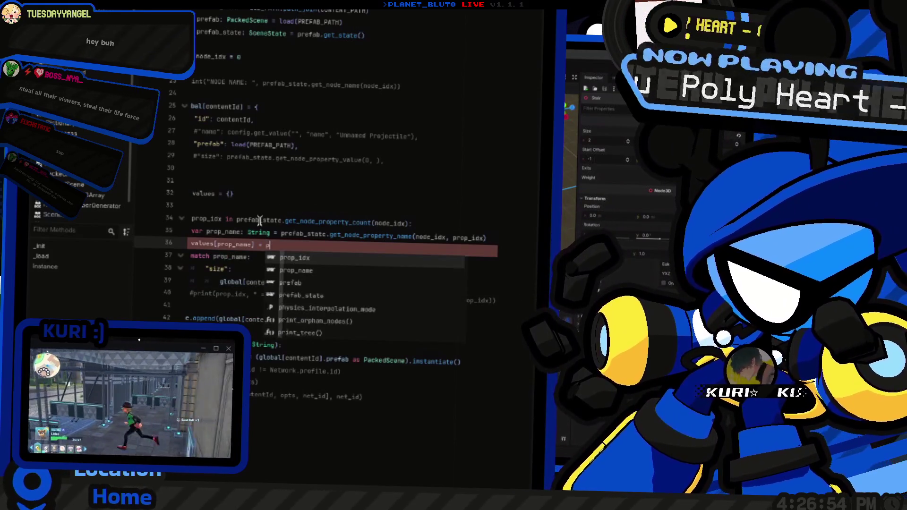
pyautogui.write('rfef')
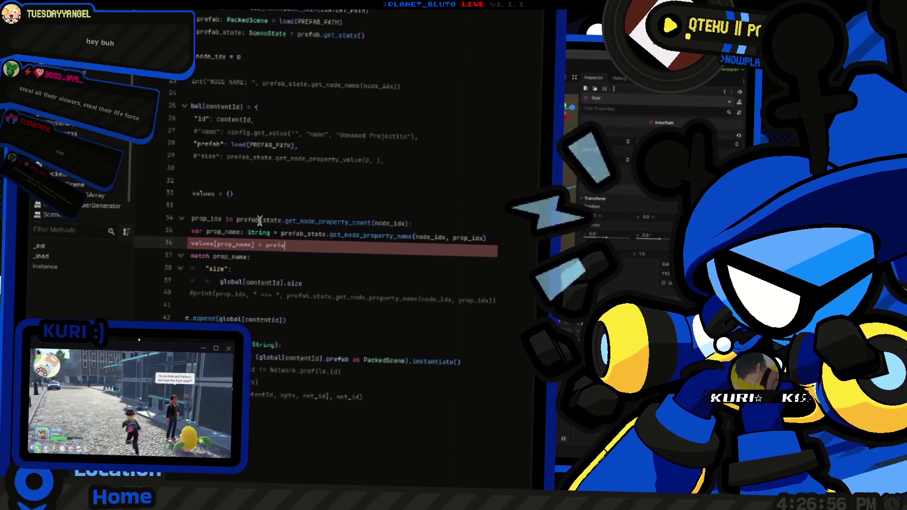
pyautogui.write('b_s')
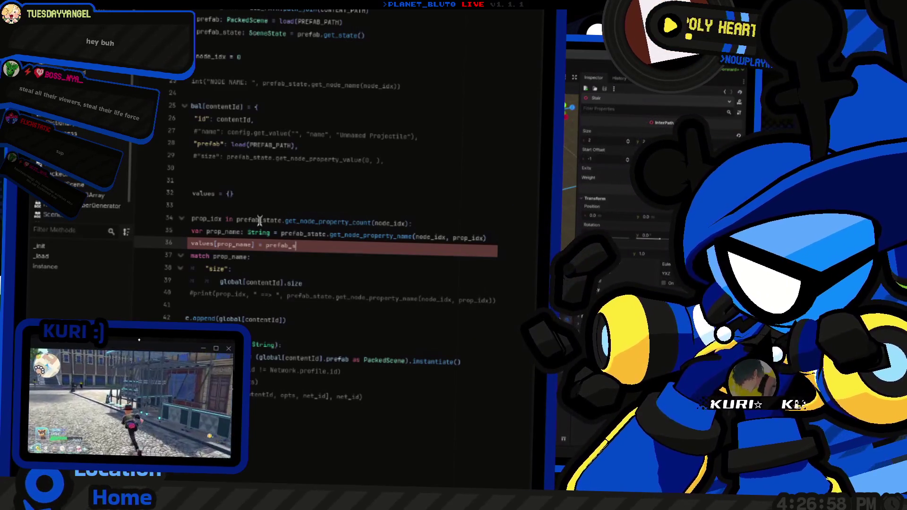
pyautogui.write('ate.get')
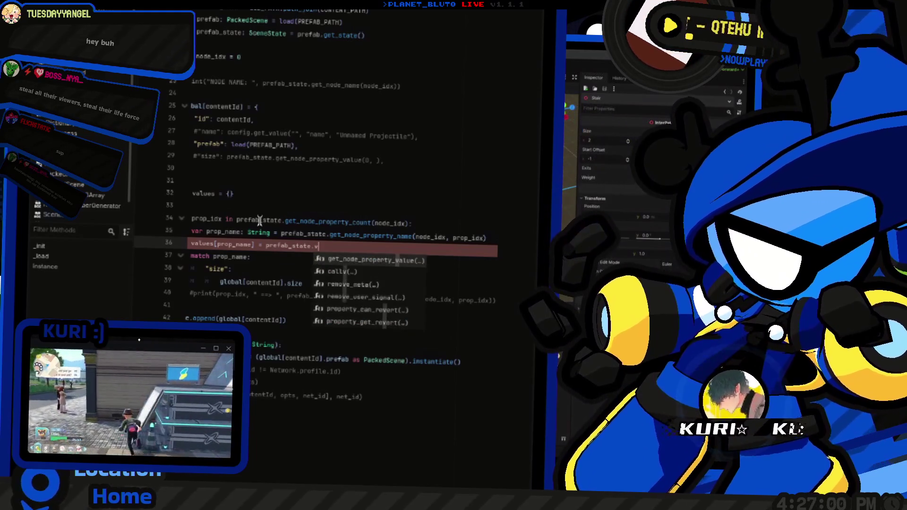
pyautogui.write('_')
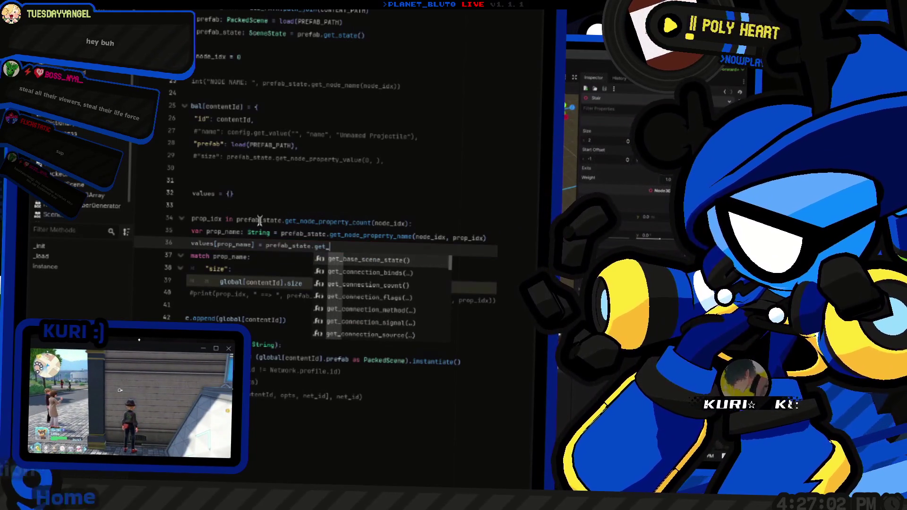
pyautogui.write('node_prop')
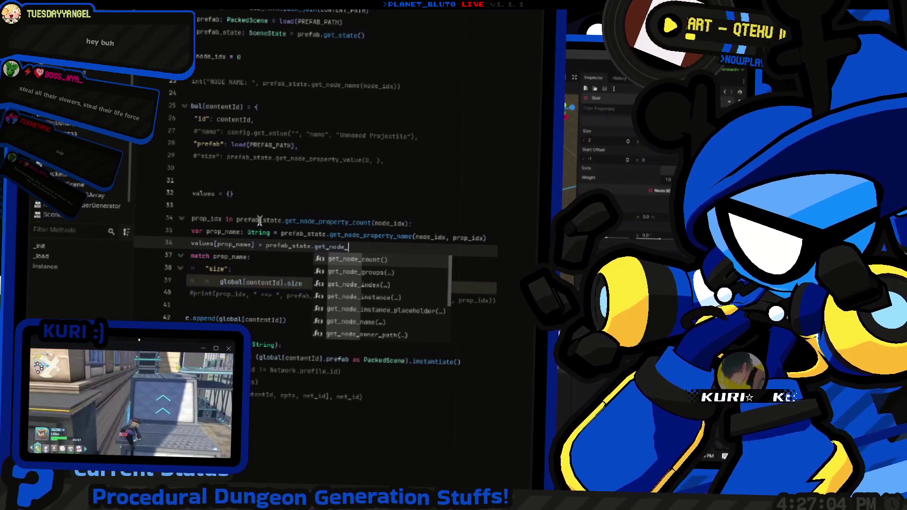
pyautogui.press('Down')
pyautogui.press('Down')
pyautogui.press('Return')
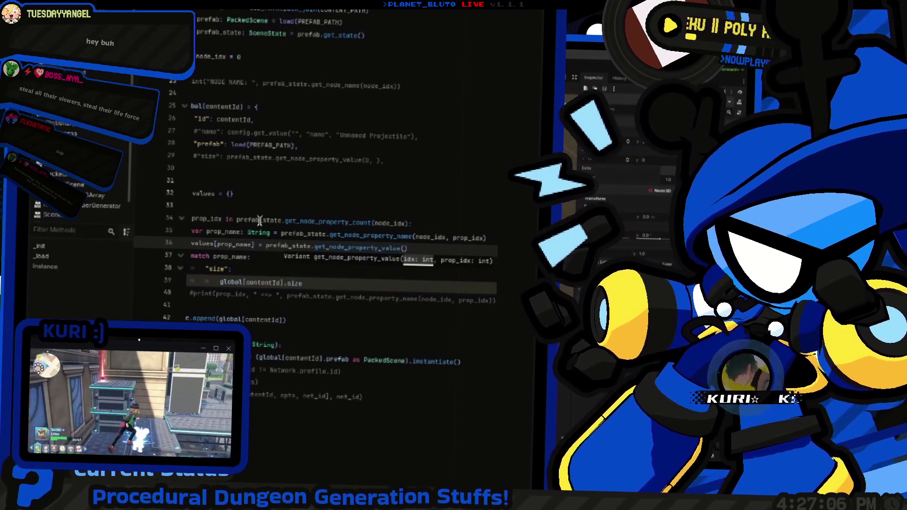
pyautogui.write('0, p')
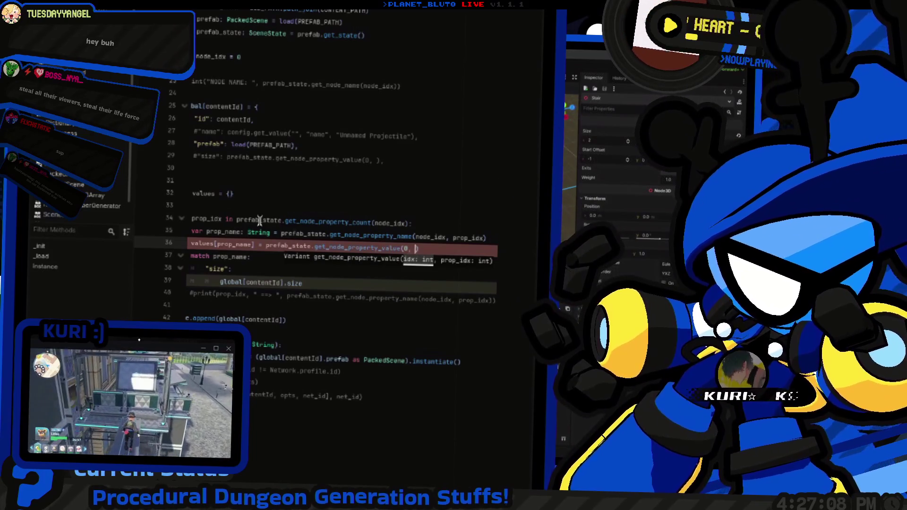
pyautogui.write('rop_idx')
pyautogui.press('Home')
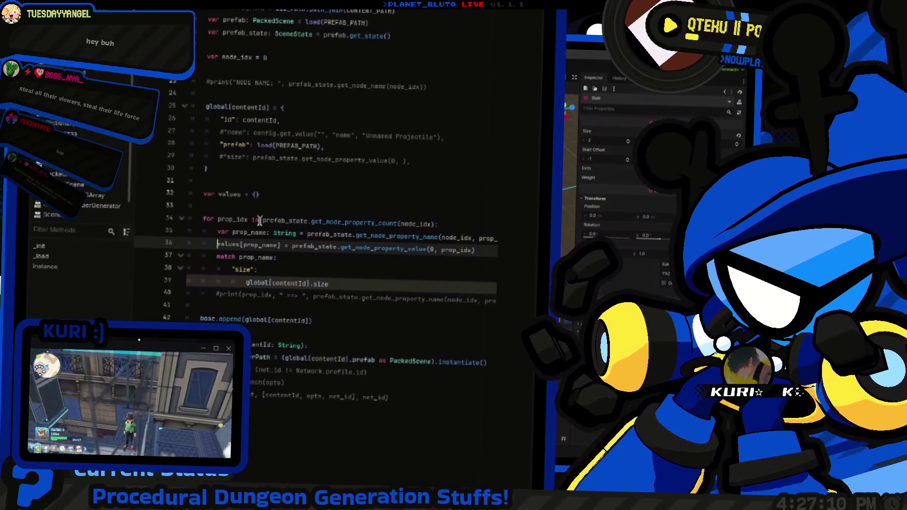
# Step: Delete the match prop_name block and the old global[contentId] dictionary lines
pyautogui.press('Down')
pyautogui.press('Down')
pyautogui.press('Down')
pyautogui.press('End')
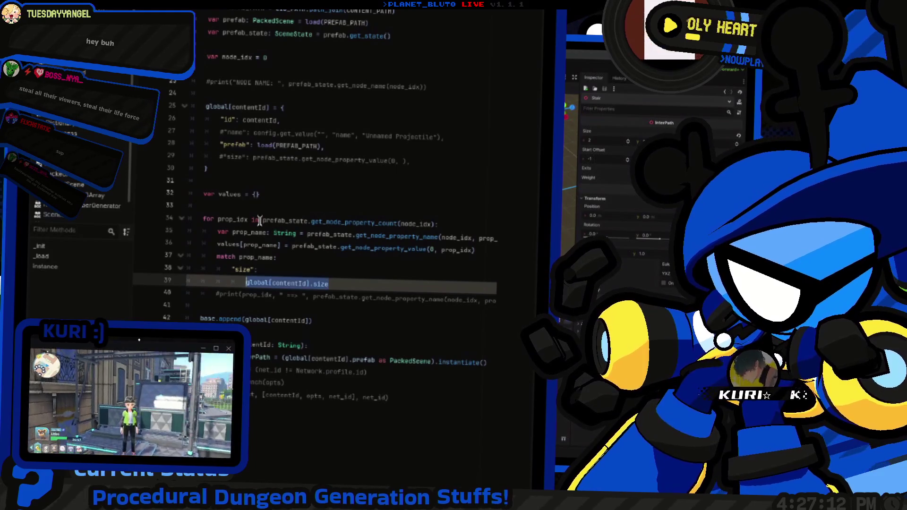
pyautogui.press('BackSpace')
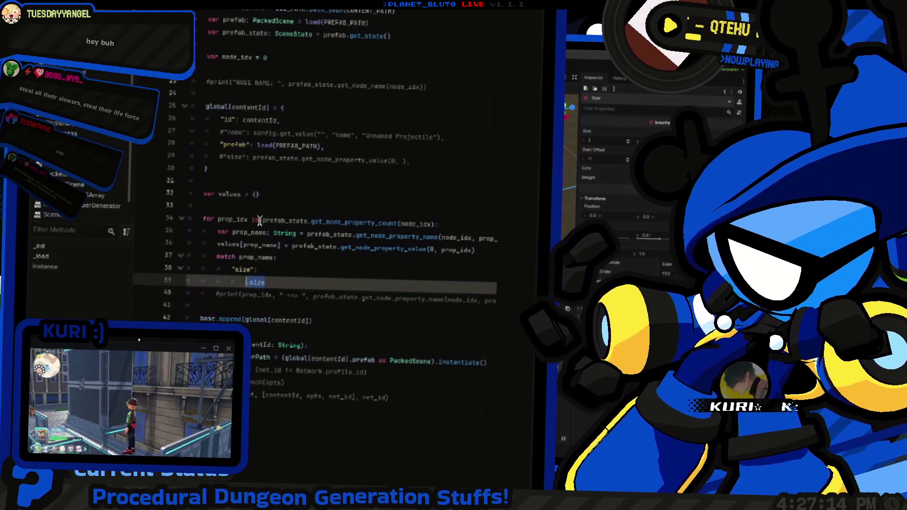
pyautogui.hotkey('ctrl', 'shift', 'k')
pyautogui.hotkey('ctrl', 'shift', 'k')
pyautogui.hotkey('ctrl', 'shift', 'k')
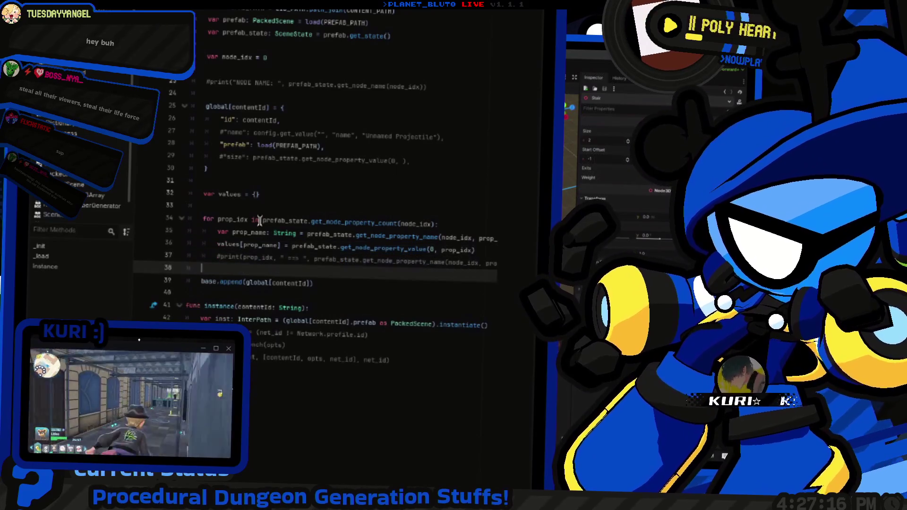
pyautogui.press('Return')
pyautogui.press('Return')
pyautogui.press('Up')
pyautogui.write('global[contentId]')
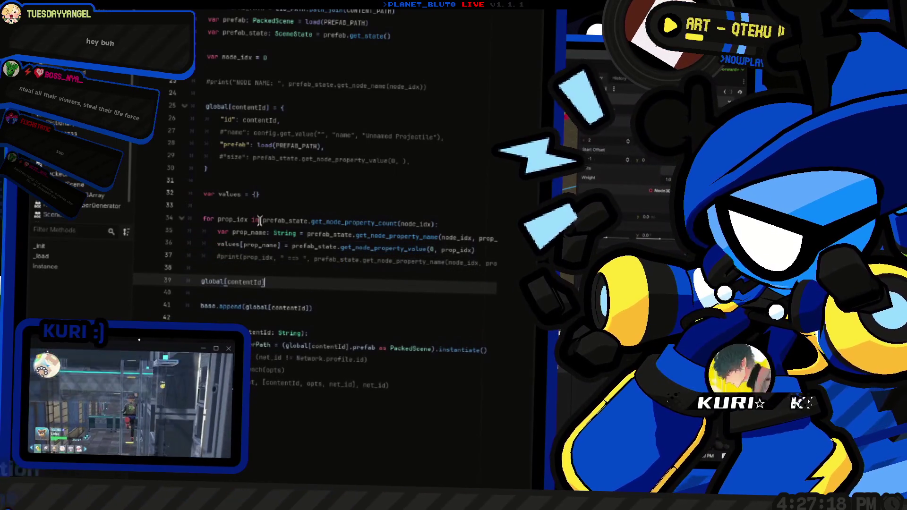
pyautogui.hotkey('shift', 'Up')
pyautogui.press('Up')
pyautogui.press('Up')
pyautogui.press('Up')
pyautogui.hotkey('shift', 'Up')
pyautogui.hotkey('shift', 'Up')
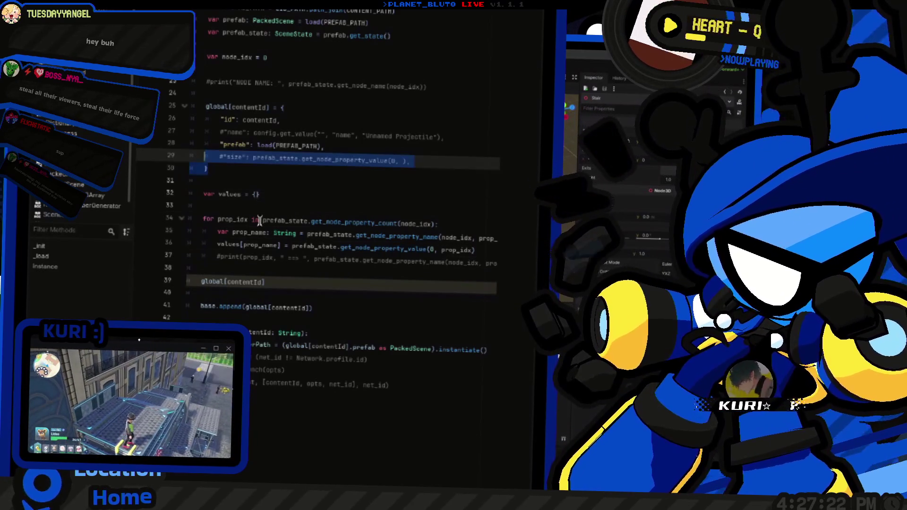
pyautogui.hotkey('shift', 'Up')
pyautogui.hotkey('shift', 'Up')
pyautogui.hotkey('shift', 'Up')
pyautogui.press('BackSpace')
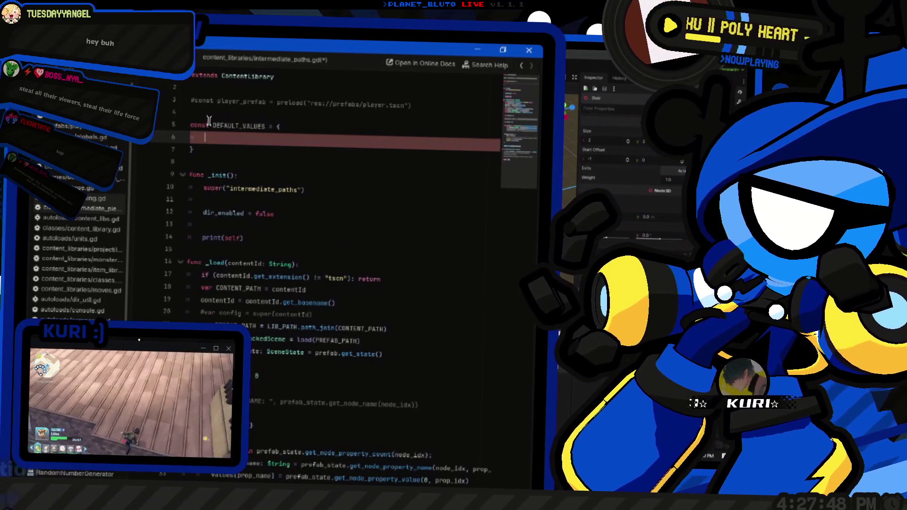
# Step: Add a "size": Vector3i entry to DEFAULT_VALUES and widen the script list to show full names
pyautogui.write('"size": ')
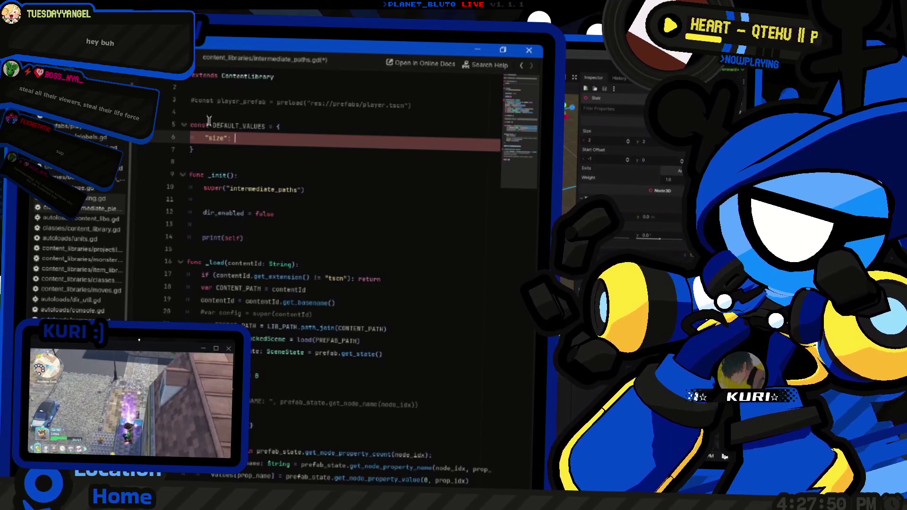
pyautogui.write('Vector3i')
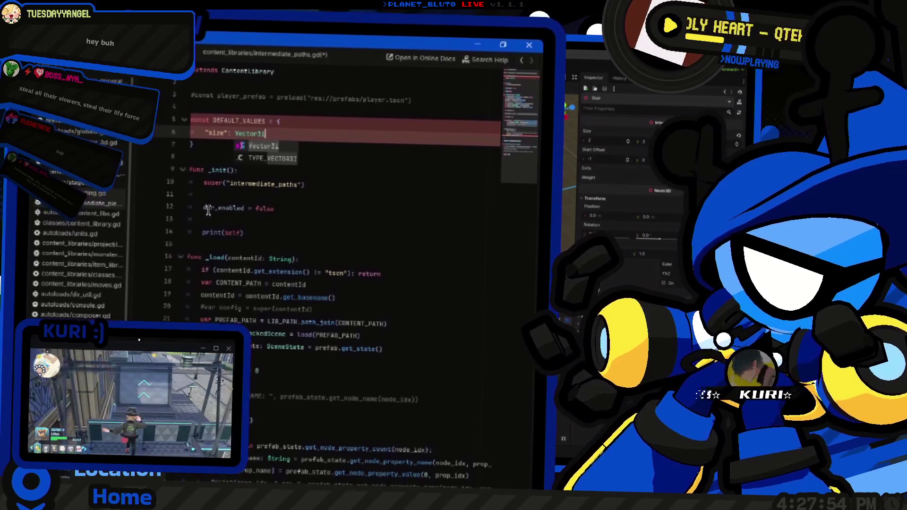
pyautogui.click(734, 94)
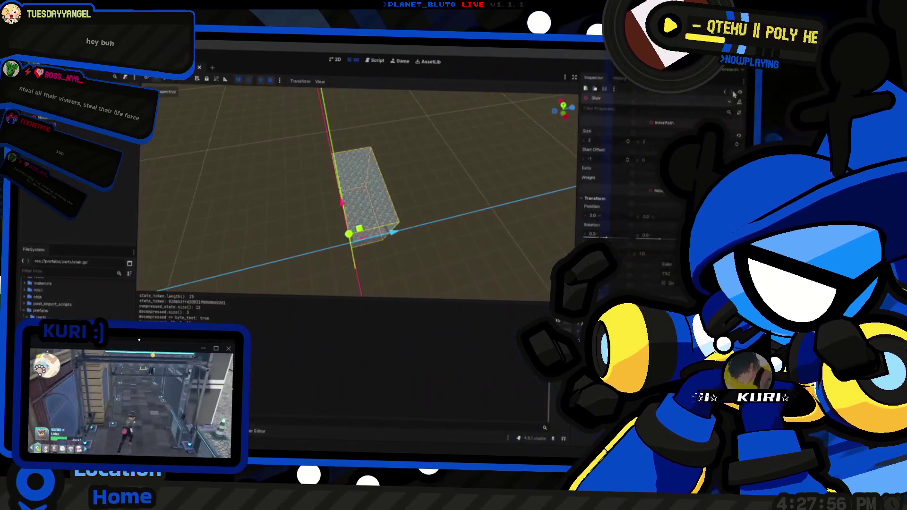
pyautogui.hotkey('alt', 'Tab')
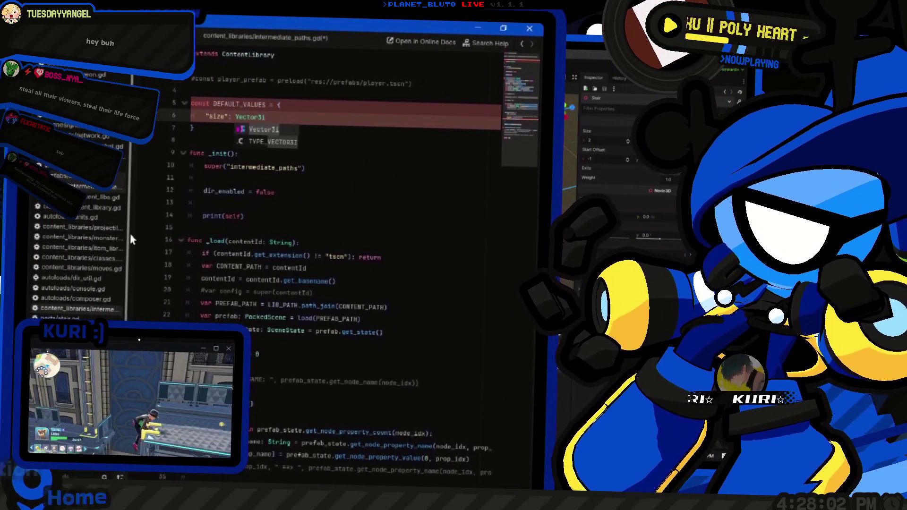
pyautogui.moveTo(127, 244)
pyautogui.mouseDown()
pyautogui.moveTo(223, 246)
pyautogui.moveTo(171, 246)
pyautogui.mouseUp()
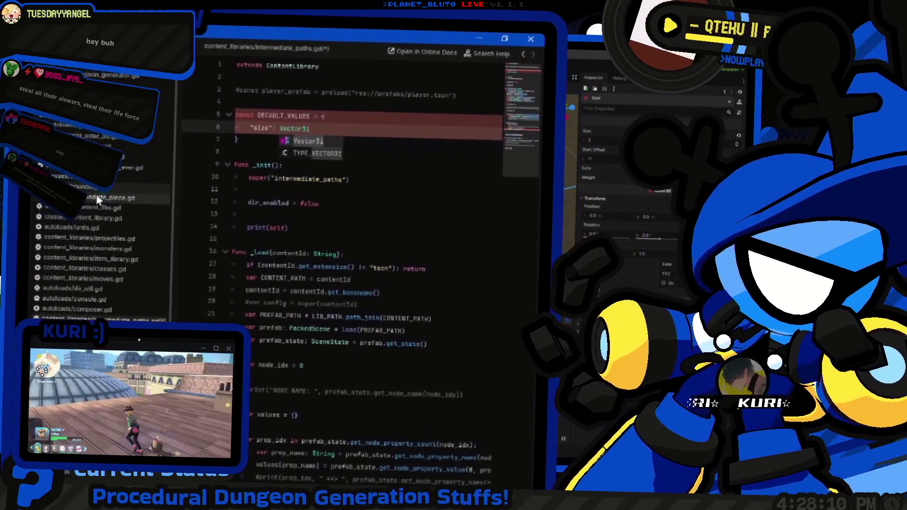
pyautogui.click(90, 120)
pyautogui.click(412, 141)
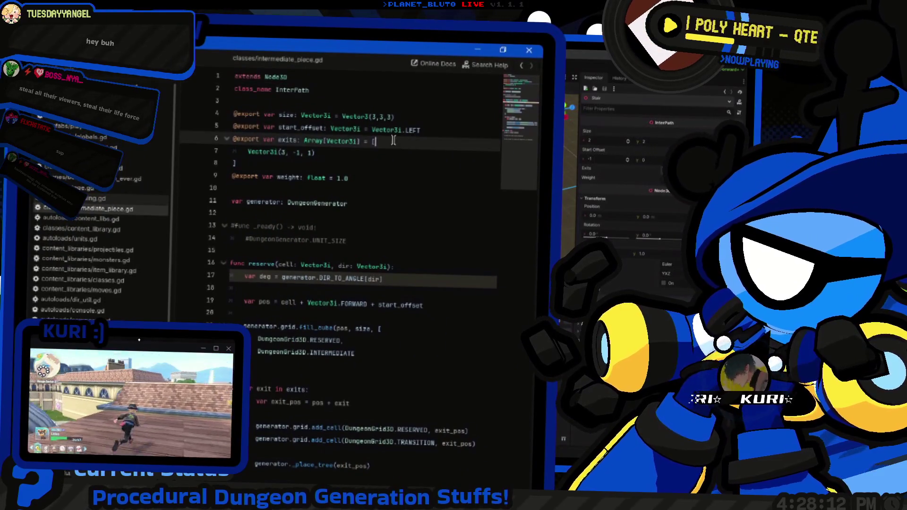
pyautogui.click(374, 178)
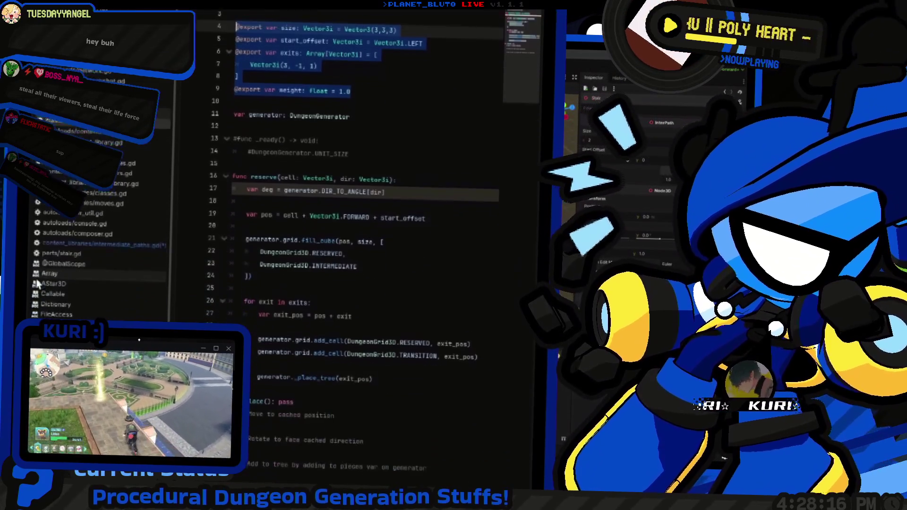
pyautogui.click(72, 220)
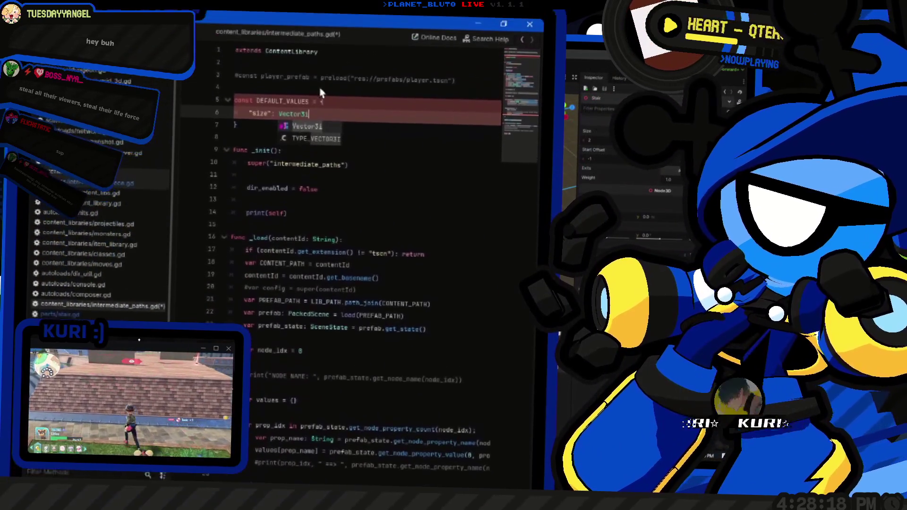
pyautogui.click(331, 137)
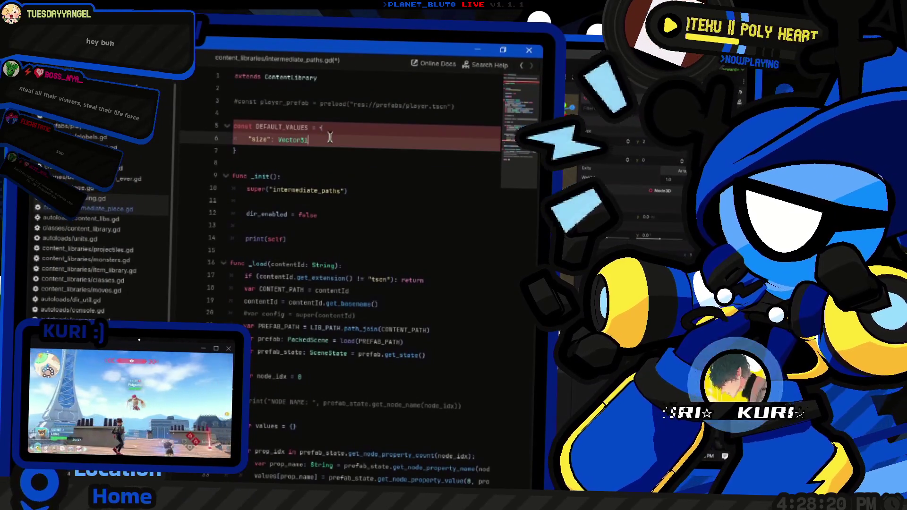
pyautogui.hotkey('ctrl', 'v')
pyautogui.hotkey('shift', 'Up')
pyautogui.hotkey('shift', 'Up')
pyautogui.hotkey('shift', 'Up')
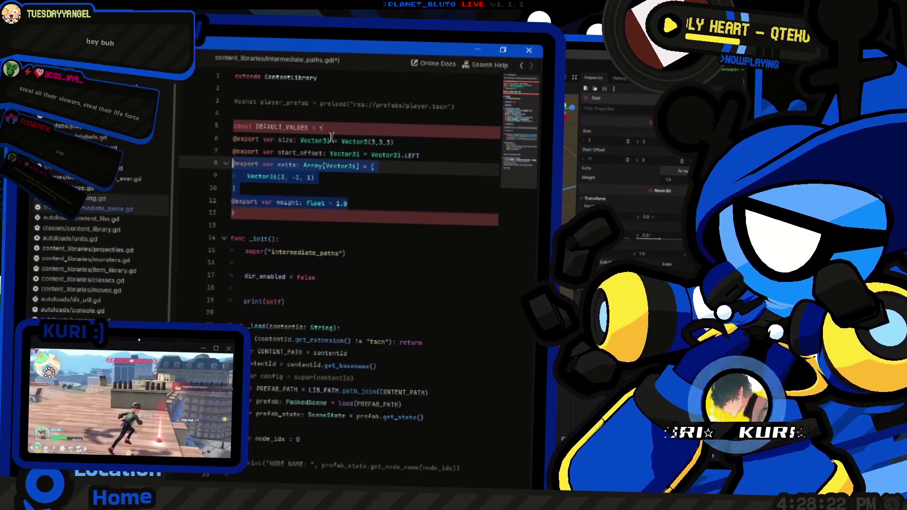
pyautogui.press('Tab')
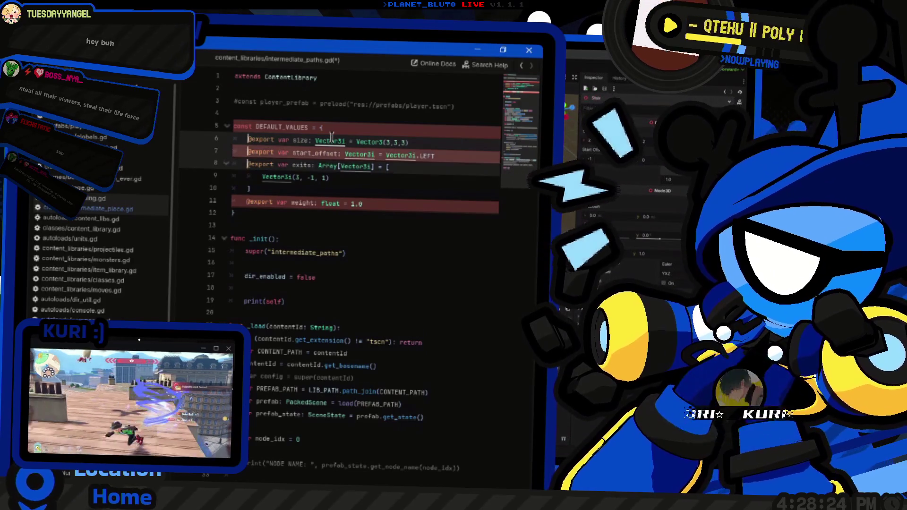
pyautogui.click(244, 202)
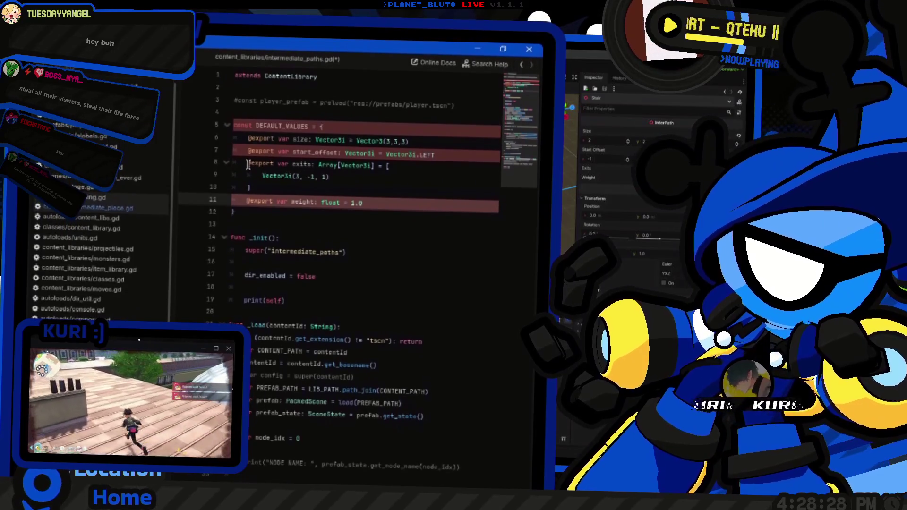
pyautogui.click(248, 164)
pyautogui.hotkey('shift', 'alt', 'Up')
pyautogui.hotkey('shift', 'alt', 'Up')
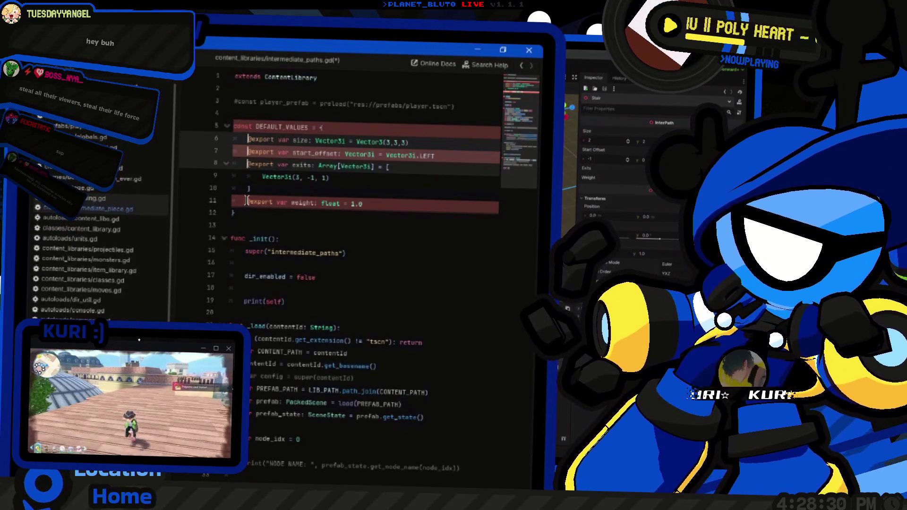
pyautogui.keyDown('alt'); pyautogui.click(246, 201); pyautogui.keyUp('alt')
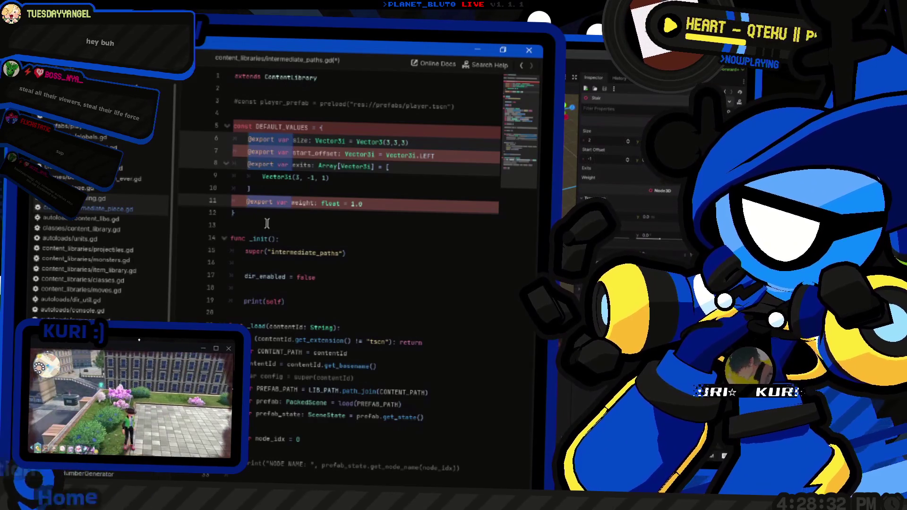
pyautogui.press('BackSpace')
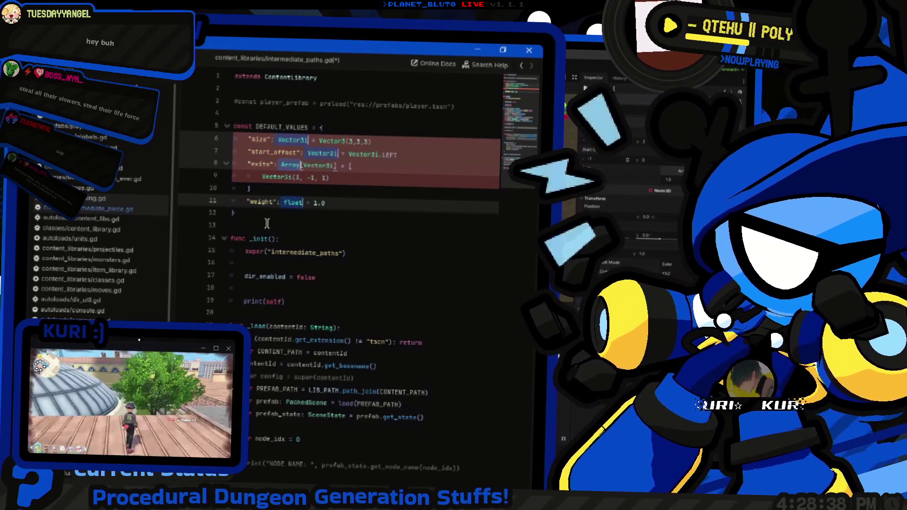
# Step: Remove the type annotations and '=' signs from the four DEFAULT_VALUES entries
pyautogui.press('BackSpace')
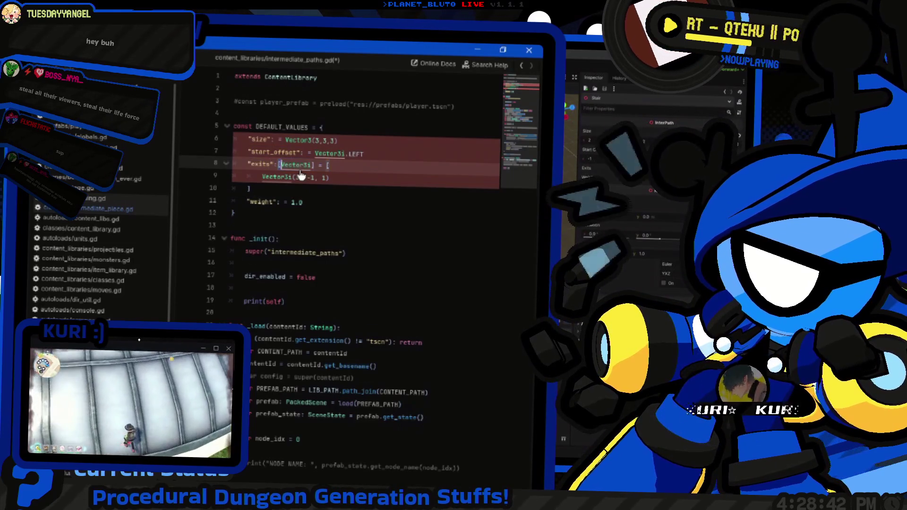
pyautogui.press('BackSpace')
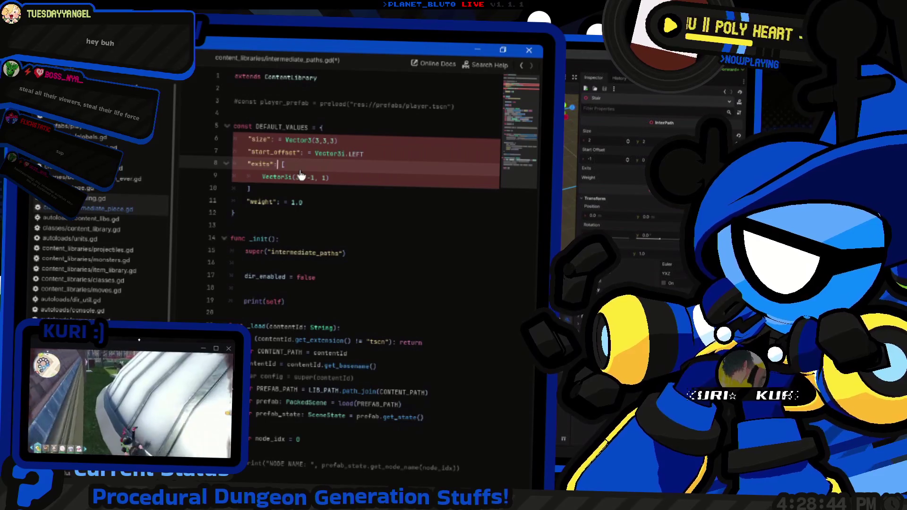
pyautogui.press('Up')
pyautogui.hotkey('ctrl', 'shift', 'Right')
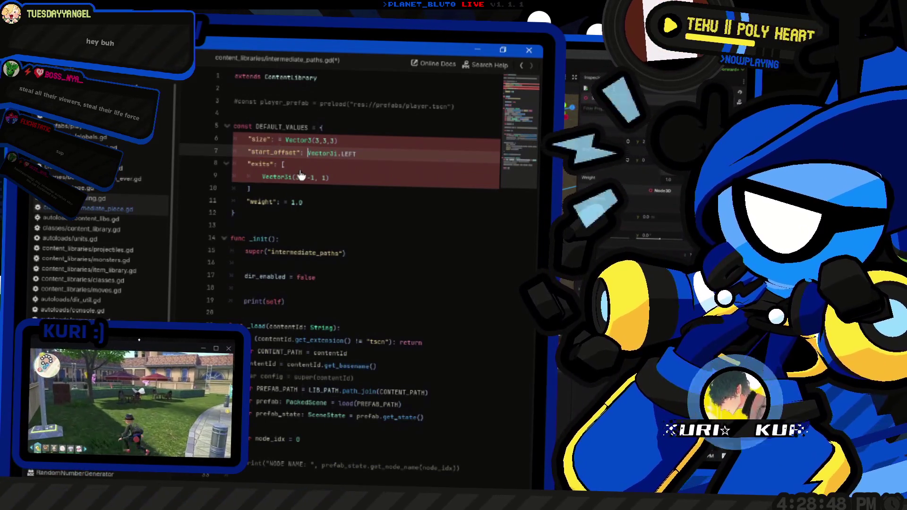
pyautogui.press('Left')
pyautogui.press('BackSpace')
pyautogui.press('BackSpace')
pyautogui.press('Up')
pyautogui.press('Right')
pyautogui.press('Right')
pyautogui.press('Delete')
pyautogui.press('Delete')
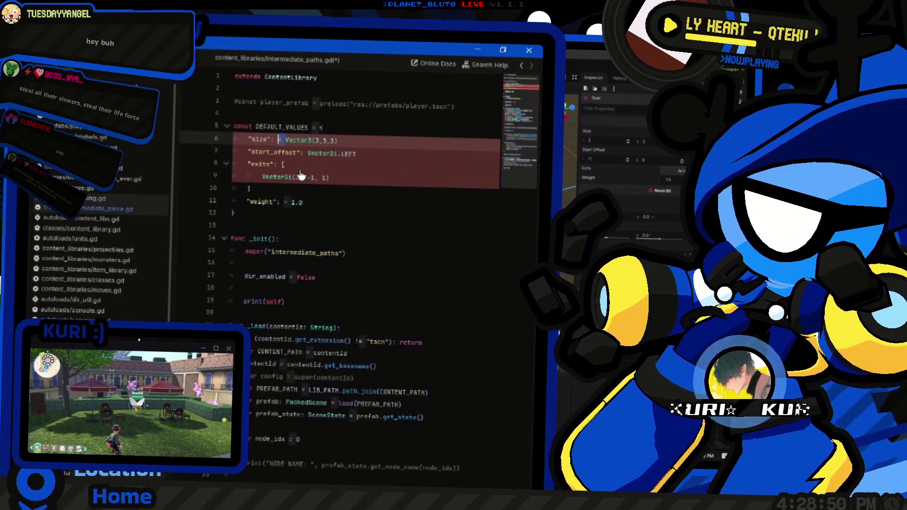
pyautogui.press('Down')
pyautogui.press('Down')
pyautogui.press('Down')
# Step: Add commas after the size, start_offset and exits values in DEFAULT_VALUES
pyautogui.press('Up')
pyautogui.press('Up')
pyautogui.press('Up')
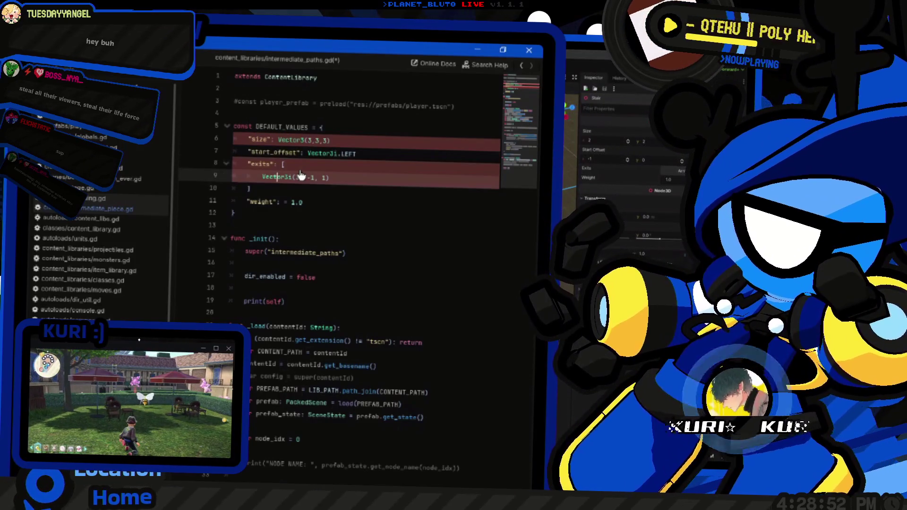
pyautogui.press('End')
pyautogui.write(',')
pyautogui.press('Up')
pyautogui.write(',')
pyautogui.press('Down')
pyautogui.press('Down')
pyautogui.press('Down')
pyautogui.press('Down')
pyautogui.write(',')
pyautogui.press('Down')
pyautogui.press('End')
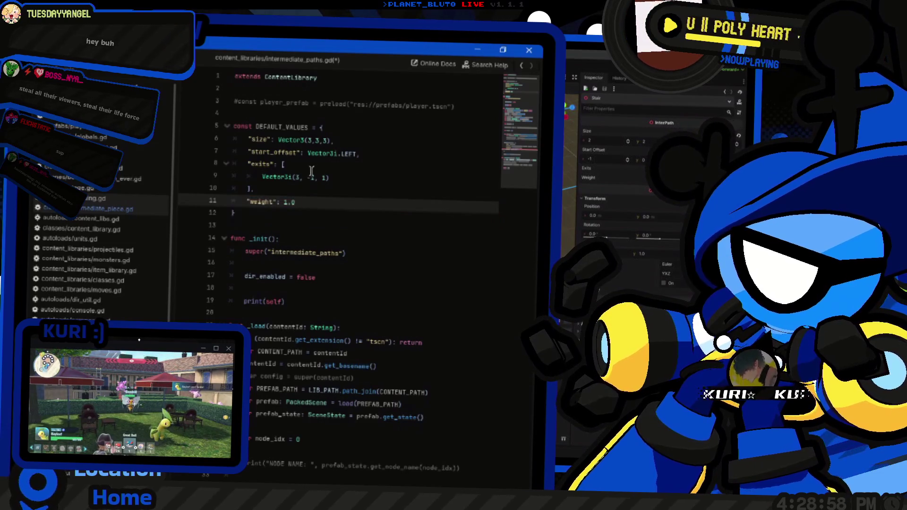
pyautogui.doubleClick(282, 127)
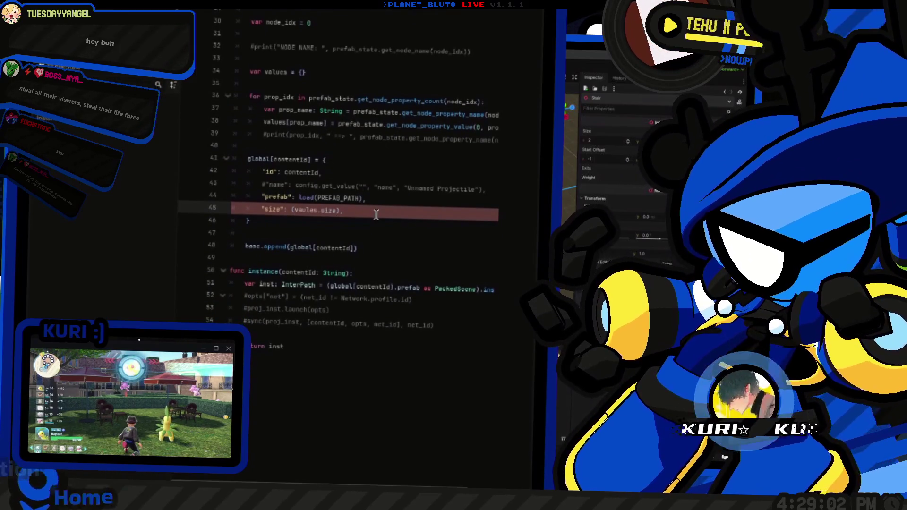
# Step: Set the "size" entry to DEFAULT_VALUES.size if values.size == null else values.size
pyautogui.write('DEFAULT_VALUES.size ')
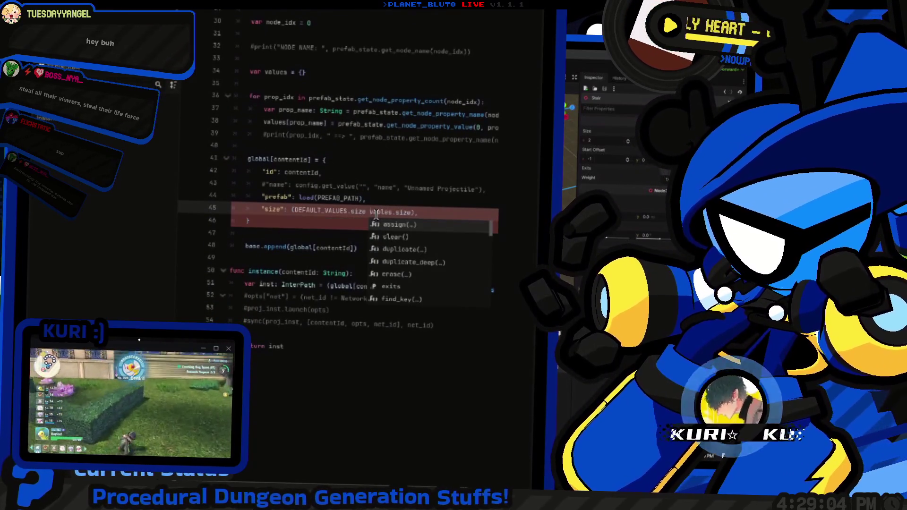
pyautogui.write('if vaules.size == null else')
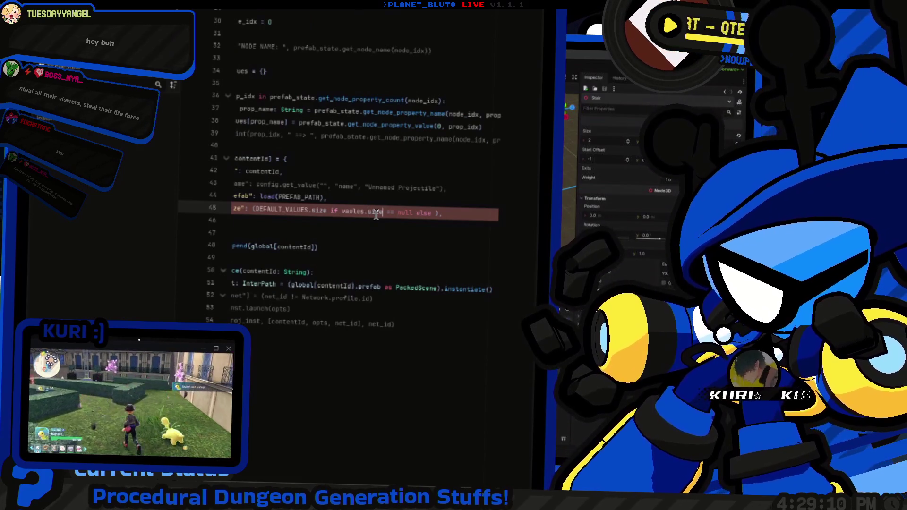
pyautogui.write(' vaules.size')
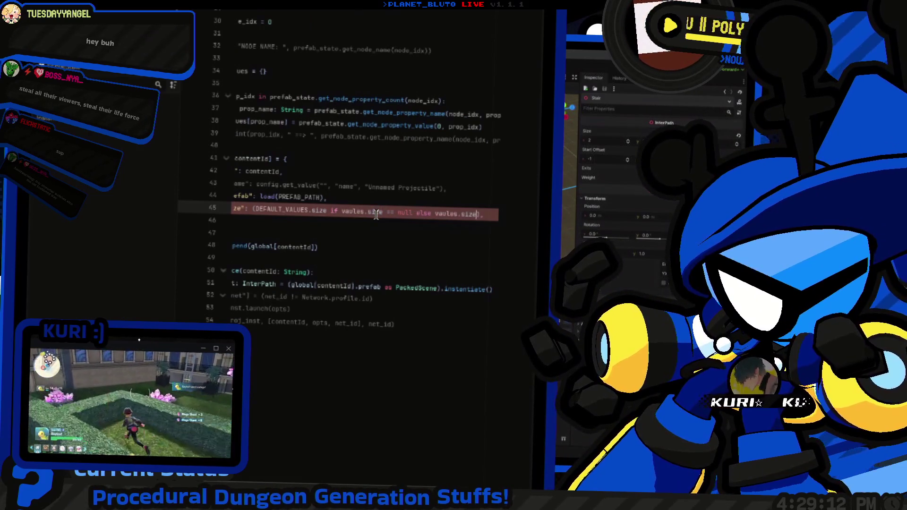
pyautogui.hotkey('ctrl', 'shift', 'Left')
pyautogui.hotkey('ctrl', 'shift', 'Left')
pyautogui.hotkey('ctrl', 'shift', 'Left')
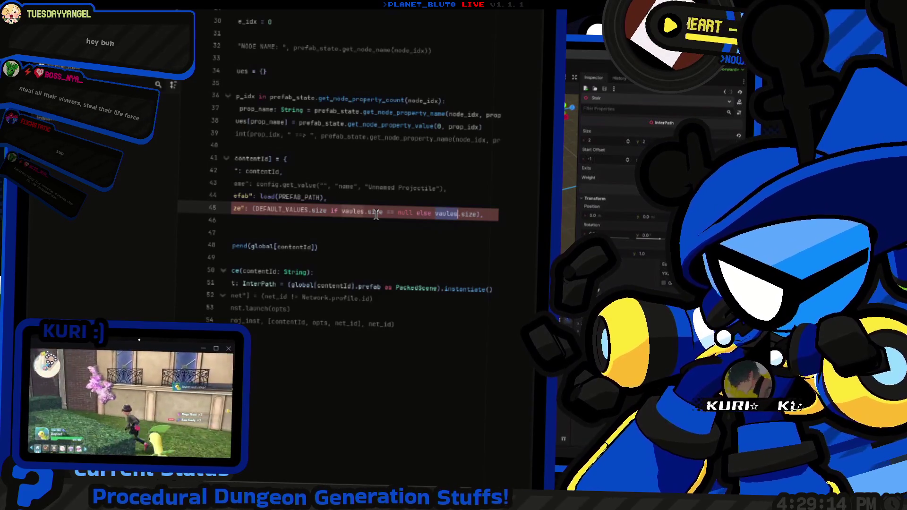
pyautogui.write('values')
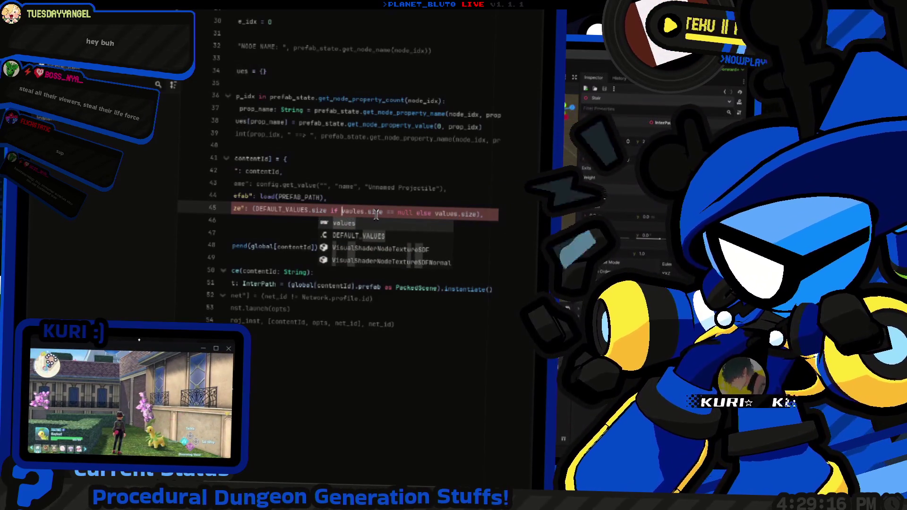
pyautogui.press('End')
pyautogui.press('Home')
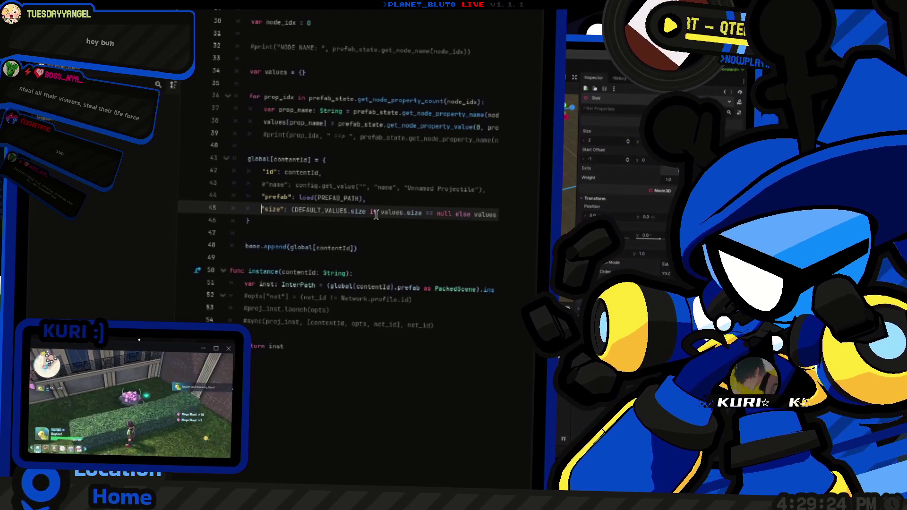
pyautogui.hotkey('shift', 'End')
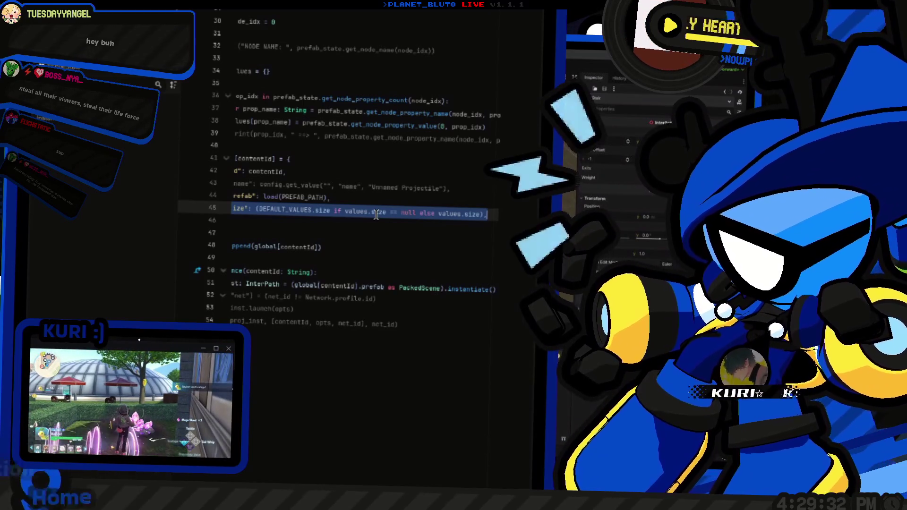
# Step: Begin a new variable declaration line above global[contentId]
pyautogui.press('Up')
pyautogui.press('Up')
pyautogui.press('Up')
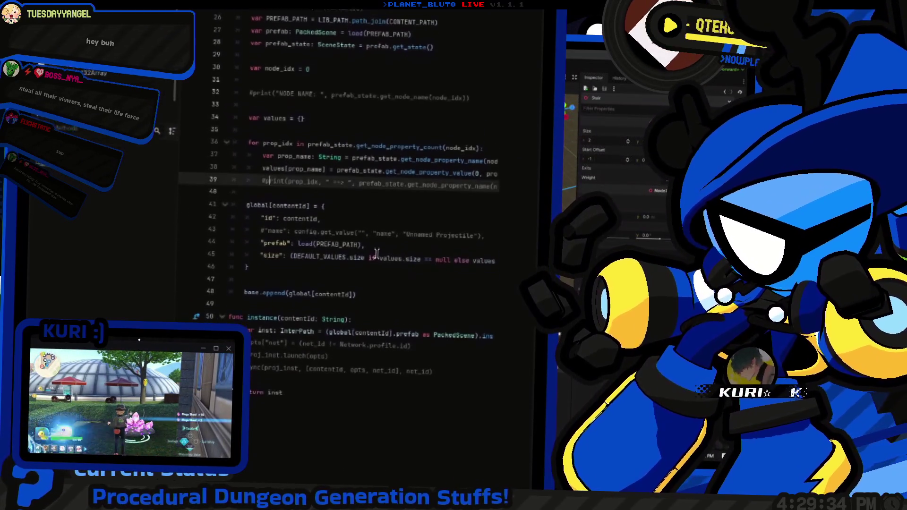
pyautogui.press('Return')
pyautogui.press('Return')
pyautogui.press('Up')
pyautogui.write('var valu')
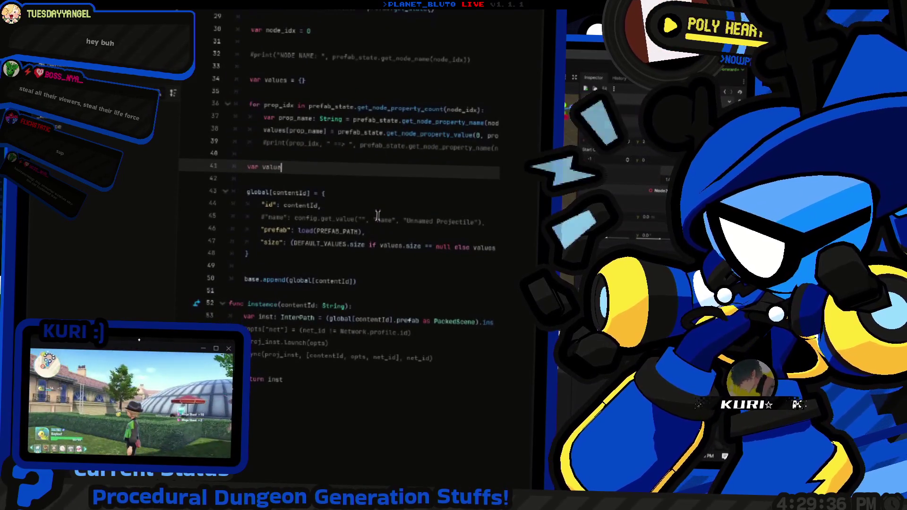
pyautogui.write('pa')
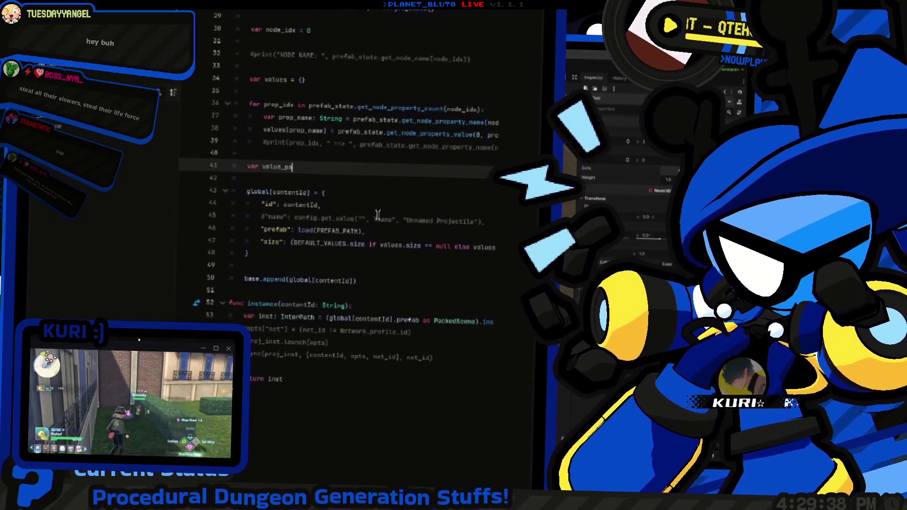
pyautogui.write('yload = ')
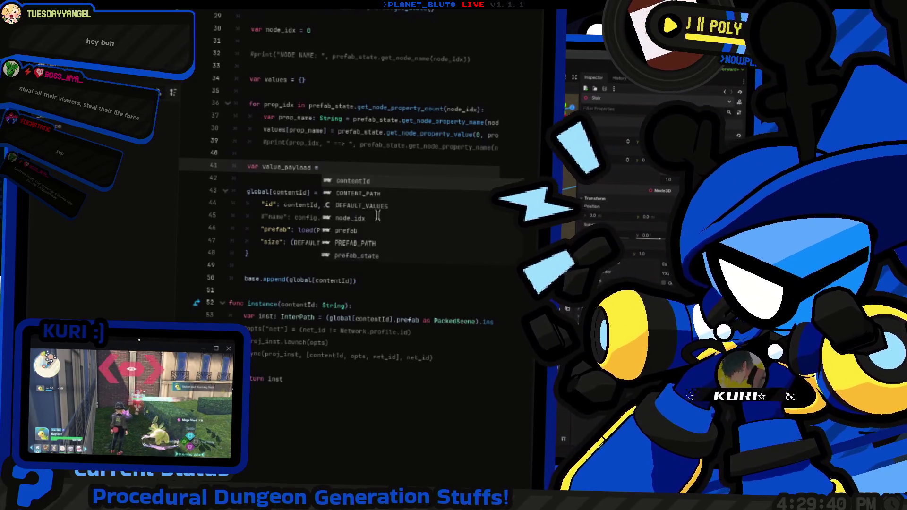
pyautogui.write('valkues')
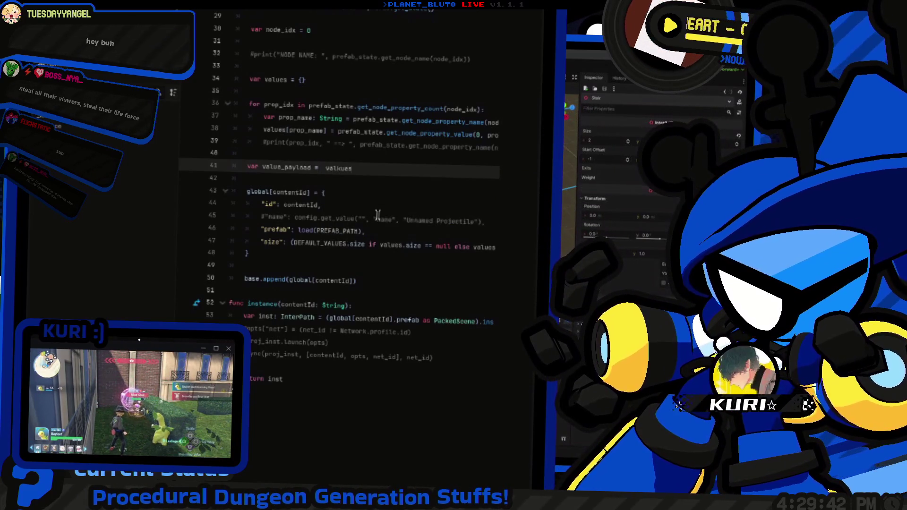
pyautogui.press('BackSpace')
pyautogui.press('BackSpace')
pyautogui.press('BackSpace')
pyautogui.press('BackSpace')
pyautogui.write('ues.a')
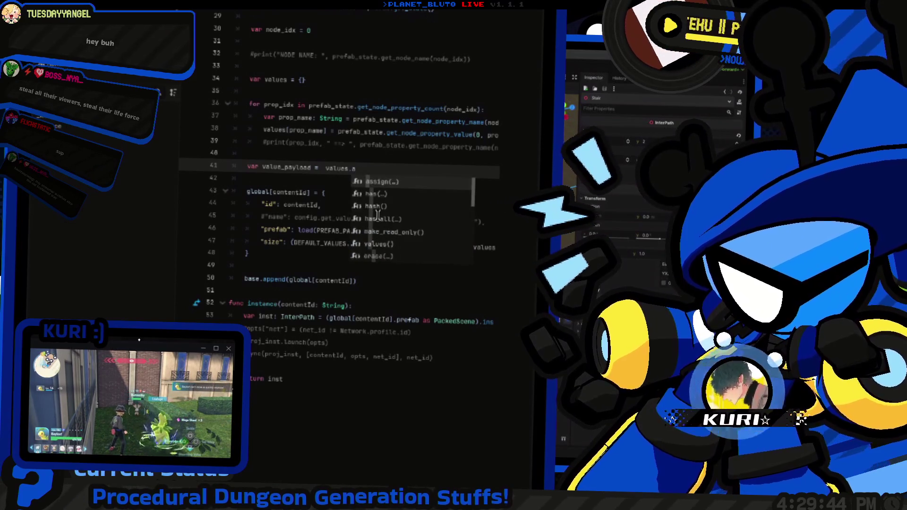
# Step: Complete var value_payload = values.assign(DEFAULT_VALUES) and open the Dictionary documentation for assign
pyautogui.press('Return')
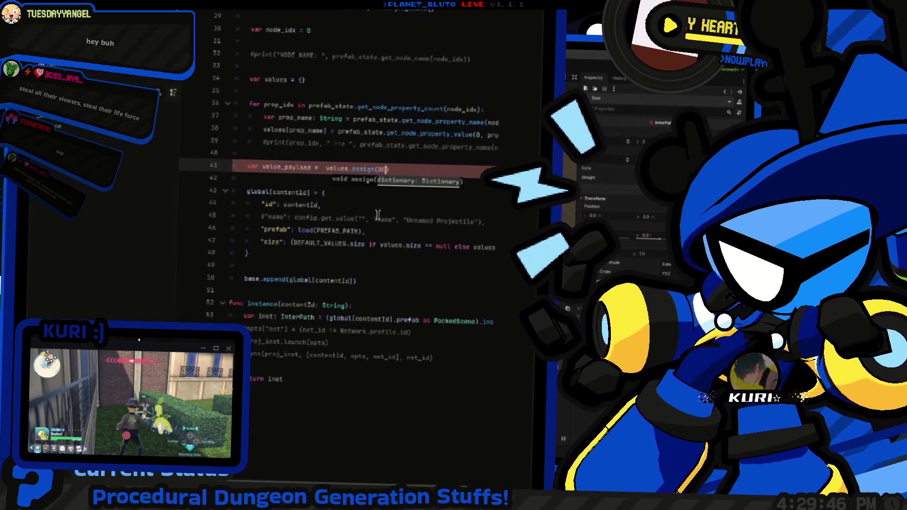
pyautogui.write('DEF')
pyautogui.press('Return')
pyautogui.scroll(2, 350, 205)
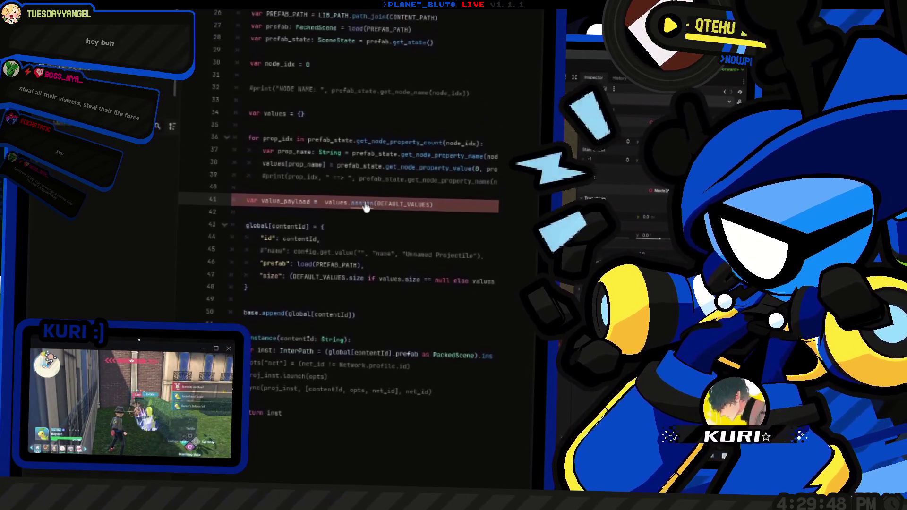
pyautogui.keyDown('ctrl'); pyautogui.click(364, 203); pyautogui.keyUp('ctrl')
# Step: Read the assign entry in the Dictionary reference, then return to intermediate_paths.gd
pyautogui.scroll(3, 359, 142)
pyautogui.scroll(3, 352, 204)
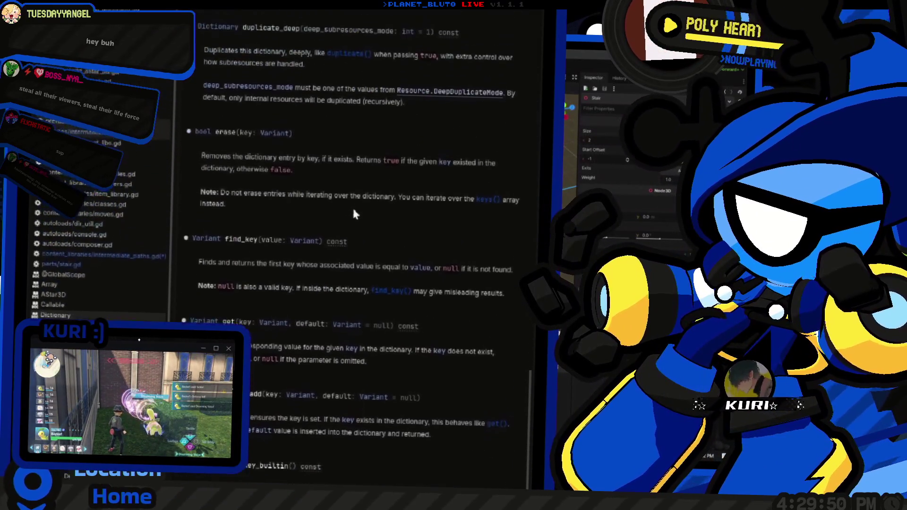
pyautogui.scroll(12, 339, 241)
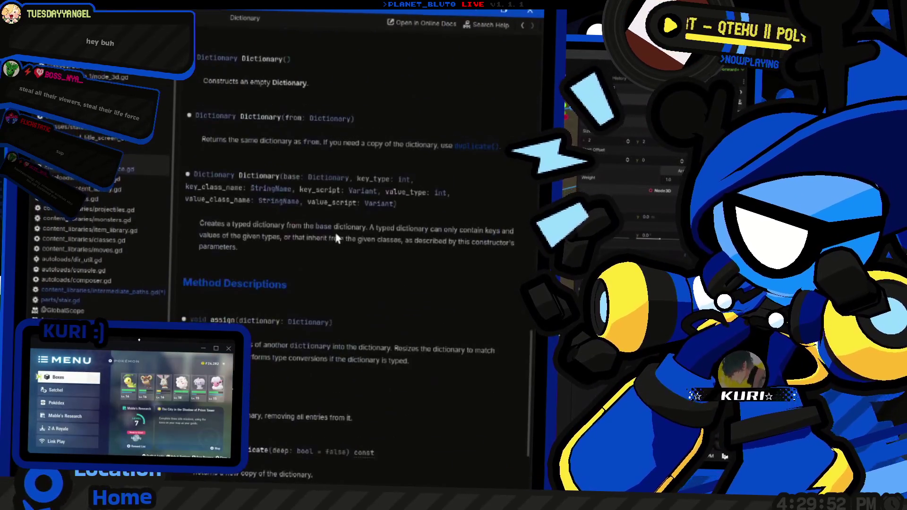
pyautogui.scroll(-4, 345, 236)
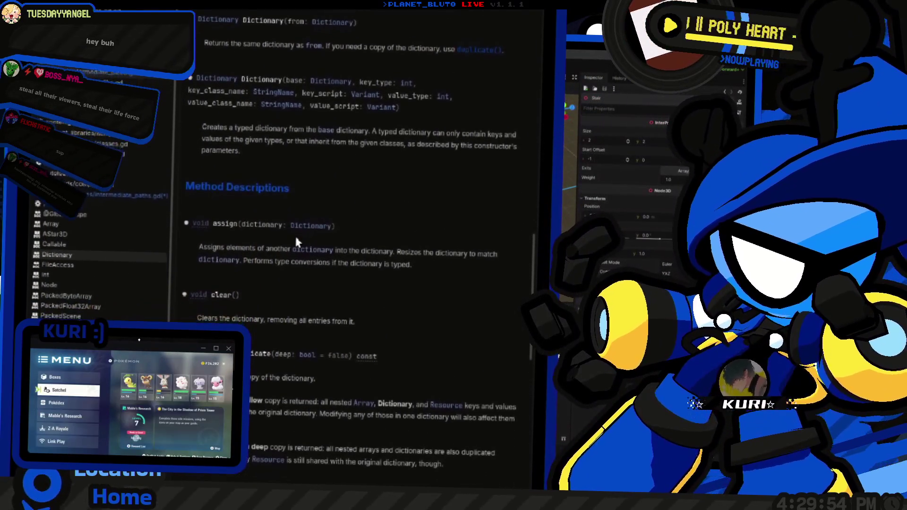
pyautogui.scroll(10, 293, 232)
pyautogui.scroll(-14, 265, 231)
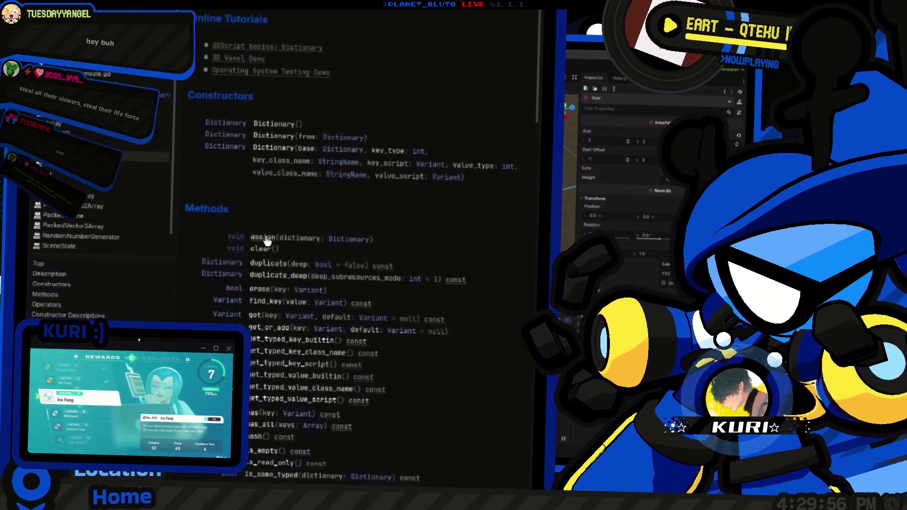
pyautogui.scroll(3, 265, 223)
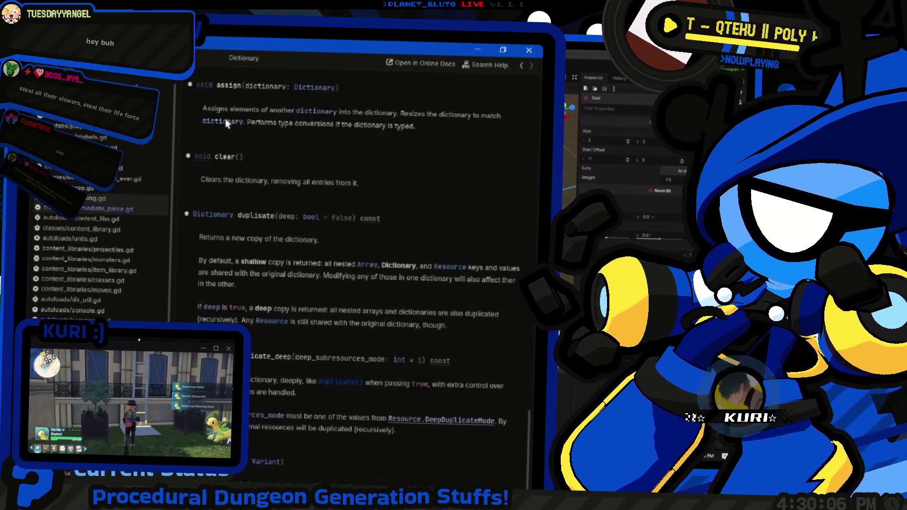
pyautogui.hotkey('alt', 'Left')
pyautogui.hotkey('alt', 'Left')
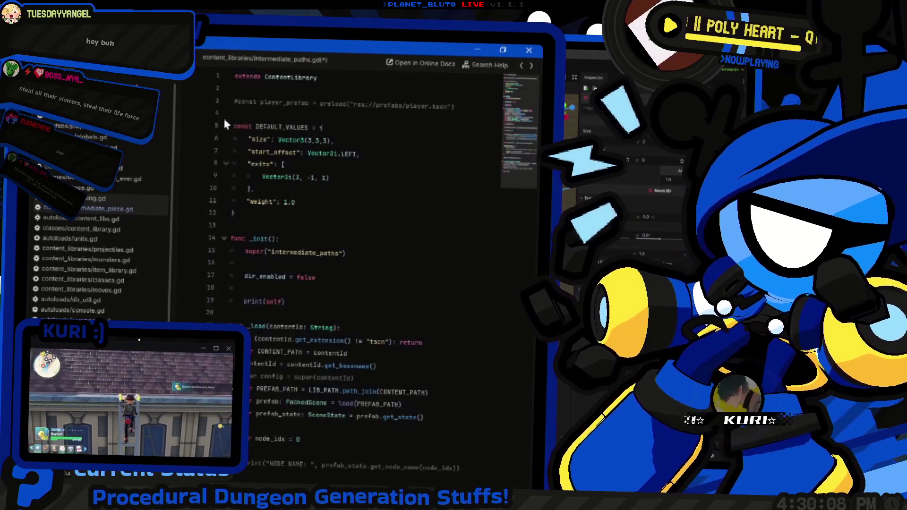
# Step: Drop 'var value_payload = ' so values.assign(DEFAULT_VALUES) stands alone, and delete the "size" entry
pyautogui.scroll(-8, 374, 254)
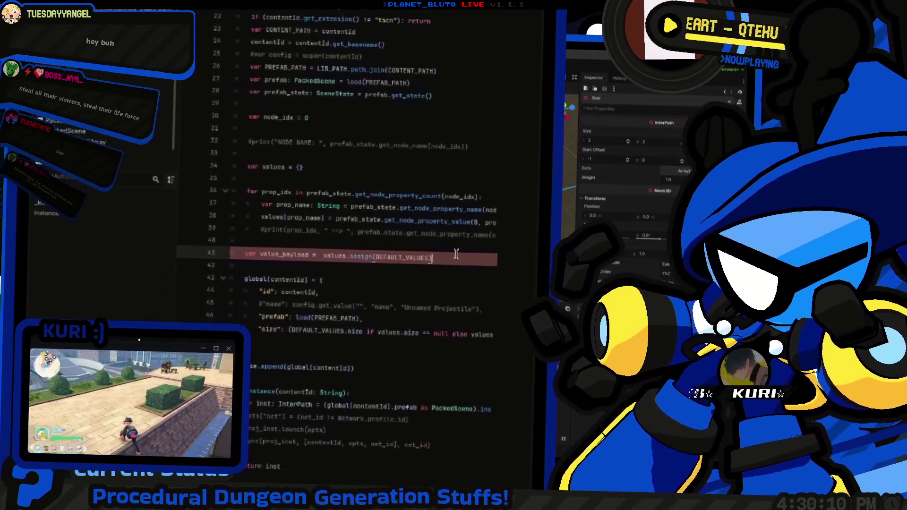
pyautogui.click(445, 220)
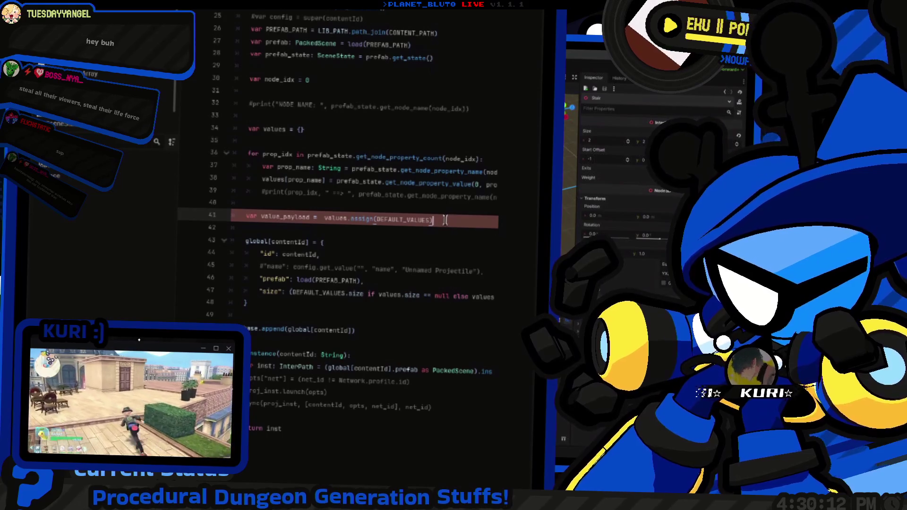
pyautogui.doubleClick(338, 218)
pyautogui.scroll(-1, 354, 218)
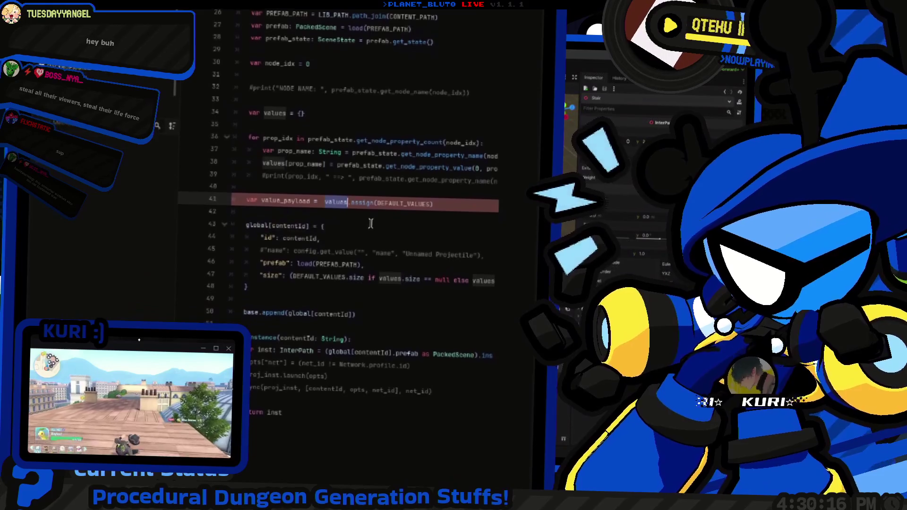
pyautogui.press('Left')
pyautogui.hotkey('shift', 'Home')
pyautogui.press('BackSpace')
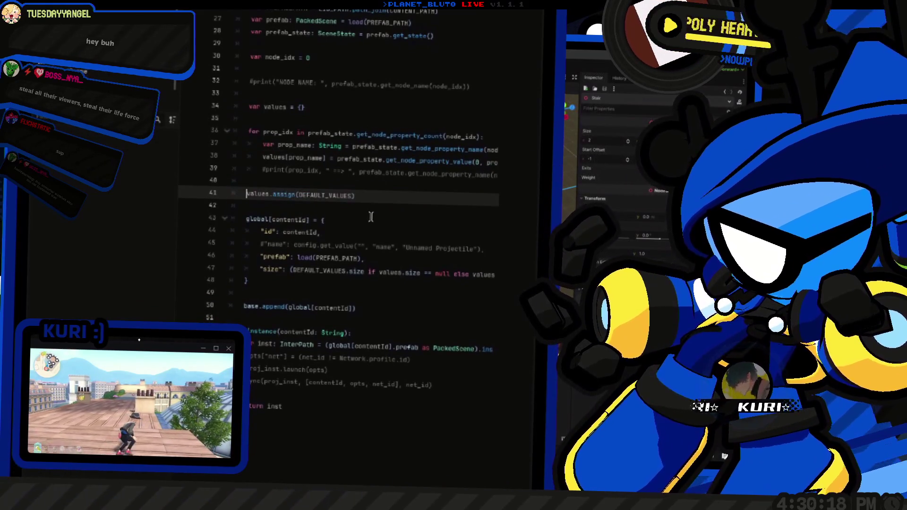
pyautogui.press('Down')
pyautogui.press('Down')
pyautogui.press('Down')
pyautogui.press('Down')
pyautogui.press('Down')
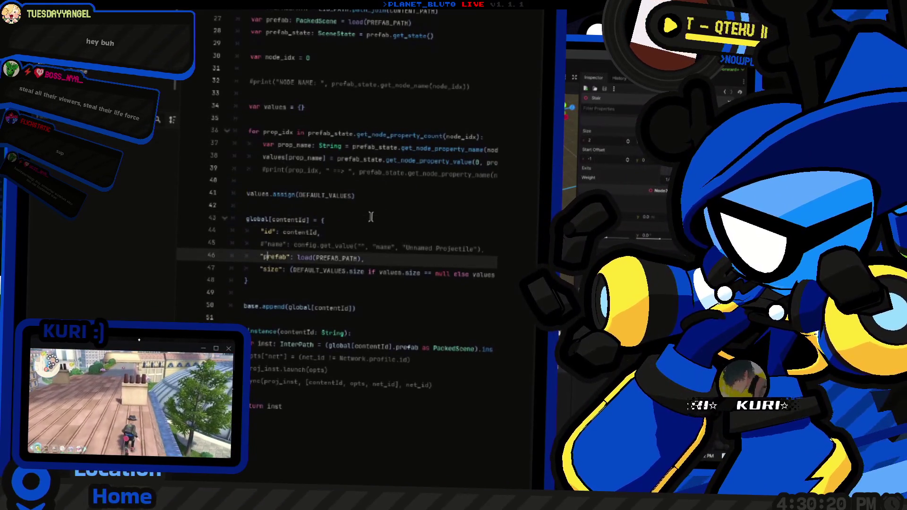
pyautogui.press('Home')
pyautogui.hotkey('shift', 'Down')
pyautogui.press('BackSpace')
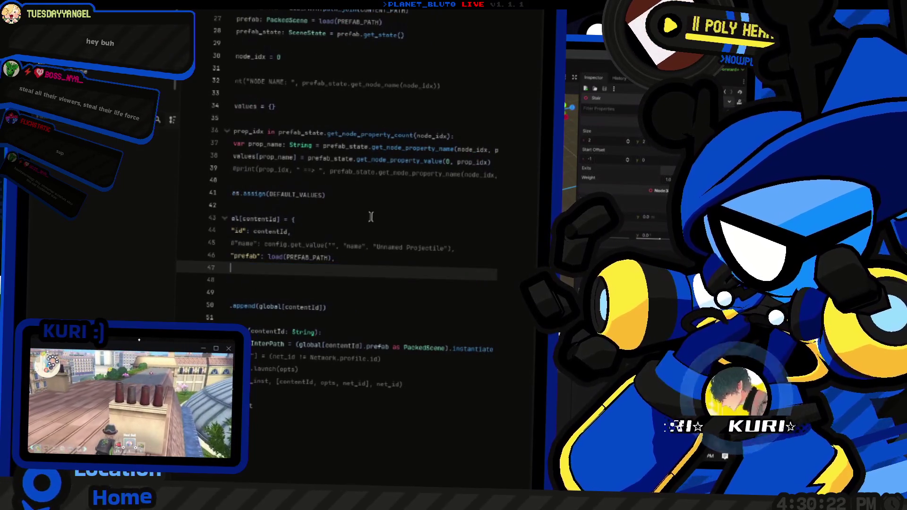
# Step: Add global[contentId].assign(values) after the dictionary's closing brace
pyautogui.press('Return')
pyautogui.press('Return')
pyautogui.write('global[con')
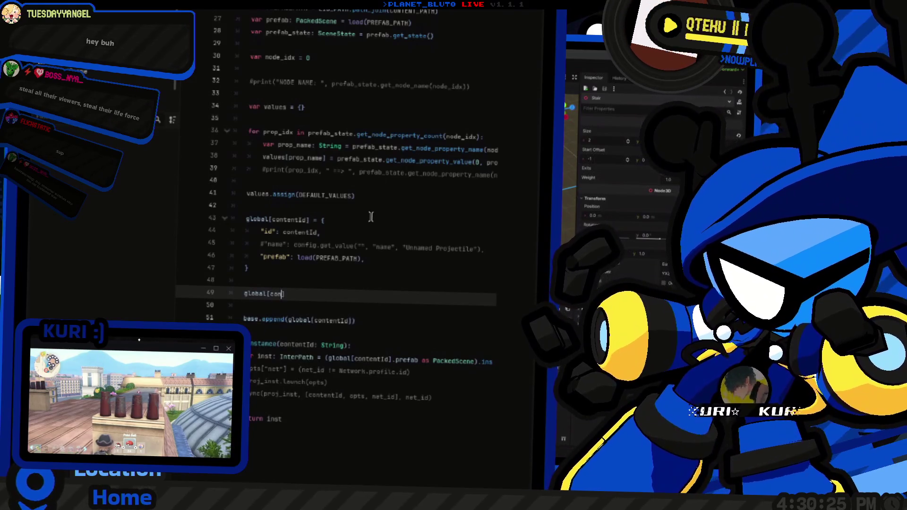
pyautogui.write('tentId].assign')
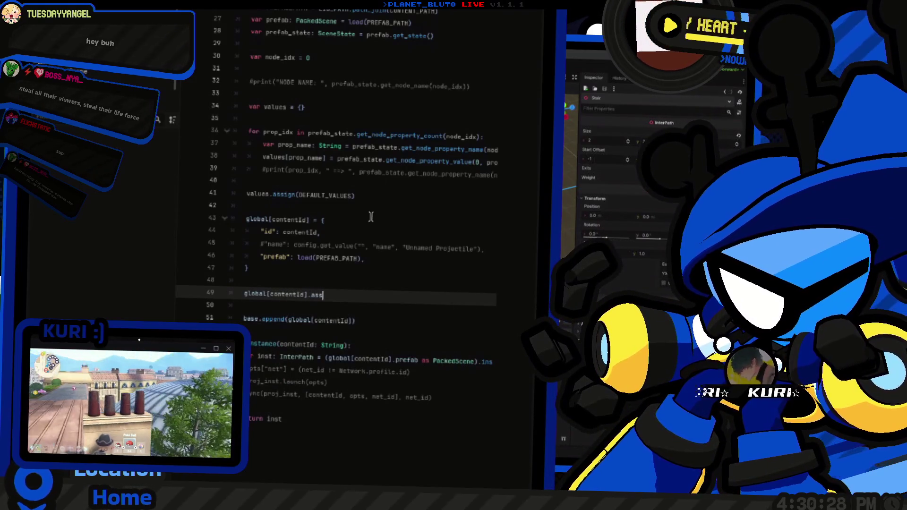
pyautogui.write('(values)')
pyautogui.scroll(1, 350, 216)
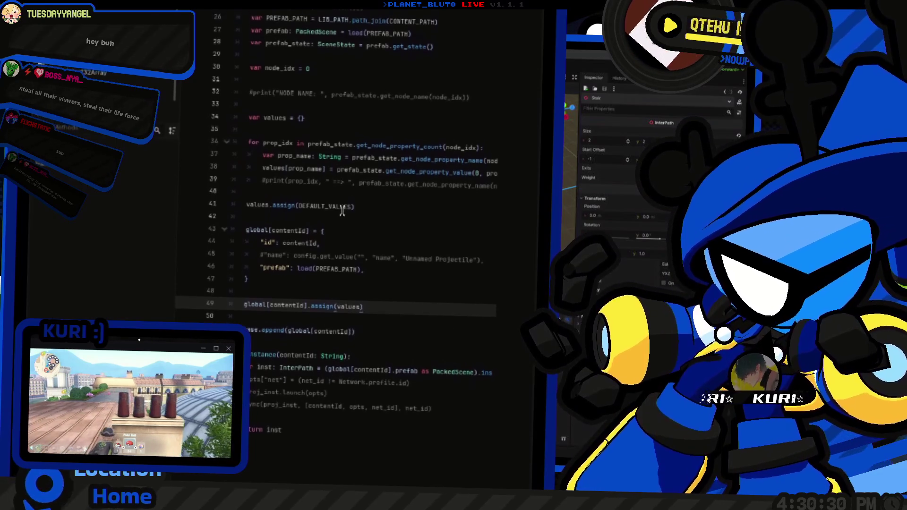
pyautogui.scroll(-3, 341, 217)
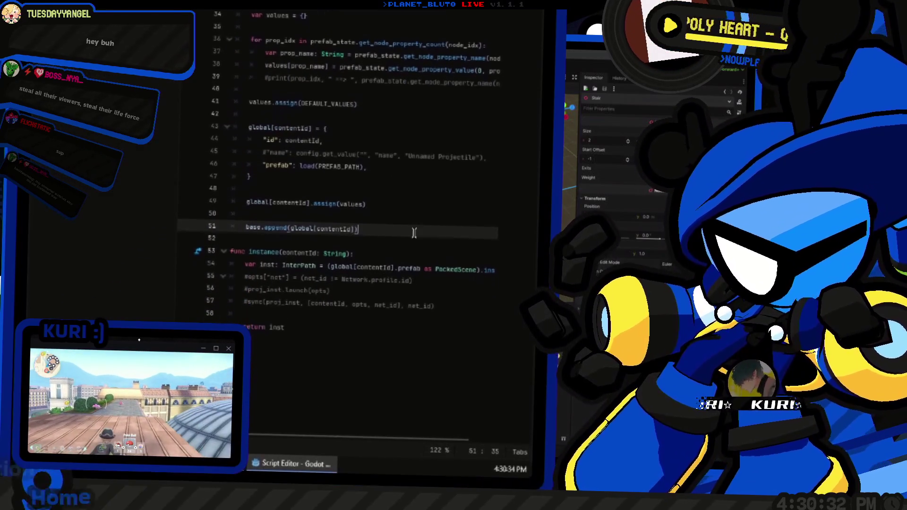
pyautogui.click(412, 225)
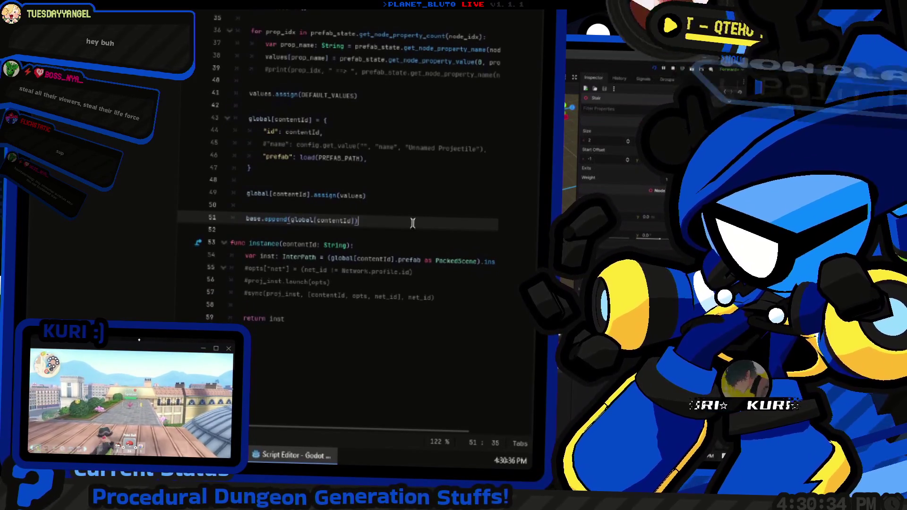
# Step: Test-run the project from the 3D view with F5, then stop the game window
pyautogui.hotkey('ctrl', 'F2')
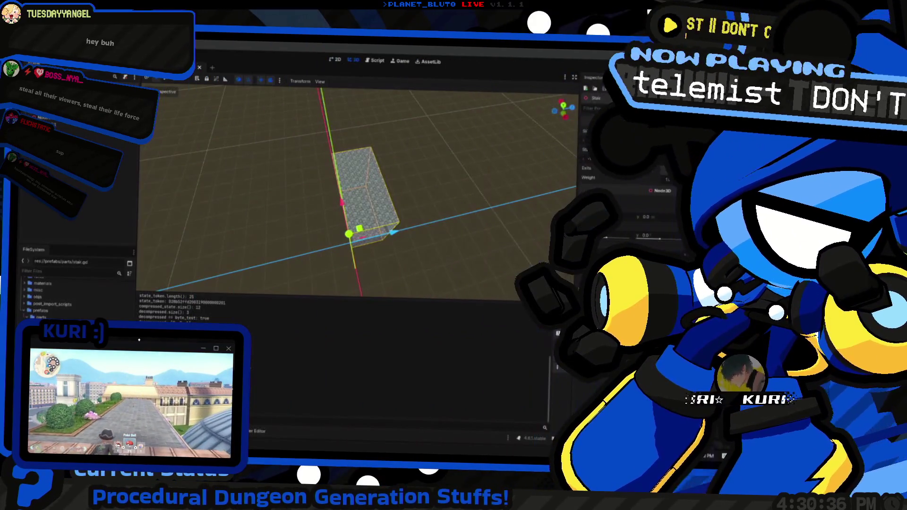
pyautogui.press('F5')
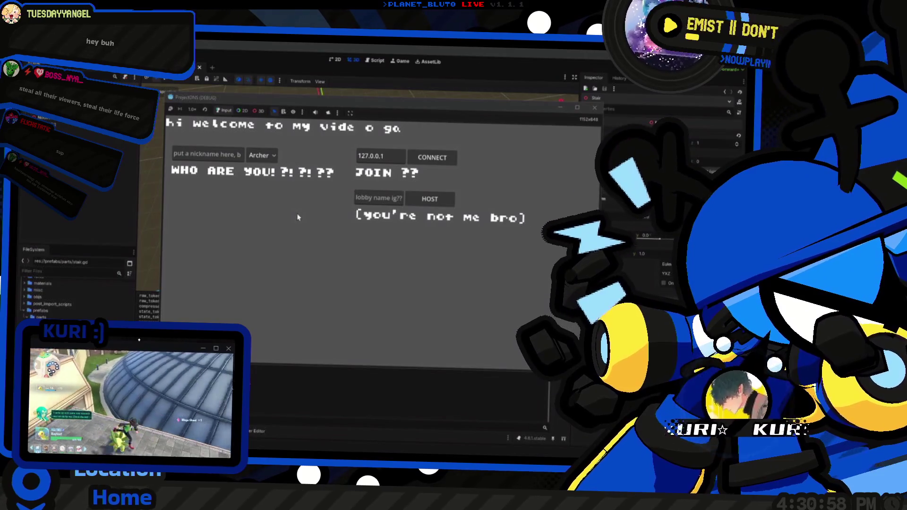
pyautogui.press('F8')
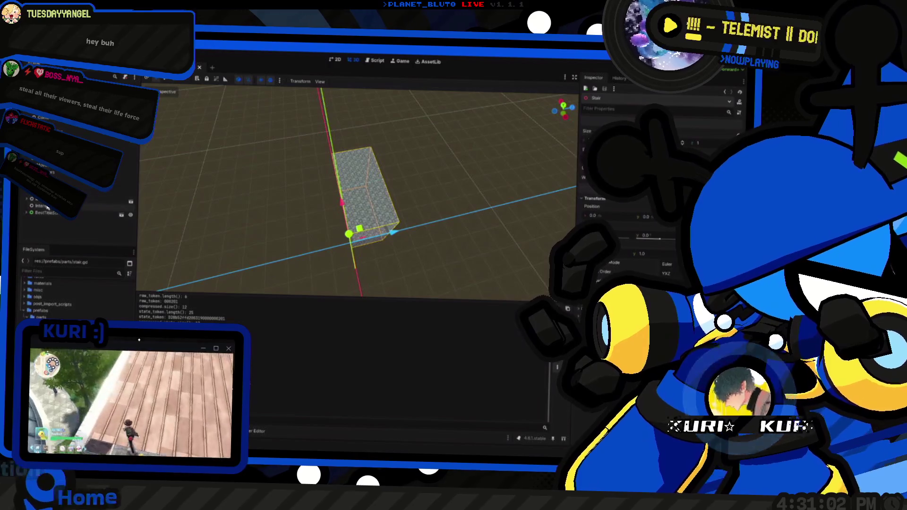
# Step: Check the remote content library node's values in the Inspector, then return to the intermediate paths script
pyautogui.click(49, 208)
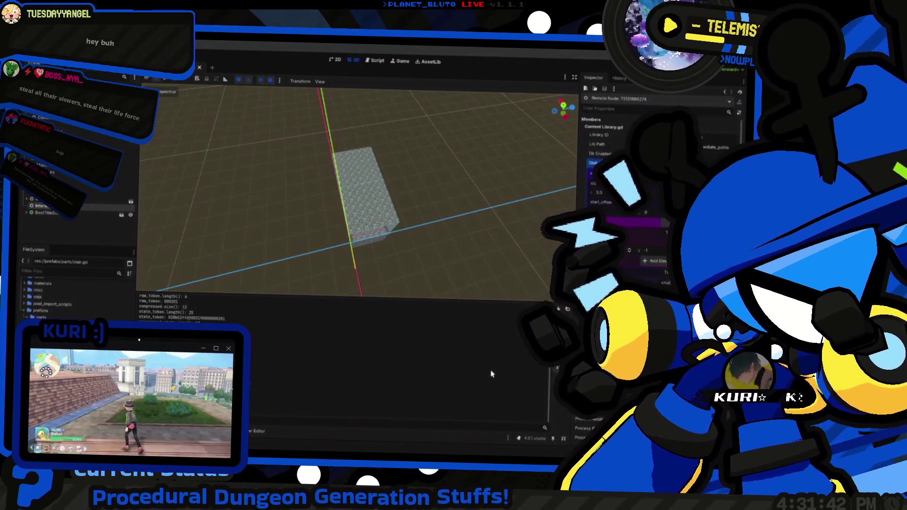
pyautogui.scroll(-3, 378, 242)
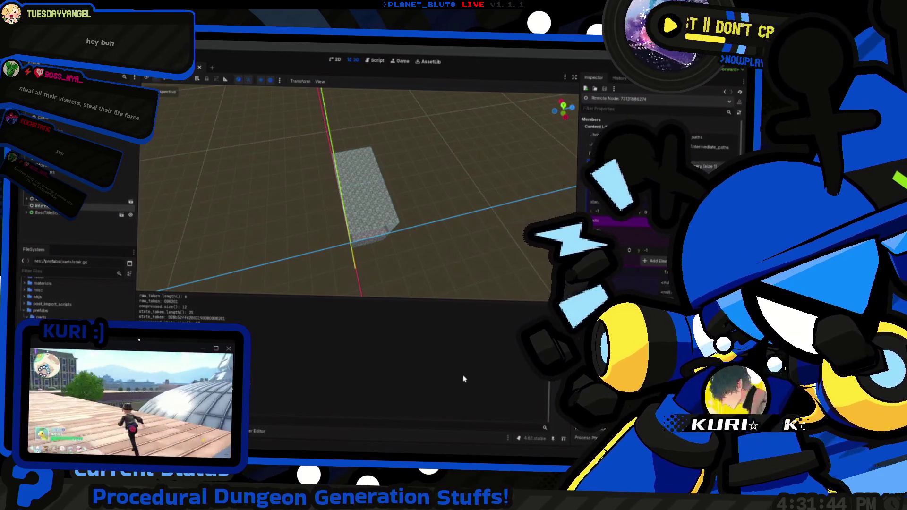
pyautogui.scroll(5, 378, 242)
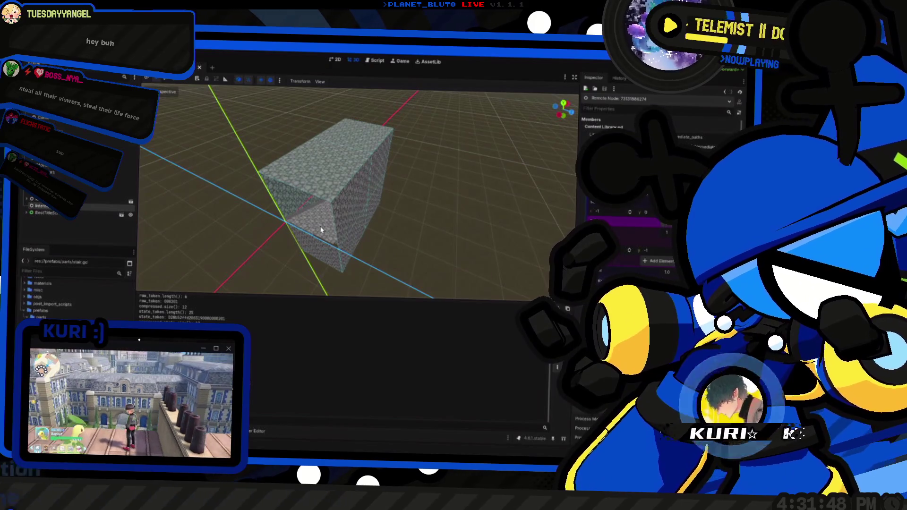
pyautogui.scroll(-5, 321, 230)
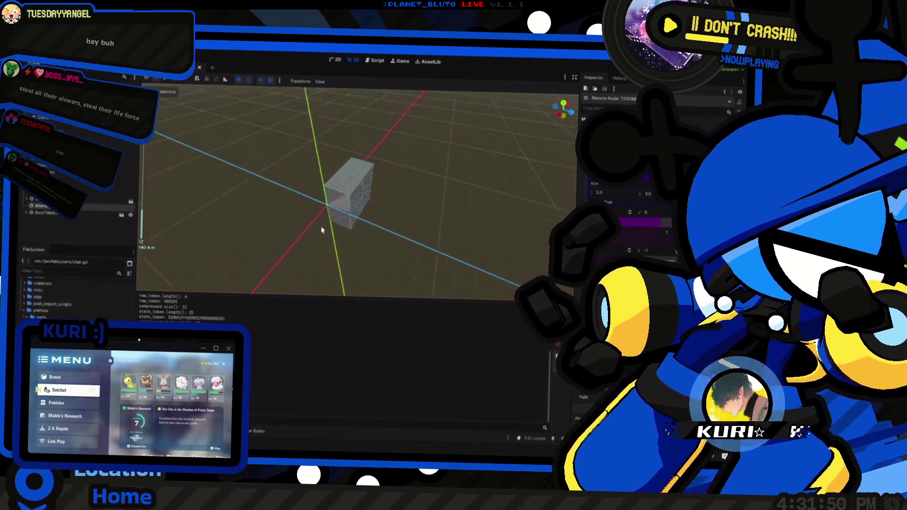
pyautogui.hotkey('ctrl', 'F3')
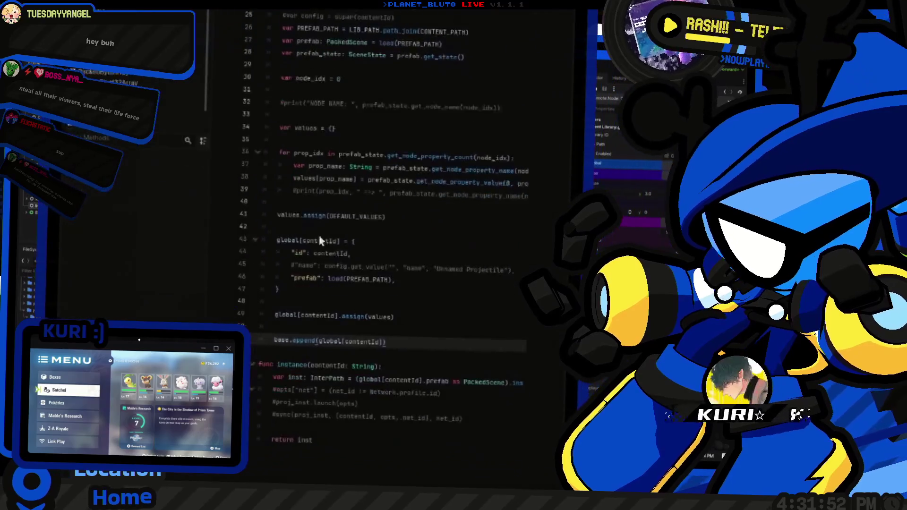
# Step: Change the line 34 declaration to var values = DEFAULT_VALUES
pyautogui.click(385, 204)
pyautogui.scroll(3, 358, 204)
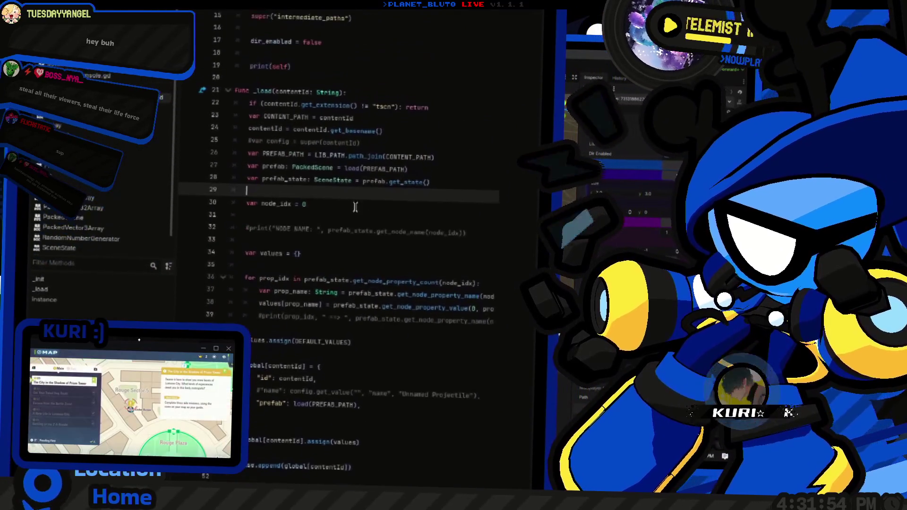
pyautogui.click(444, 230)
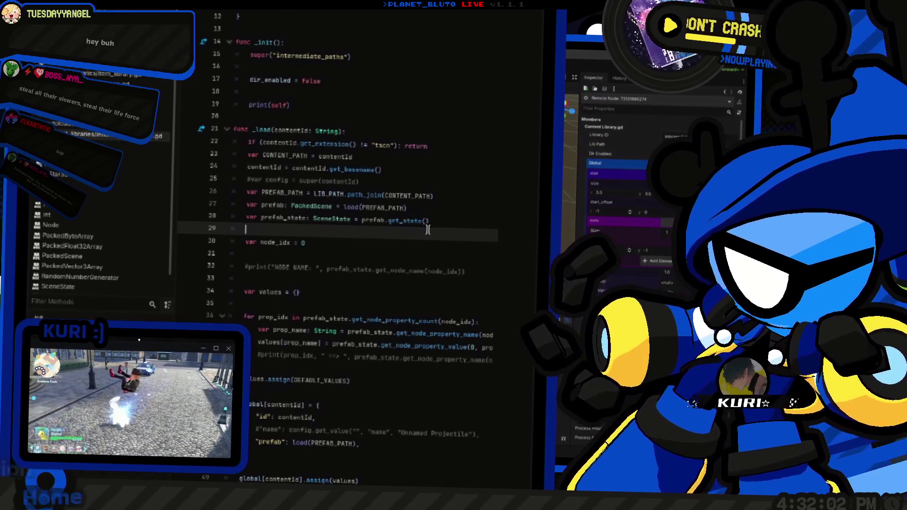
pyautogui.scroll(-4, 428, 230)
pyautogui.click(341, 221)
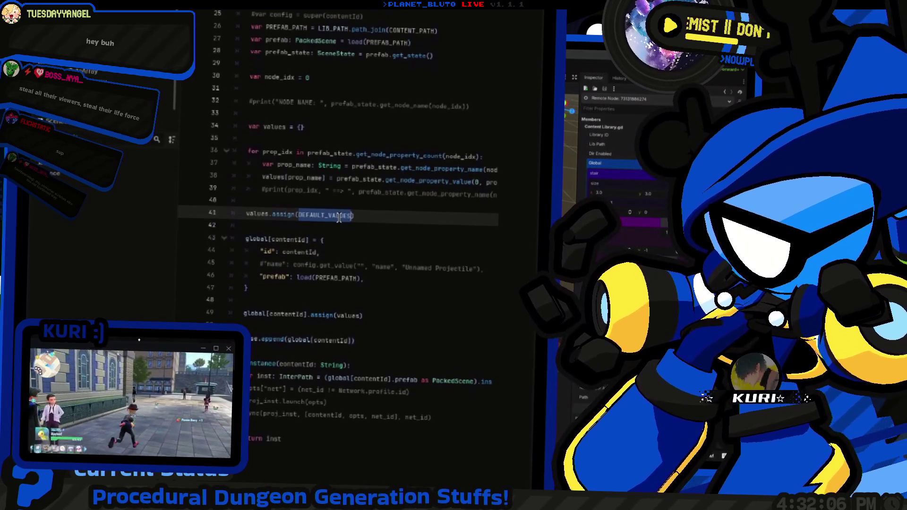
pyautogui.scroll(3, 331, 219)
pyautogui.click(308, 221)
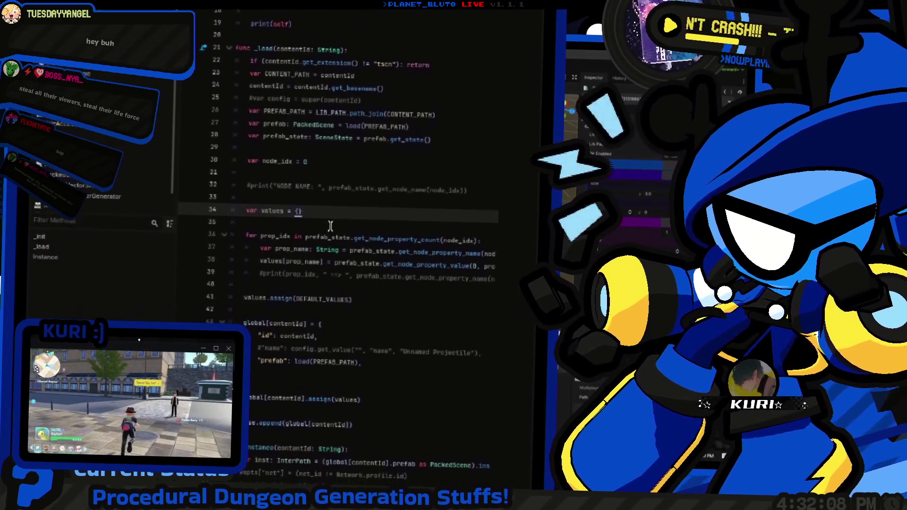
pyautogui.press('BackSpace')
pyautogui.press('BackSpace')
pyautogui.write('DEFAULT_VALUES')
# Step: Delete the now-redundant values.assign(DEFAULT_VALUES) line and show the 3D view
pyautogui.click(331, 221)
pyautogui.press('Down')
pyautogui.press('Down')
pyautogui.press('Down')
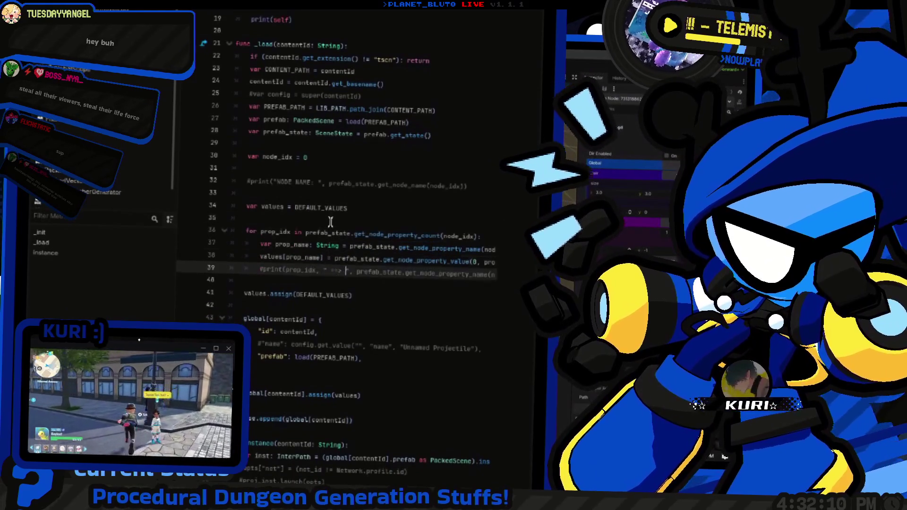
pyautogui.press('BackSpace')
pyautogui.press('BackSpace')
pyautogui.press('BackSpace')
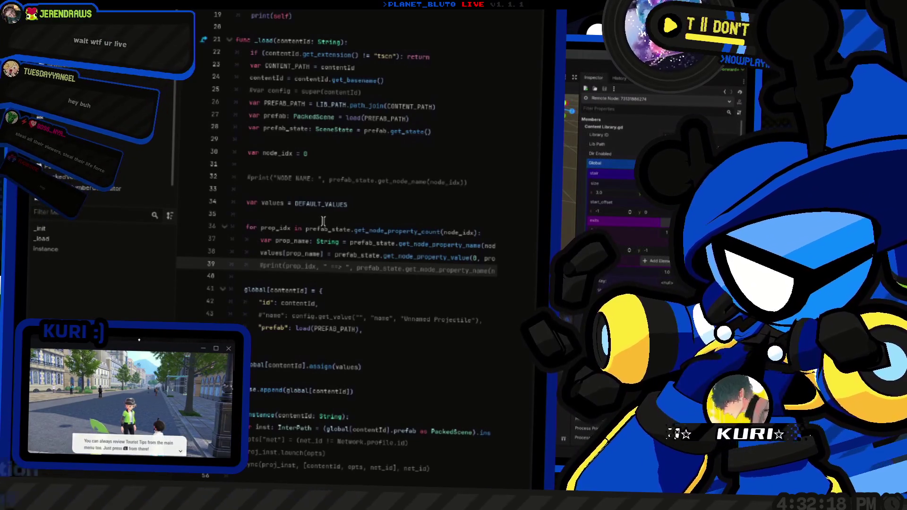
pyautogui.hotkey('ctrl', 'F2')
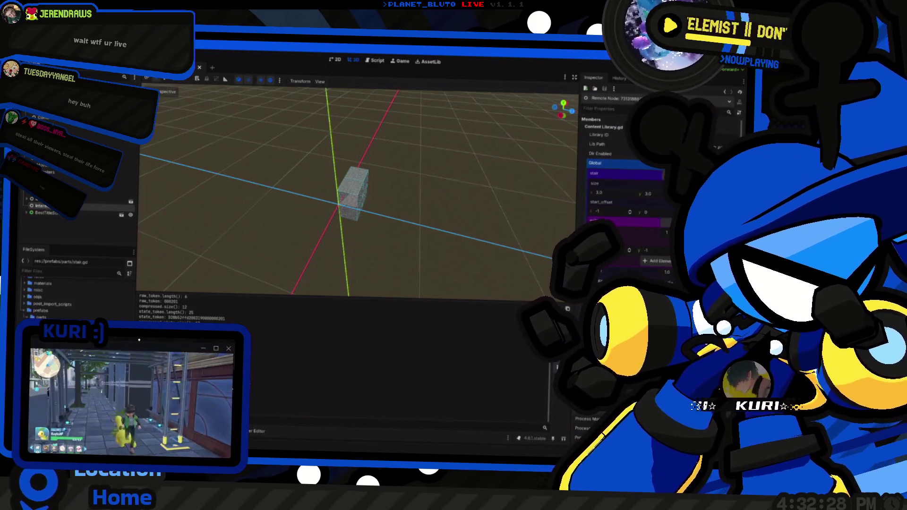
# Step: Rework line 47 into a global[contentId].assign( call
pyautogui.hotkey('alt', 'Tab')
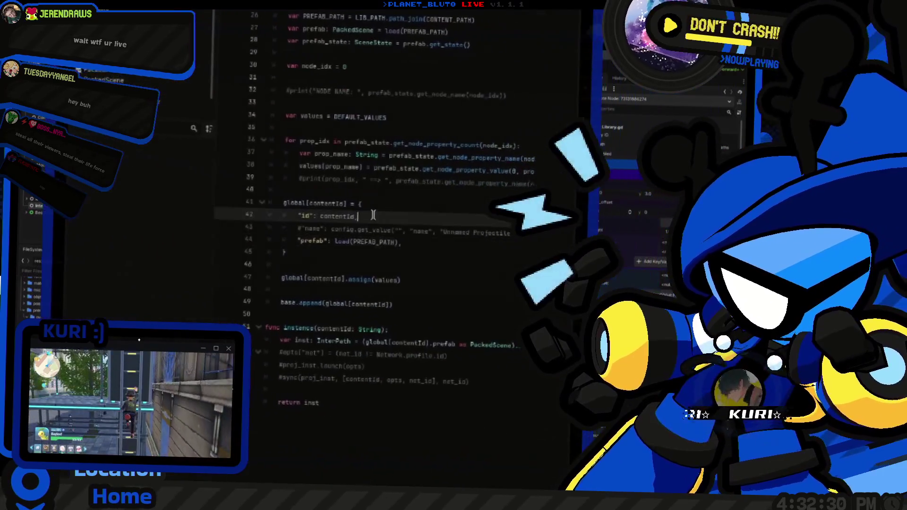
pyautogui.click(374, 208)
pyautogui.hotkey('shift', 'Home')
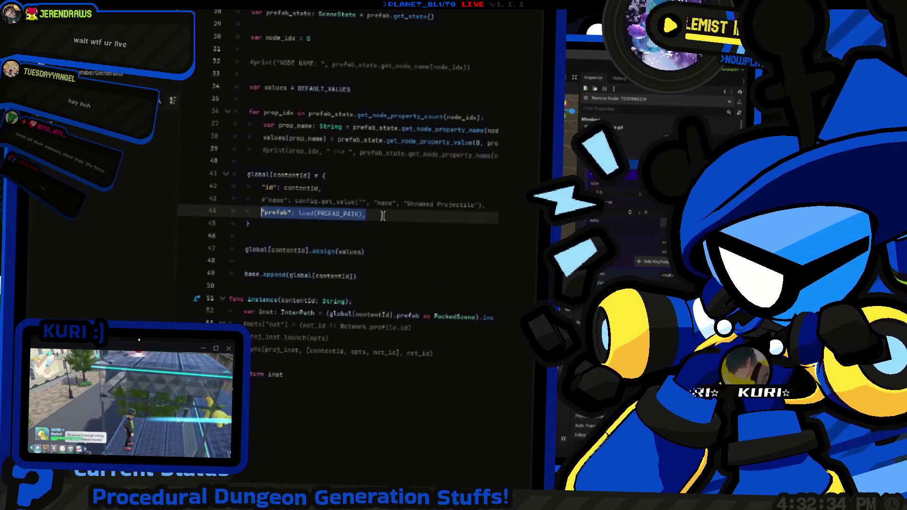
pyautogui.press('Down')
pyautogui.press('Down')
pyautogui.press('Down')
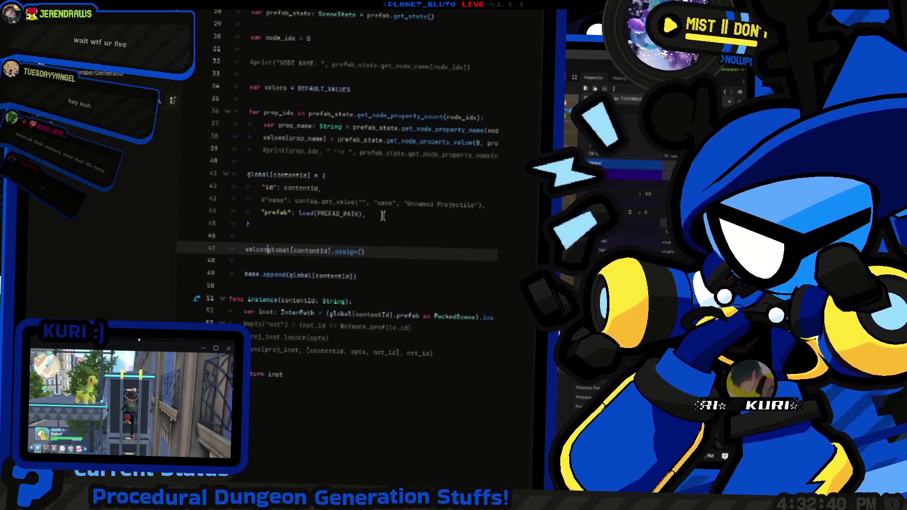
pyautogui.write('.assign(')
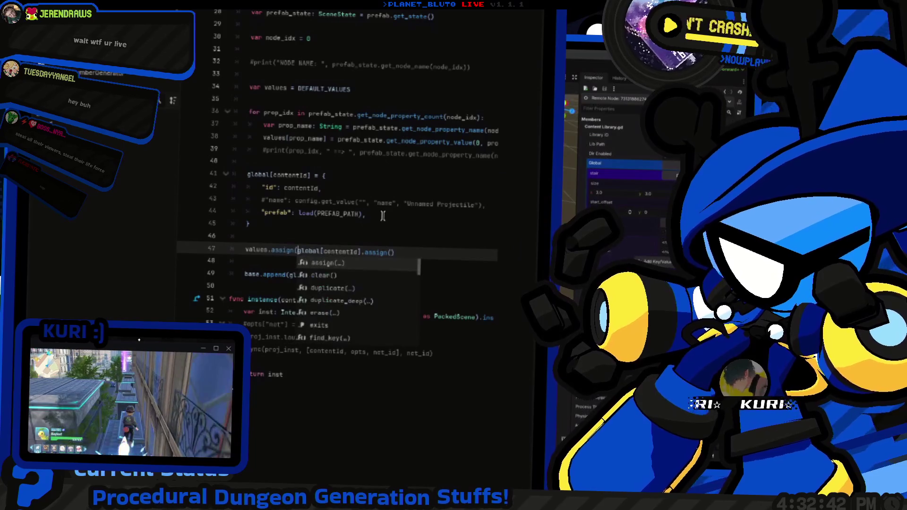
pyautogui.hotkey('ctrl', 'Right')
pyautogui.hotkey('shift', 'End')
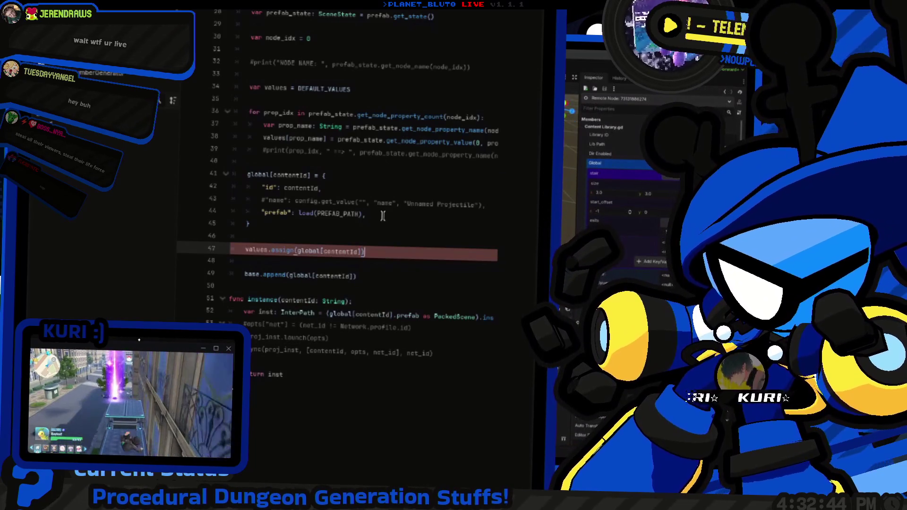
pyautogui.press('Home')
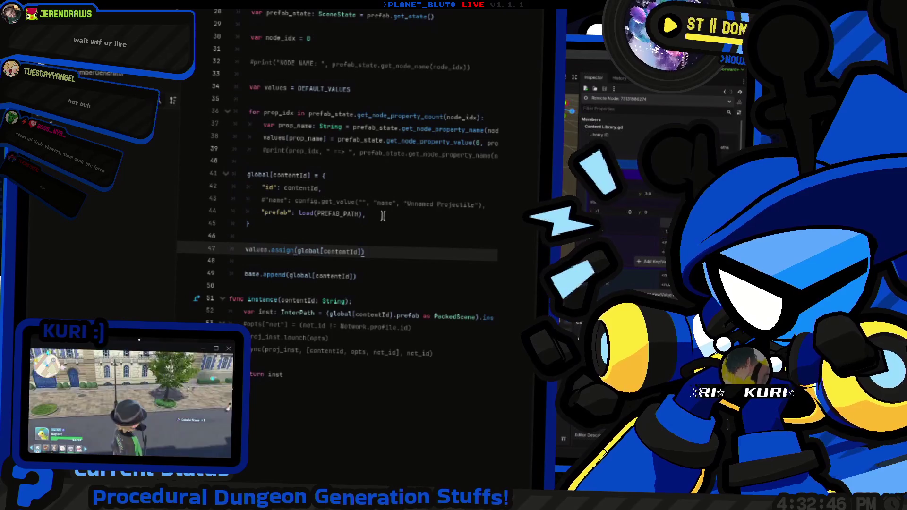
pyautogui.hotkey('shift', 'End')
pyautogui.hotkey('shift', 'Left')
pyautogui.hotkey('ctrl', 'c')
pyautogui.press('Home')
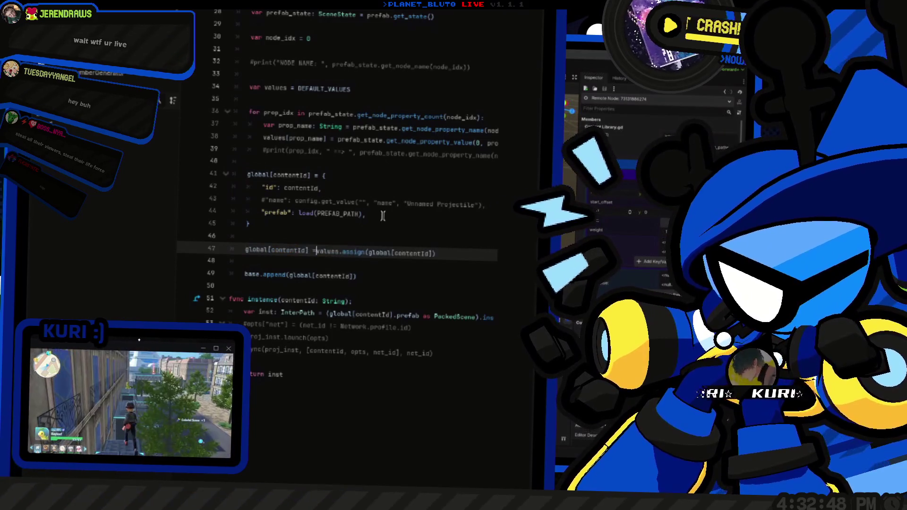
pyautogui.hotkey('ctrl', 'v')
pyautogui.write('=')
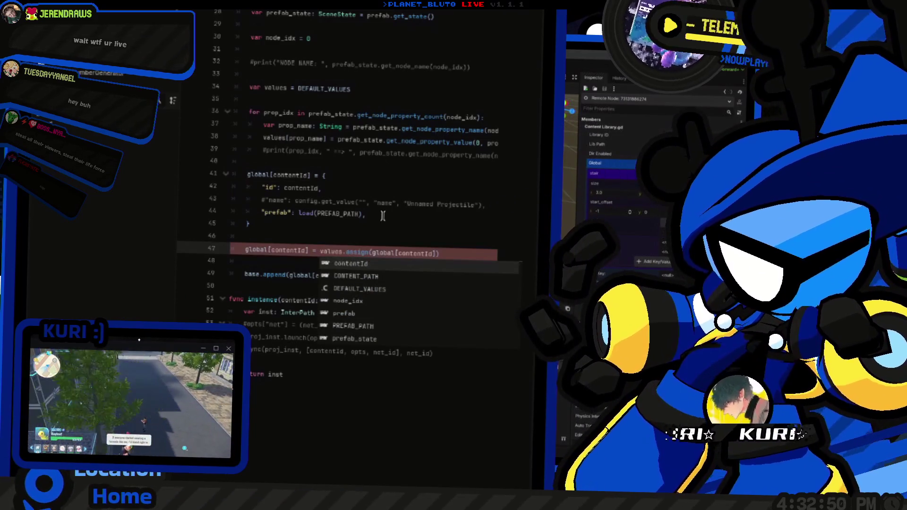
pyautogui.hotkey('ctrl', 'z')
pyautogui.write('.assign(')
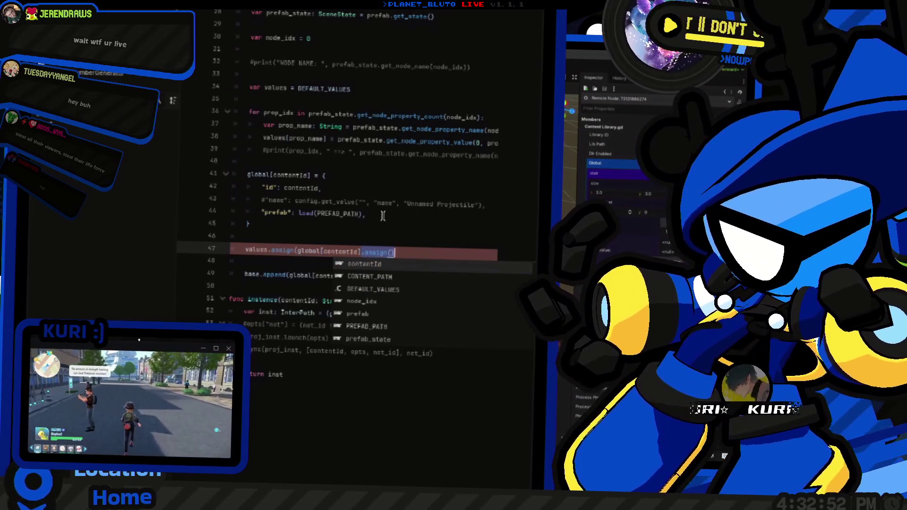
# Step: Check the global[contentId] and values lines, then finish line 47 as global[contentId].assign(values)
pyautogui.press('Up')
pyautogui.press('Up')
pyautogui.press('Up')
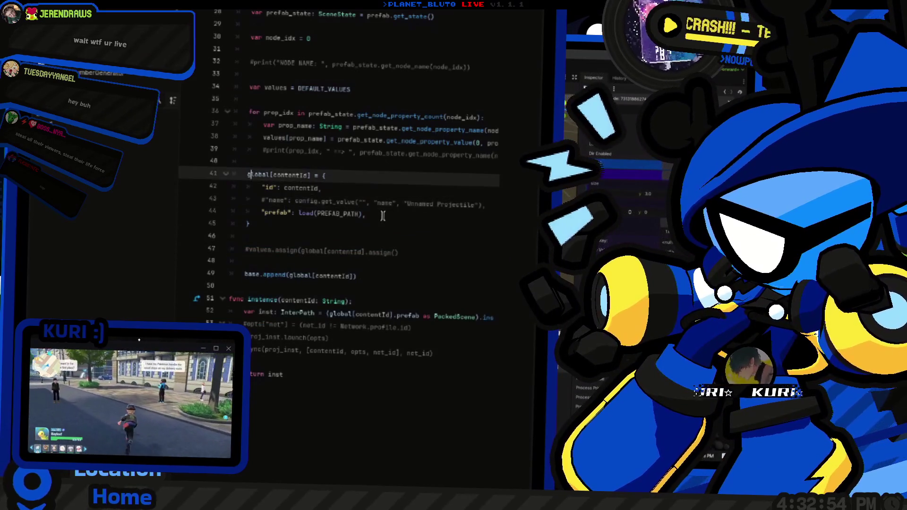
pyautogui.hotkey('ctrl', 'shift', 'Right')
pyautogui.hotkey('ctrl', 'shift', 'Right')
pyautogui.hotkey('ctrl', 'shift', 'Right')
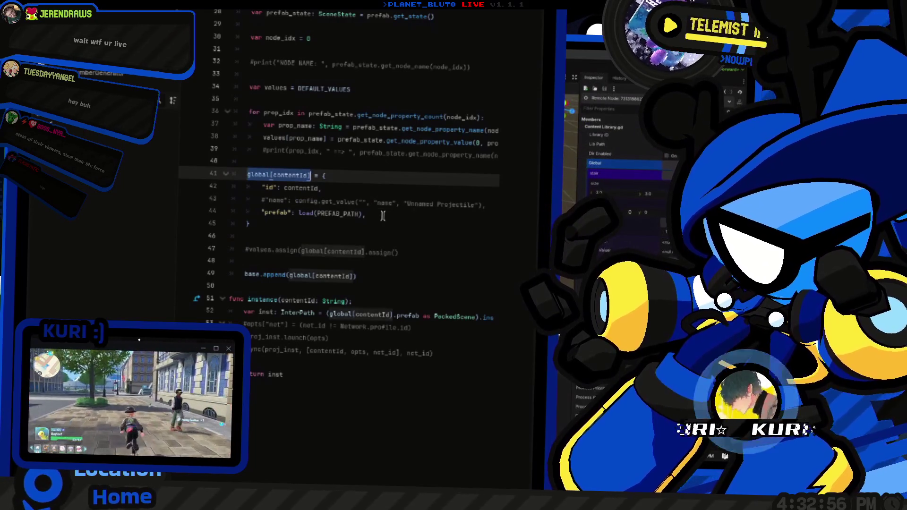
pyautogui.press('Up')
pyautogui.press('Up')
pyautogui.press('Up')
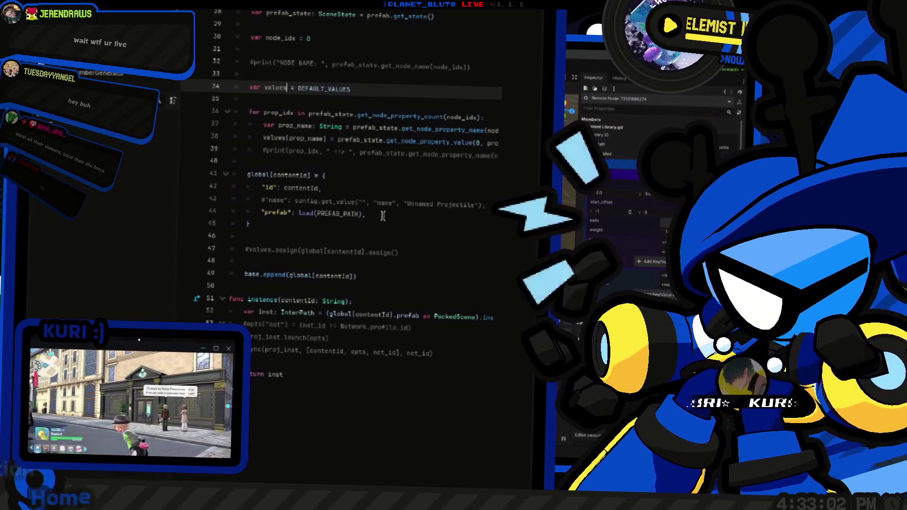
pyautogui.press('Down')
pyautogui.press('Down')
pyautogui.press('Down')
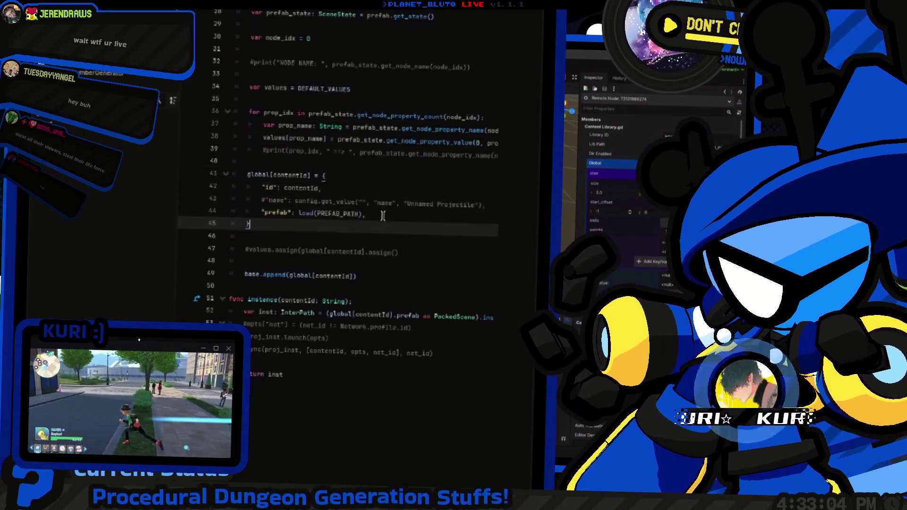
pyautogui.hotkey('ctrl', 'z')
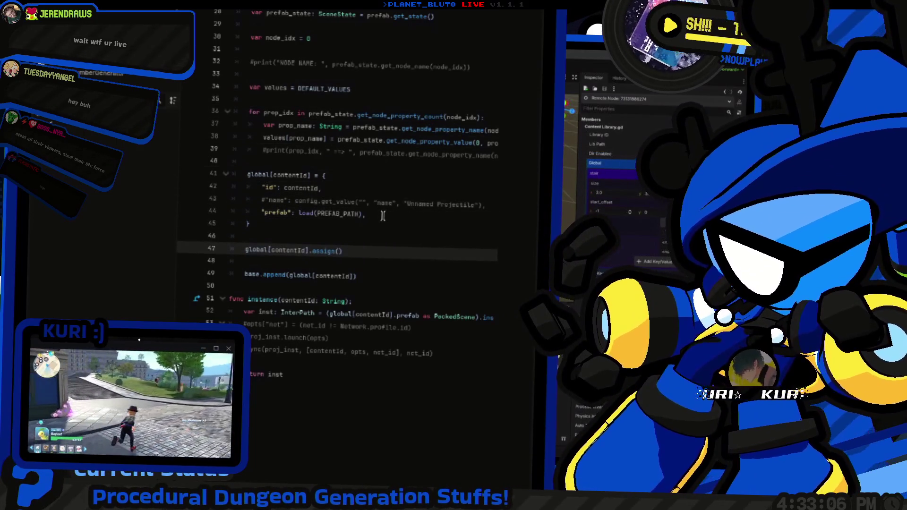
pyautogui.write('values')
pyautogui.scroll(-1, 324, 244)
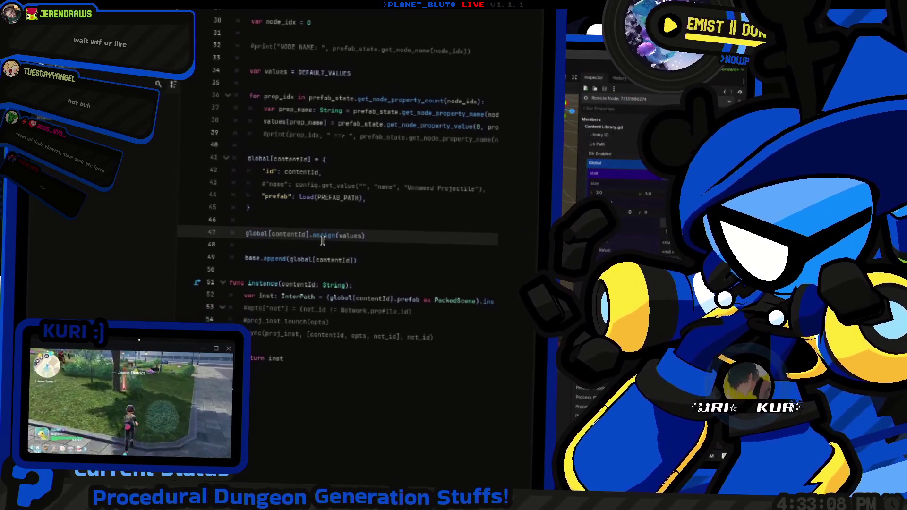
pyautogui.press('Home')
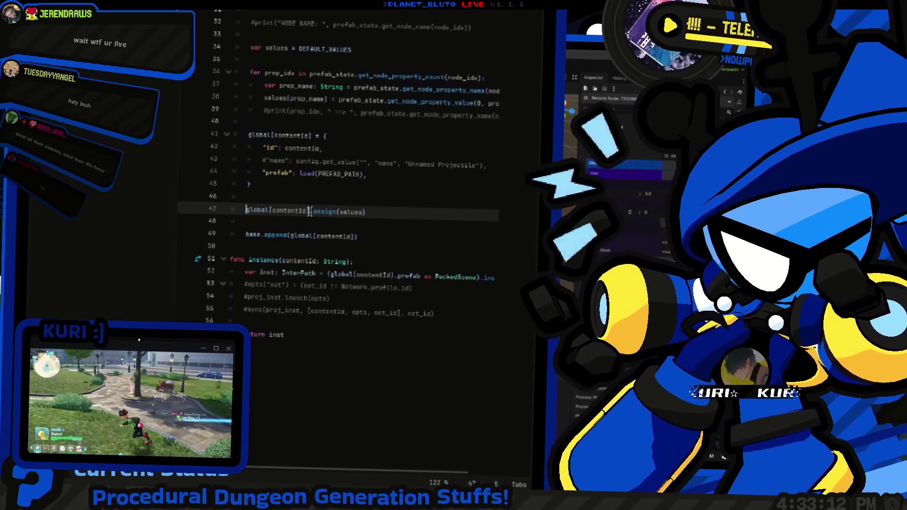
pyautogui.hotkey('ctrl', 'F2')
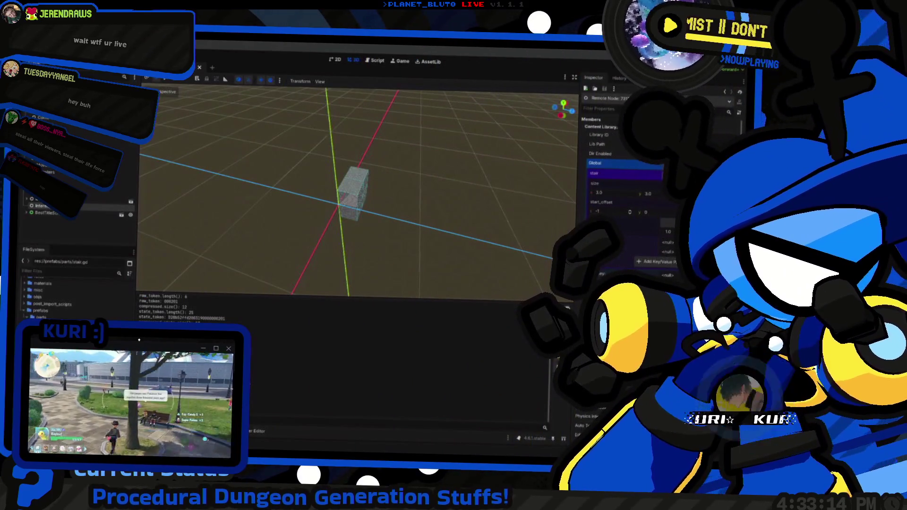
# Step: Add "id": null and "prefab": null entries at the top of DEFAULT_VALUES
pyautogui.hotkey('ctrl', 'F3')
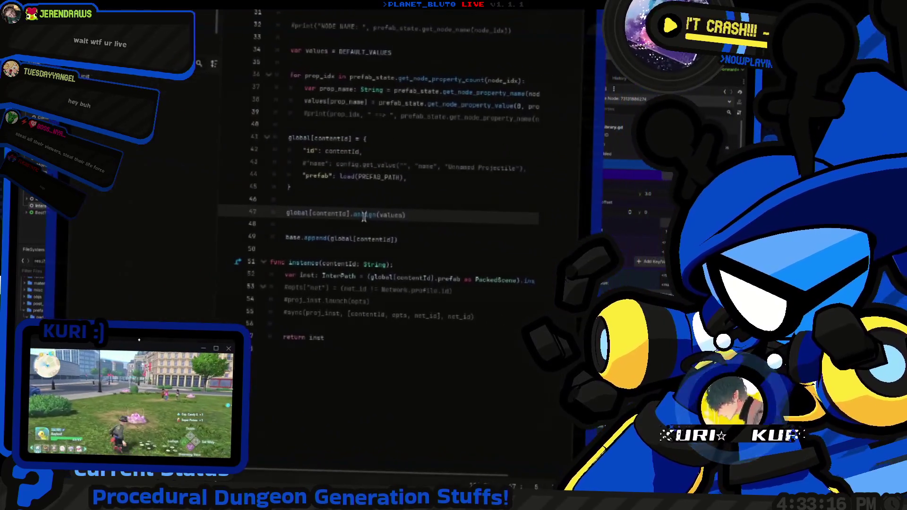
pyautogui.scroll(15, 367, 103)
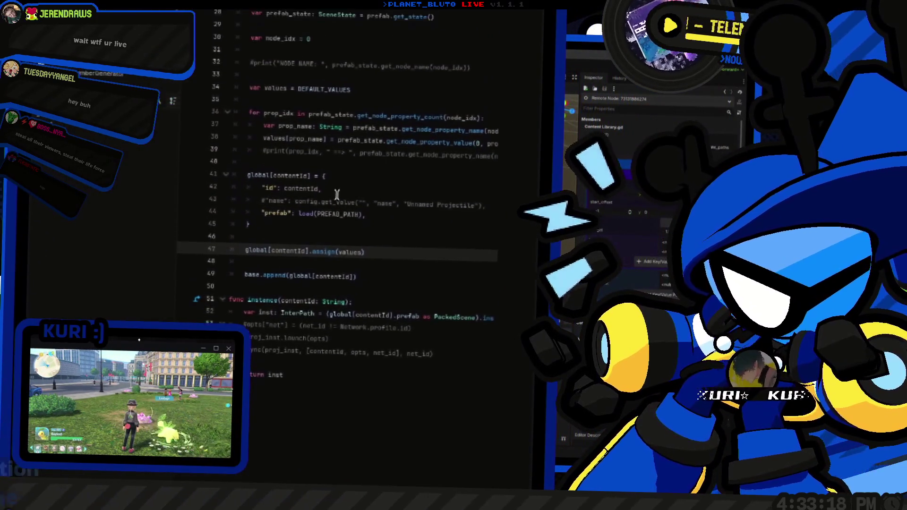
pyautogui.click(367, 103)
pyautogui.press('Return')
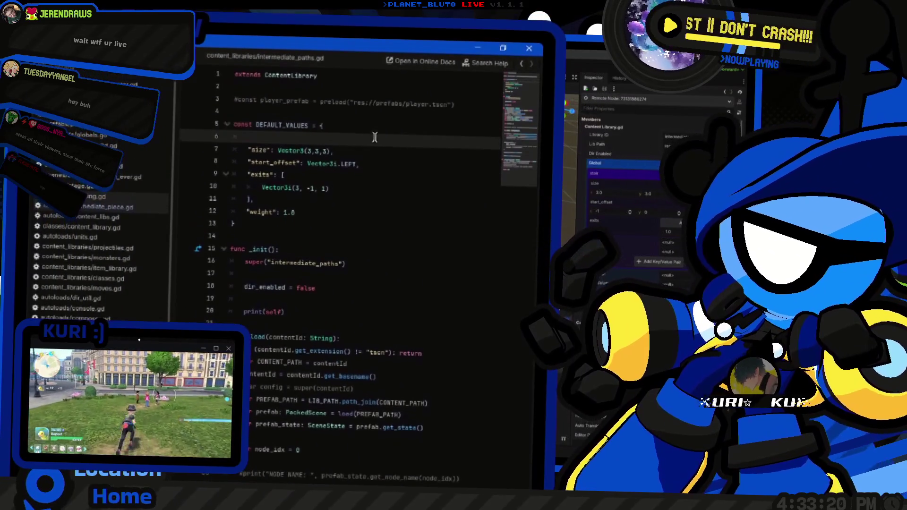
pyautogui.write('id:')
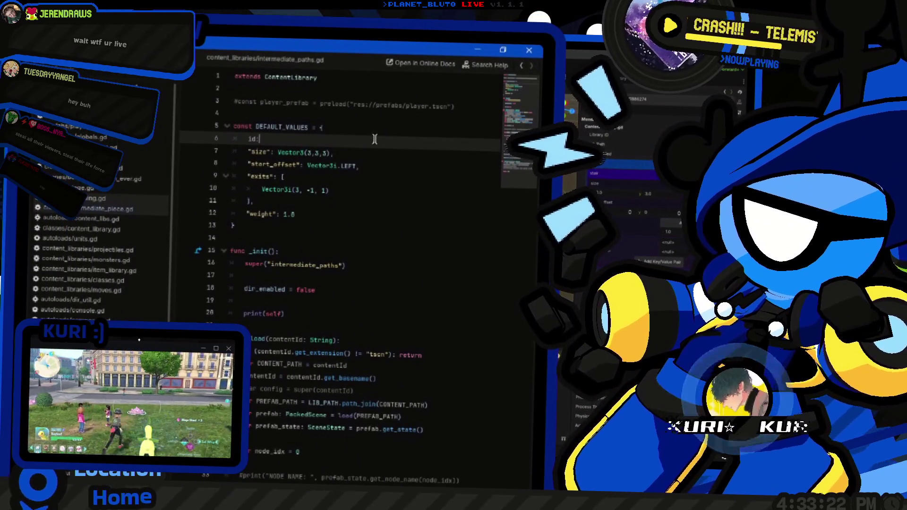
pyautogui.write('"id": n')
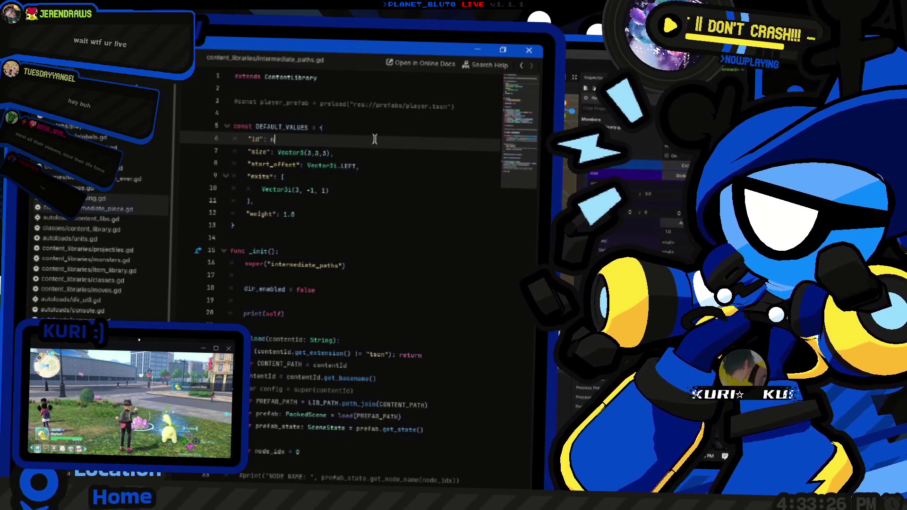
pyautogui.write('ull,')
pyautogui.hotkey('ctrl', 'shift', 'd')
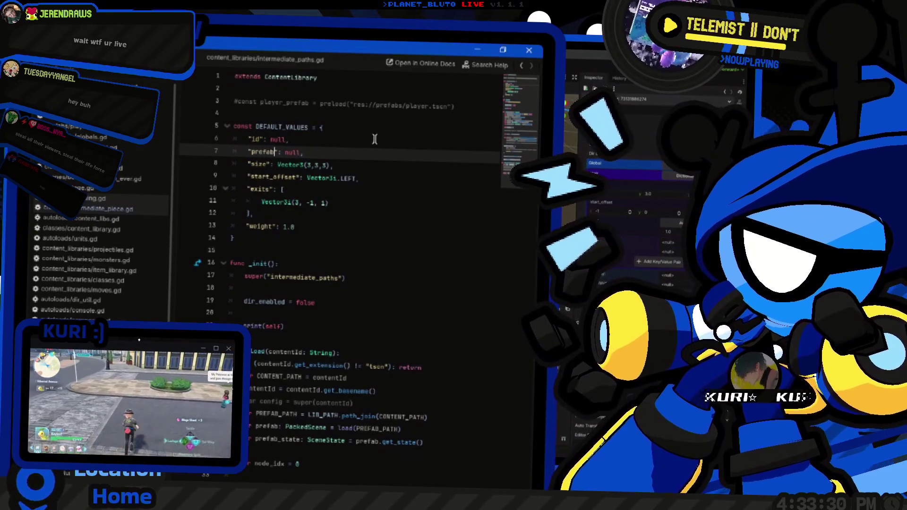
pyautogui.hotkey('alt', 'Tab')
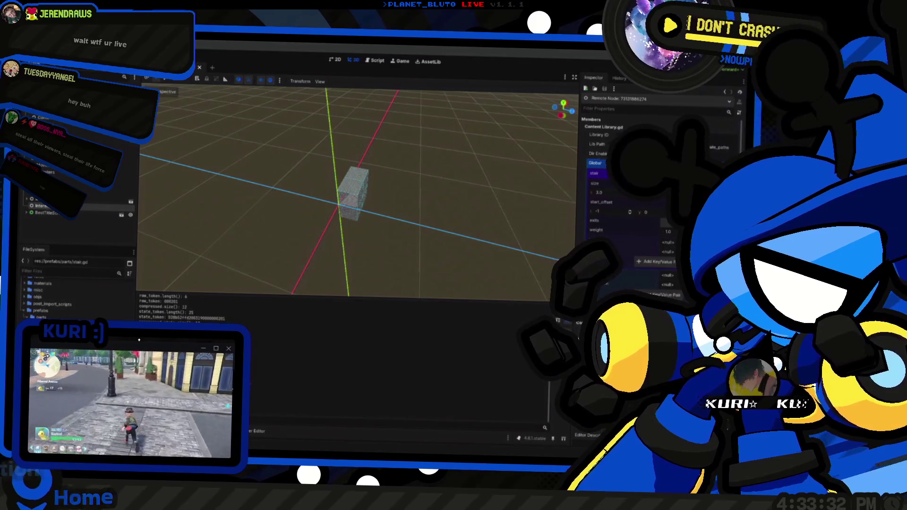
# Step: Run the game, then make values a deep copy with DEFAULT_VALUES.duplicate(true) on line 36
pyautogui.press('F5')
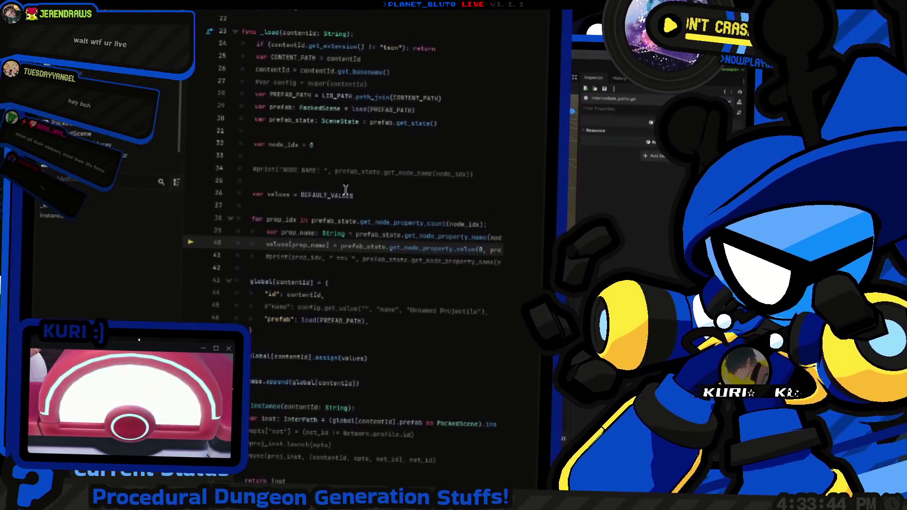
pyautogui.click(354, 195)
pyautogui.write('.duplicate()')
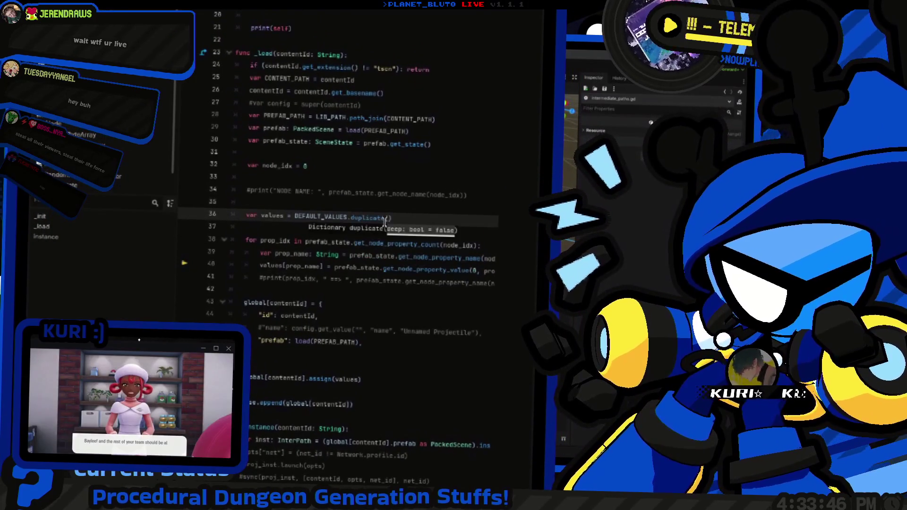
pyautogui.write('truer')
pyautogui.press('Escape')
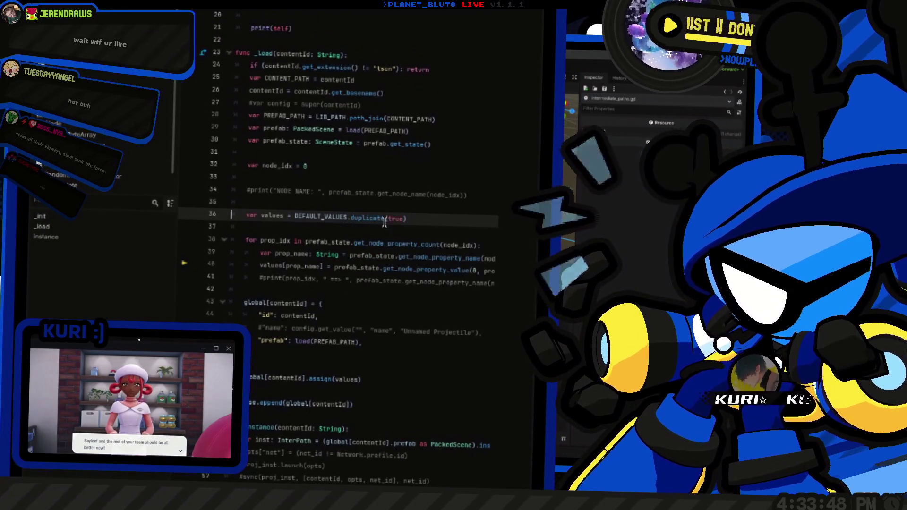
# Step: Uncomment global[contentId].assign(values) on line 49 and run the game again
pyautogui.scroll(-4, 369, 226)
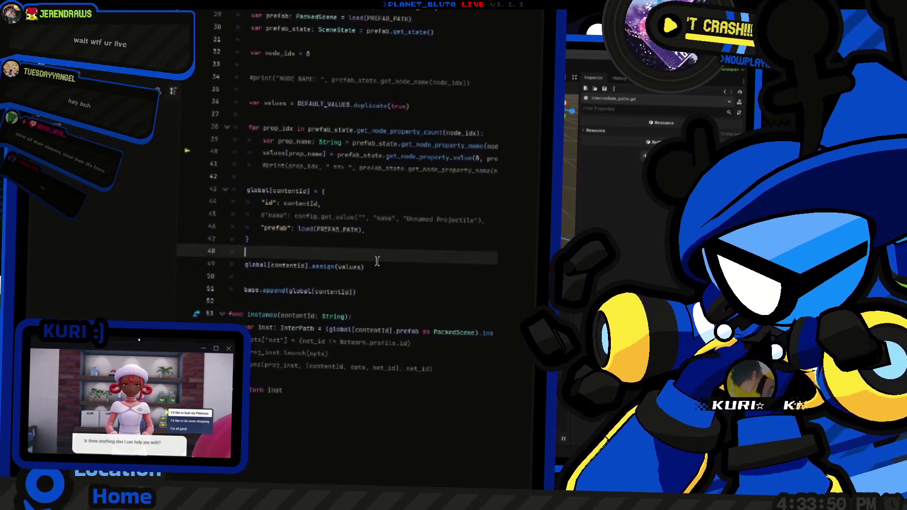
pyautogui.click(378, 225)
pyautogui.hotkey('ctrl', 'k')
pyautogui.hotkey('ctrl', 'k')
pyautogui.scroll(1, 396, 193)
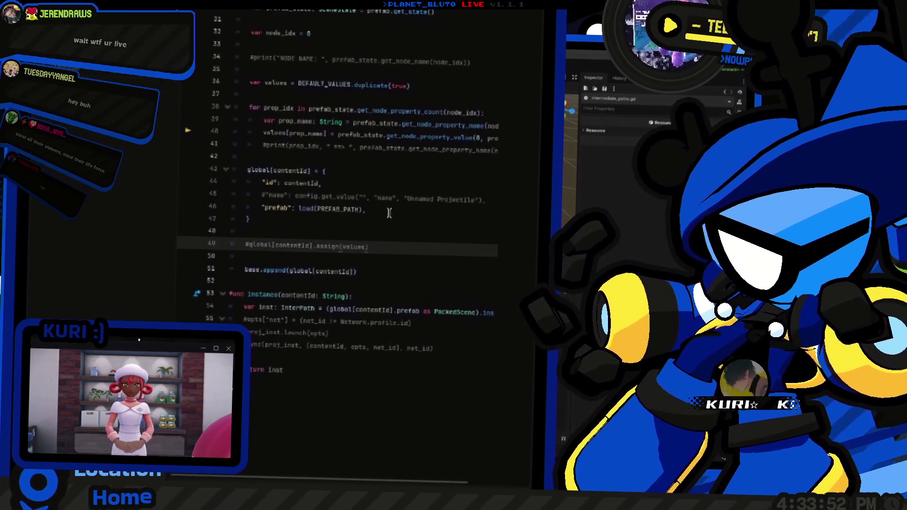
pyautogui.press('F5')
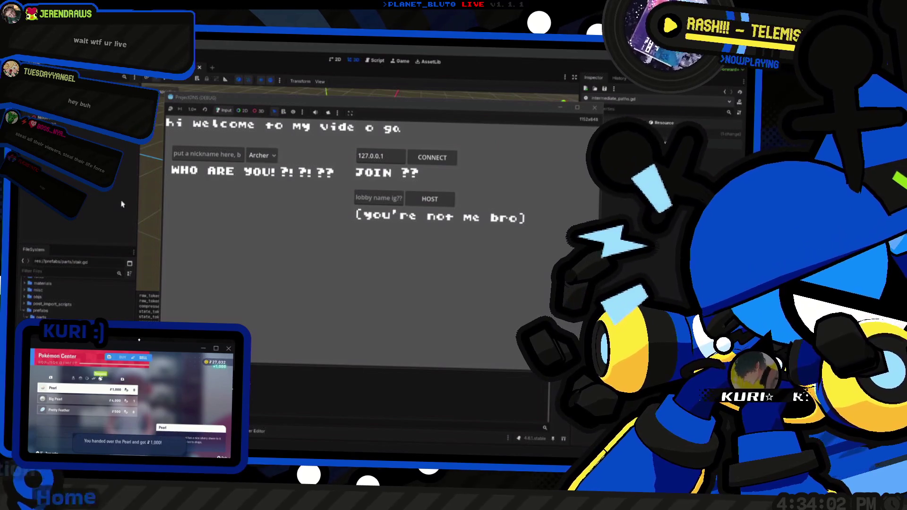
# Step: Stop the game and review intermediate_paths.gd from the line 49 assign call up to line 22
pyautogui.press('F8')
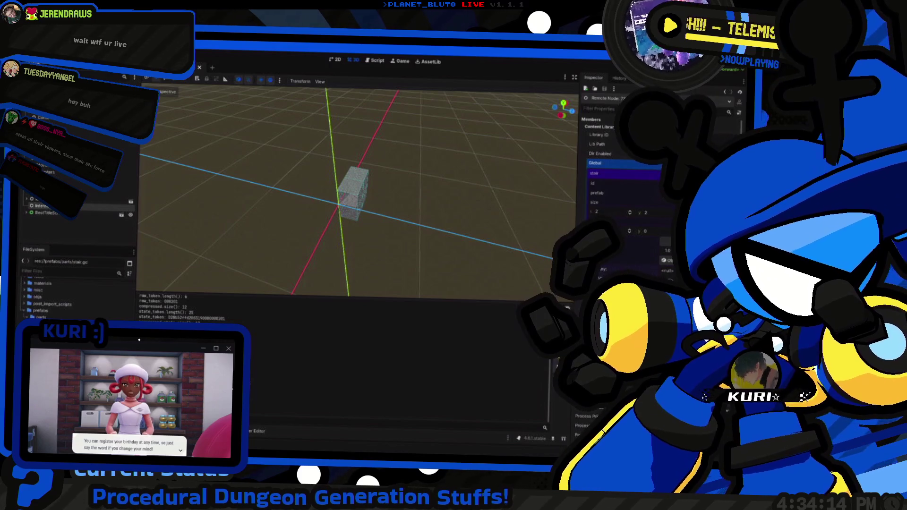
pyautogui.hotkey('ctrl', 'F3')
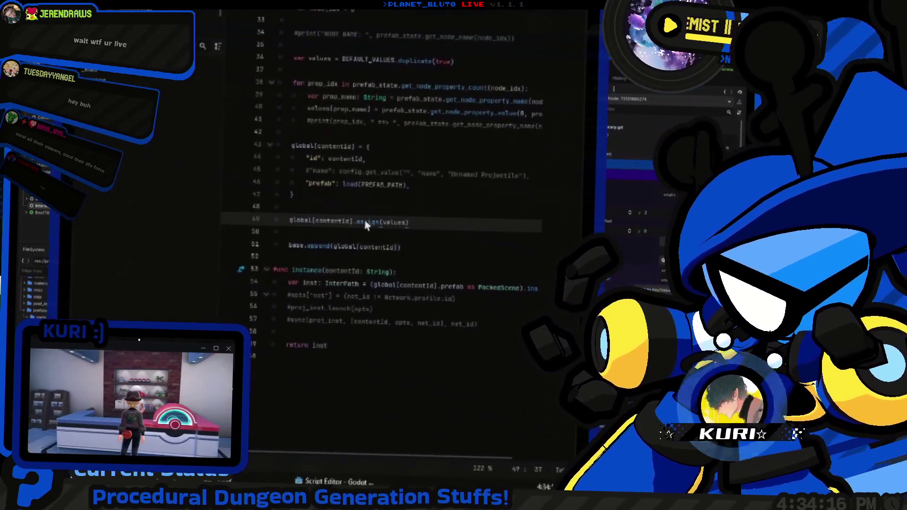
pyautogui.click(324, 211)
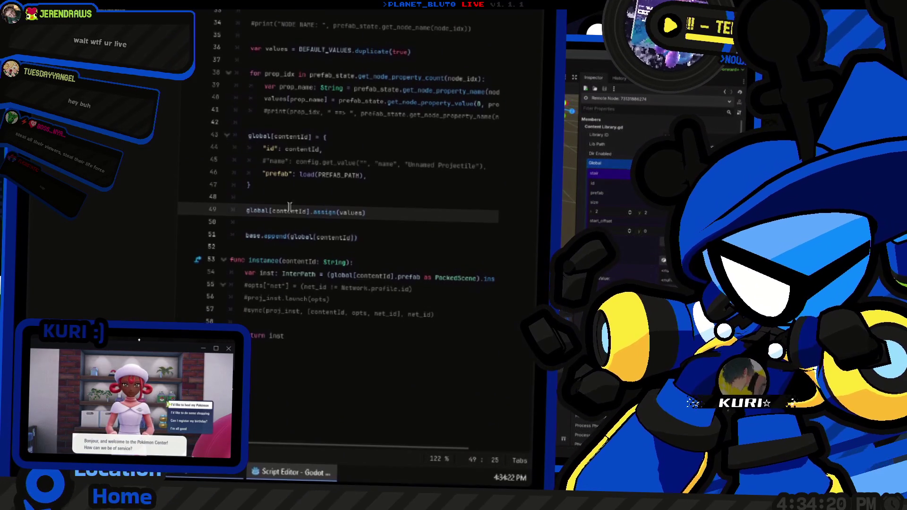
pyautogui.scroll(8, 283, 142)
pyautogui.scroll(3, 291, 90)
pyautogui.click(392, 234)
pyautogui.scroll(-5, 391, 235)
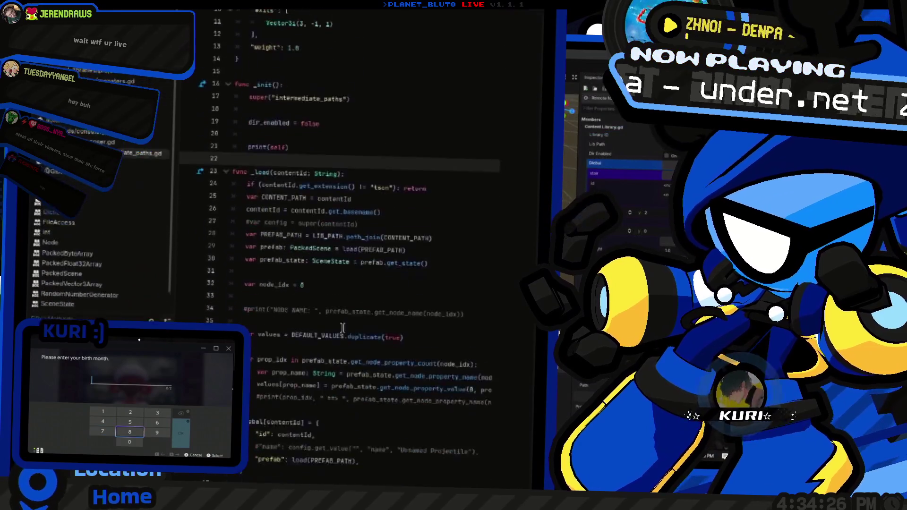
pyautogui.keyDown('ctrl'); pyautogui.click(370, 227); pyautogui.keyUp('ctrl')
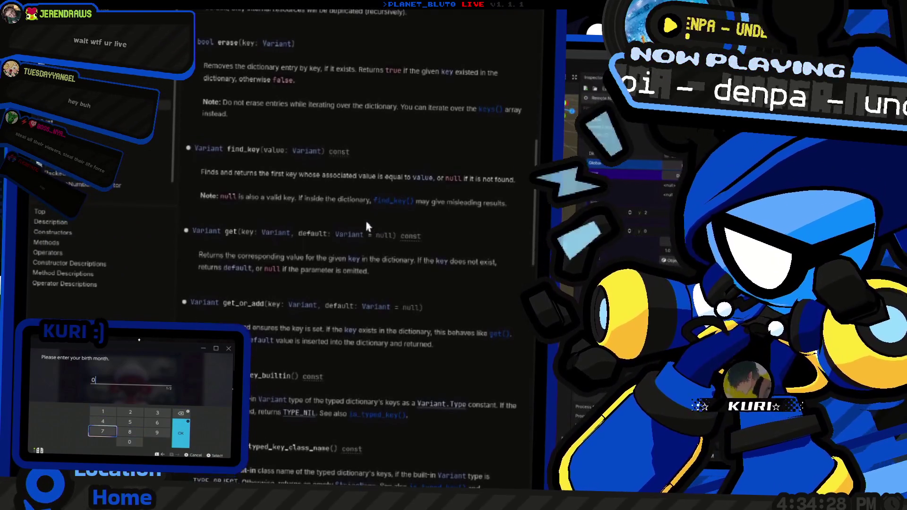
pyautogui.scroll(6, 365, 219)
pyautogui.scroll(10, 354, 243)
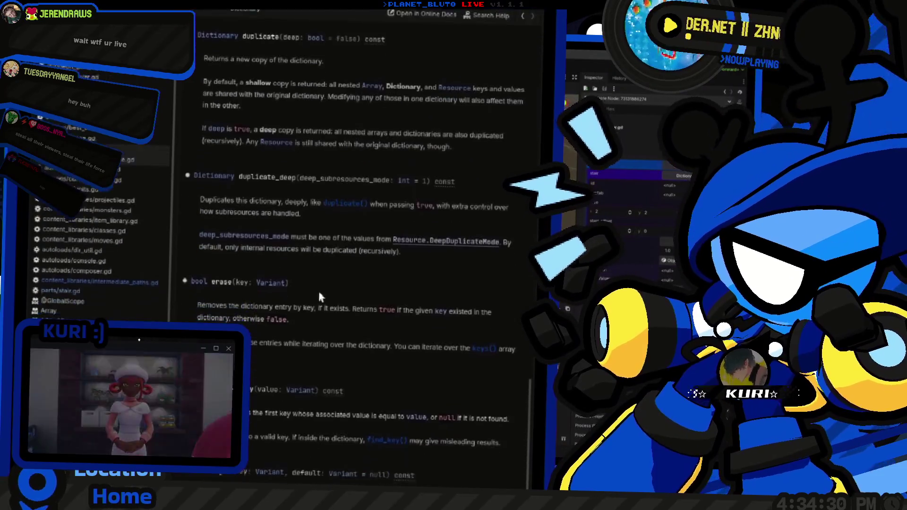
pyautogui.scroll(-15, 313, 236)
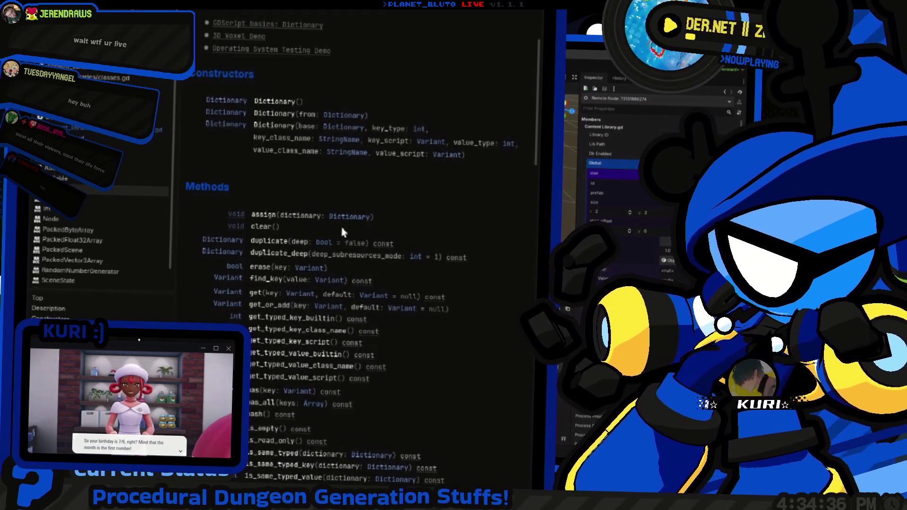
pyautogui.scroll(-10, 266, 230)
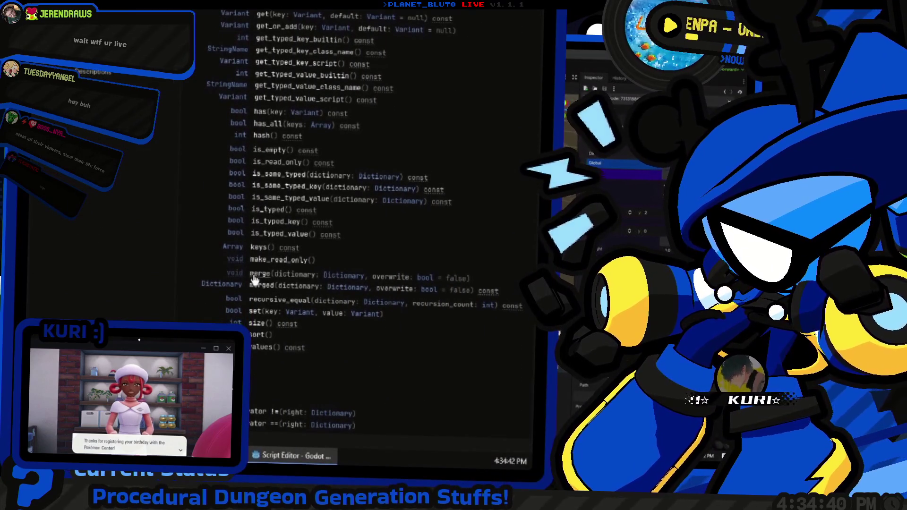
pyautogui.click(254, 279)
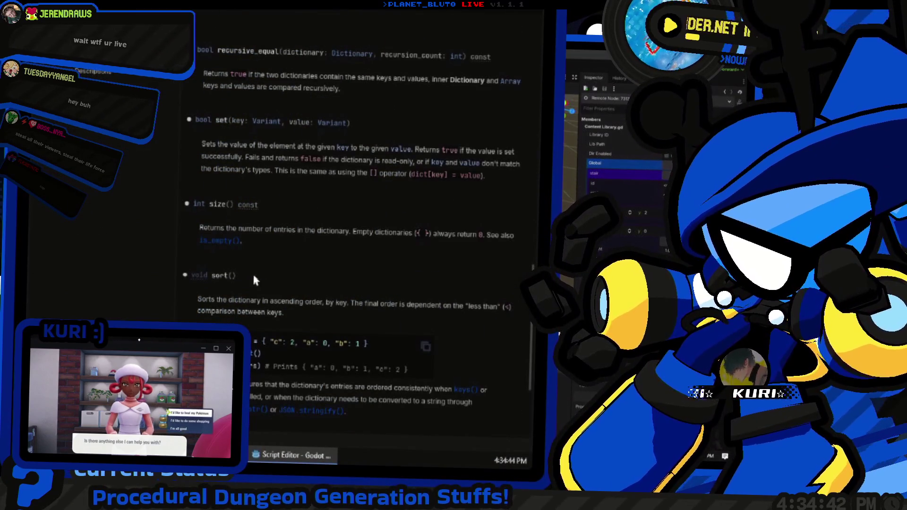
pyautogui.scroll(6, 254, 279)
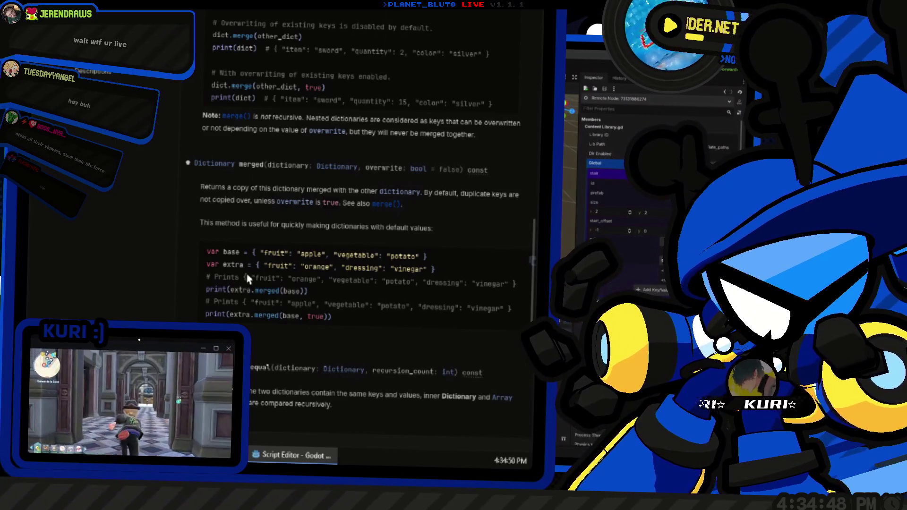
pyautogui.scroll(3, 262, 203)
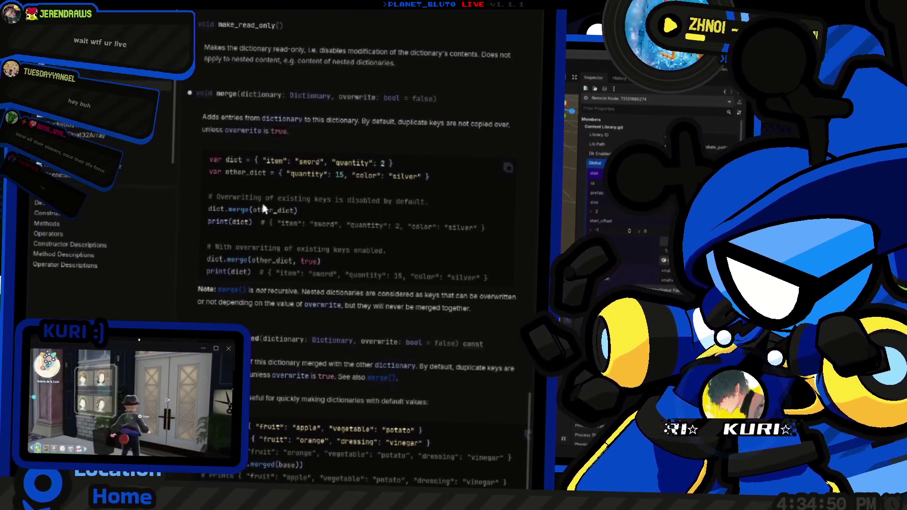
pyautogui.scroll(15, 261, 216)
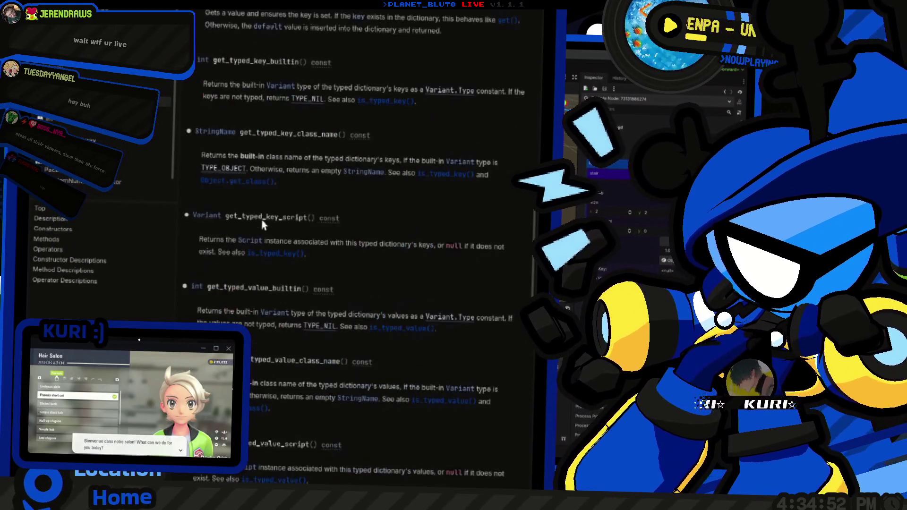
pyautogui.scroll(10, 262, 224)
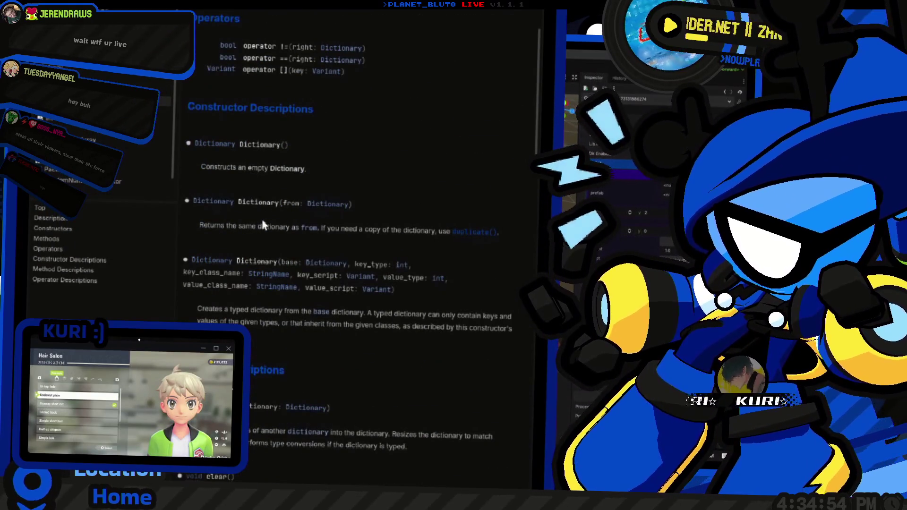
pyautogui.scroll(-3, 262, 224)
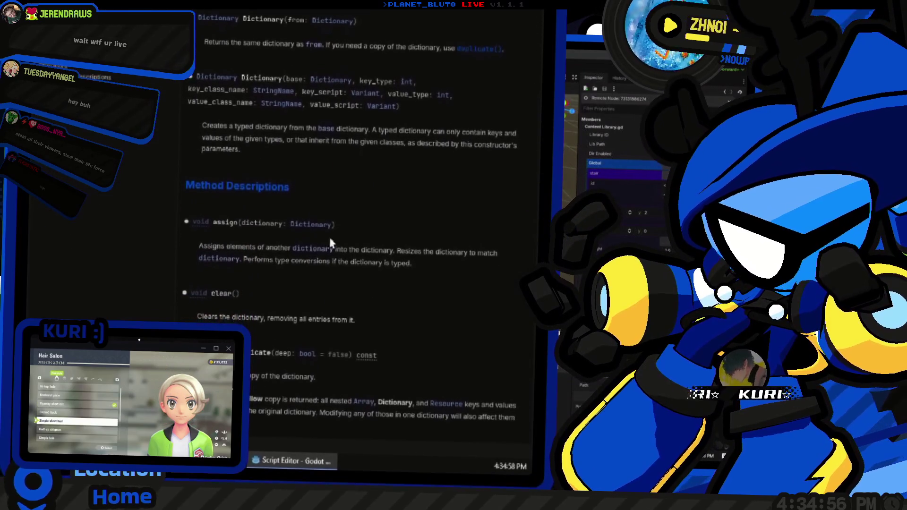
pyautogui.scroll(2, 240, 259)
pyautogui.scroll(-2, 241, 268)
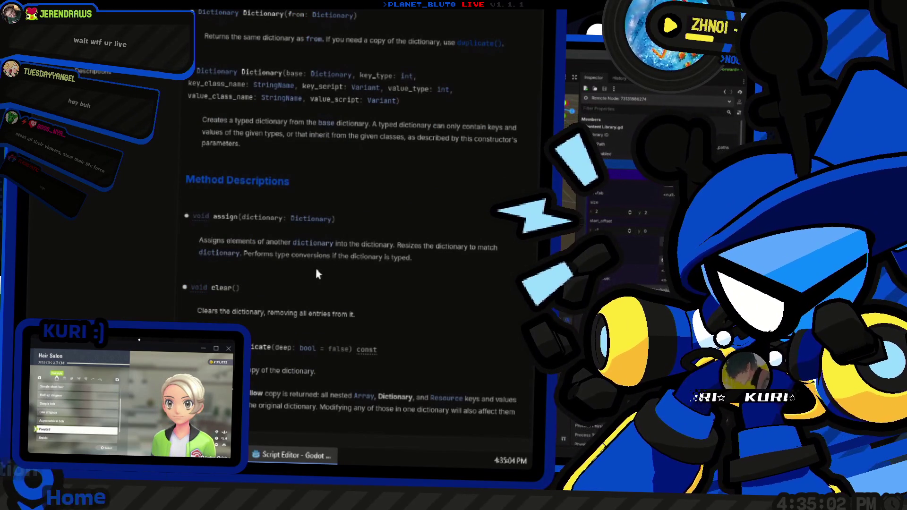
pyautogui.scroll(-15, 307, 265)
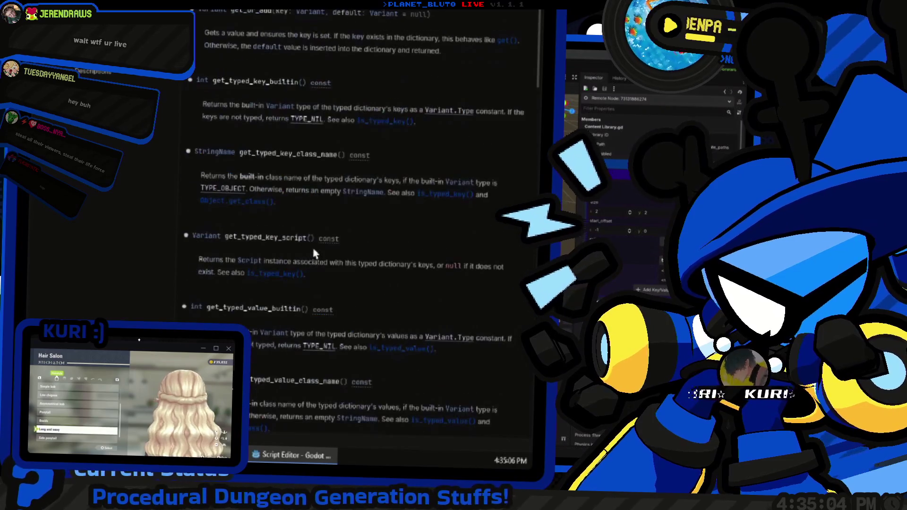
pyautogui.scroll(15, 296, 255)
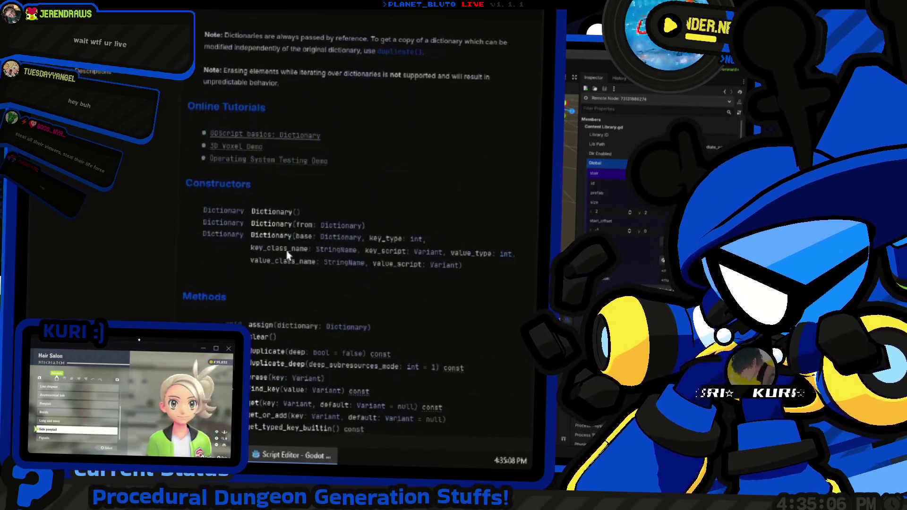
pyautogui.scroll(-10, 289, 255)
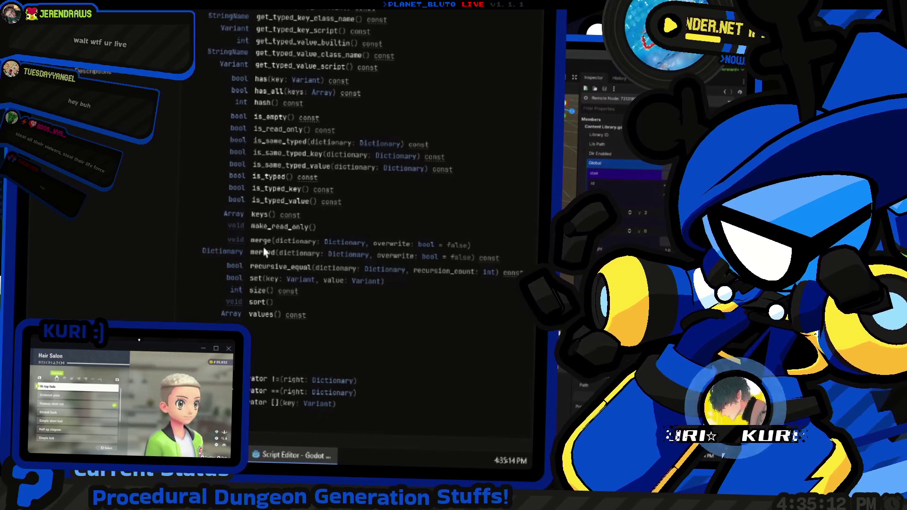
pyautogui.click(267, 243)
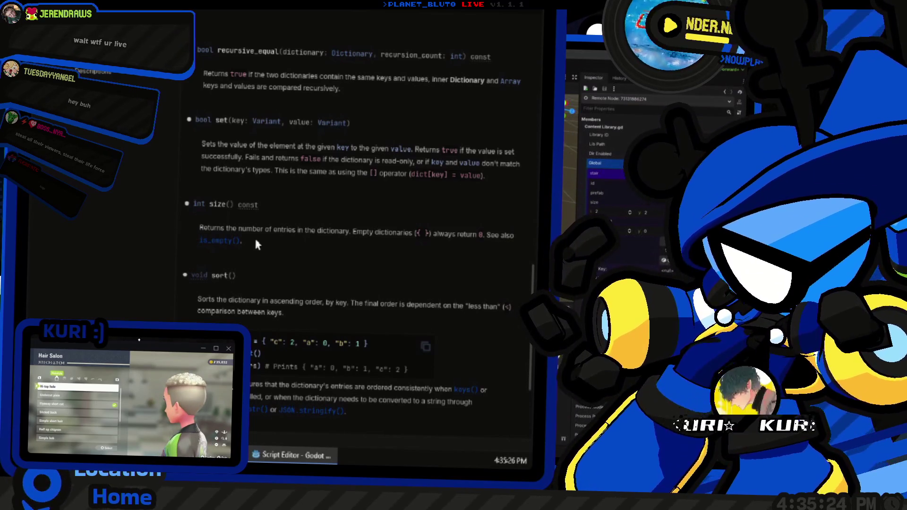
pyautogui.scroll(5, 386, 198)
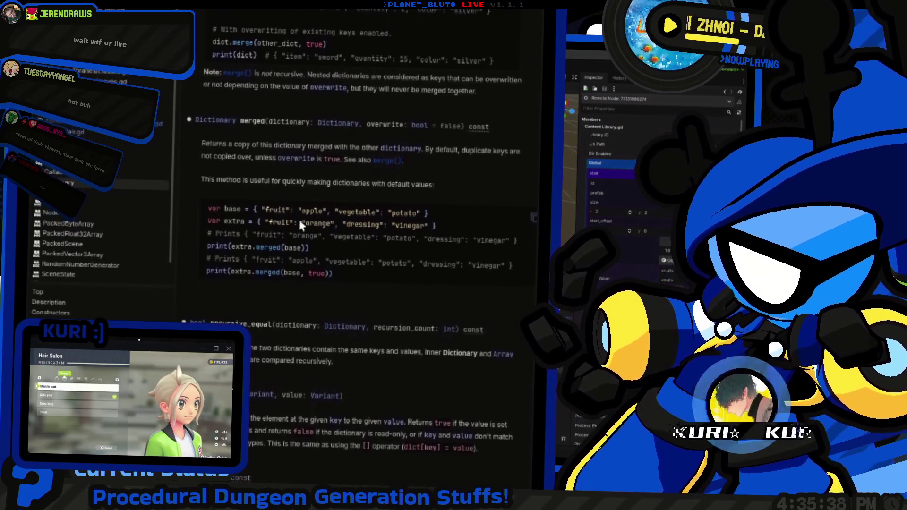
pyautogui.hotkey('ctrl', 'F2')
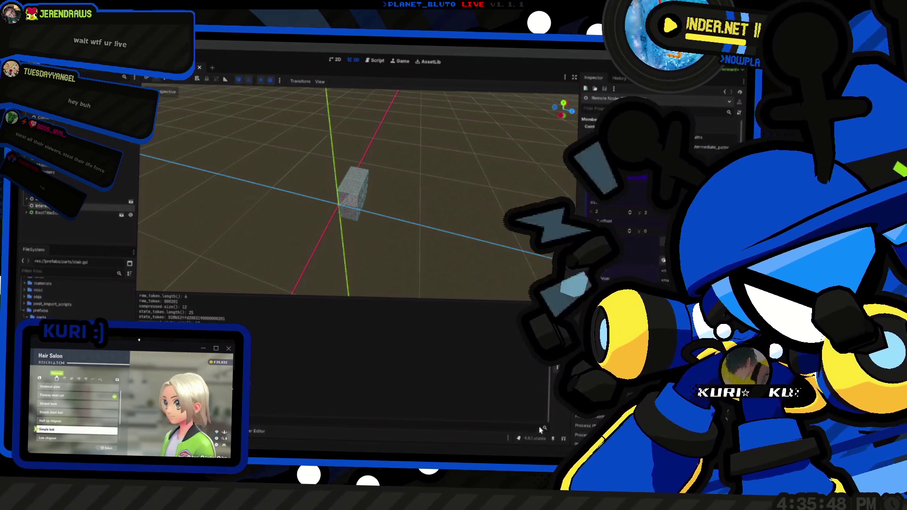
pyautogui.hotkey('ctrl', 'F3')
pyautogui.scroll(-3, 330, 163)
pyautogui.scroll(3, 274, 223)
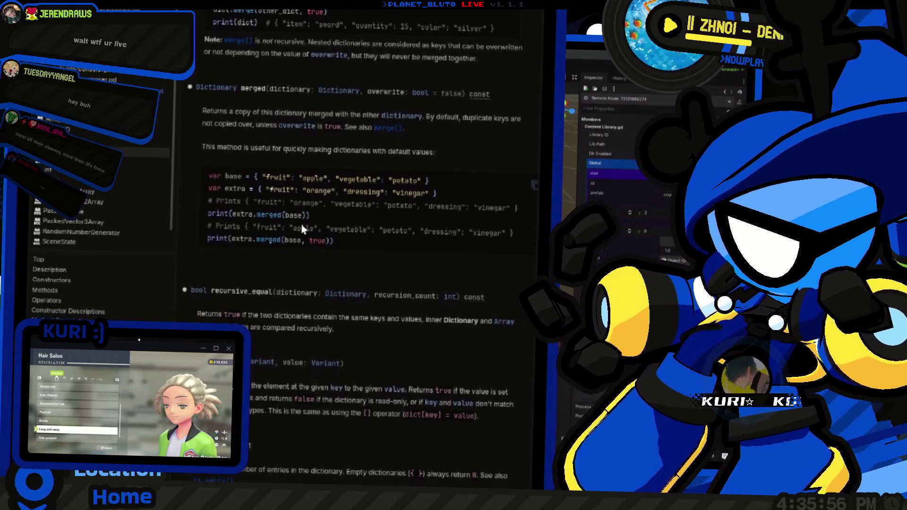
pyautogui.scroll(10, 303, 230)
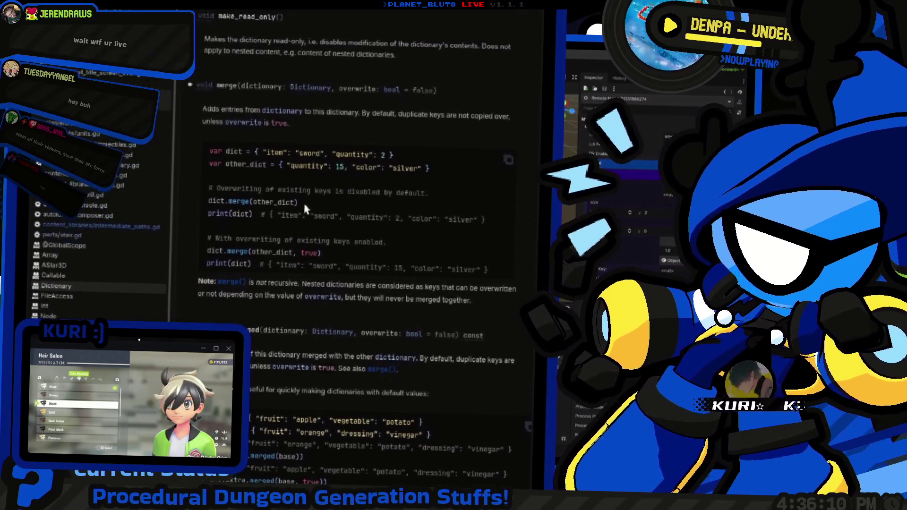
pyautogui.doubleClick(236, 228)
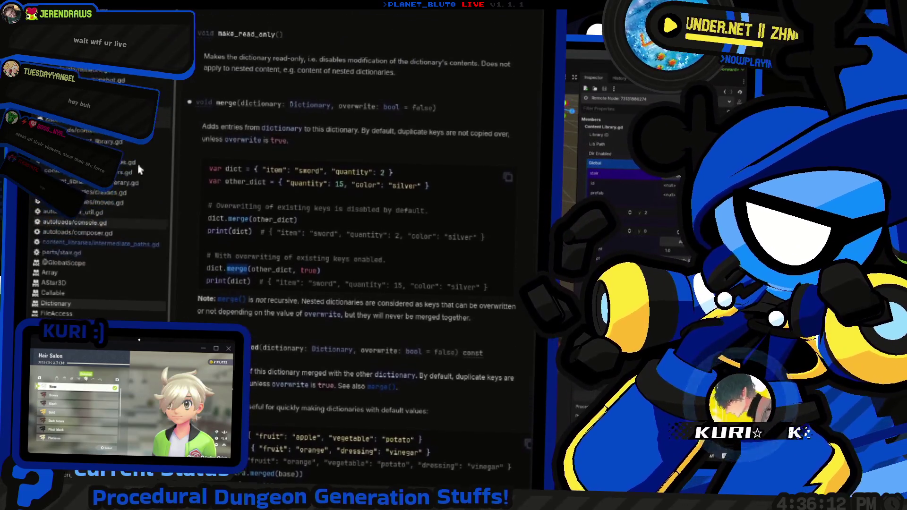
pyautogui.click(117, 237)
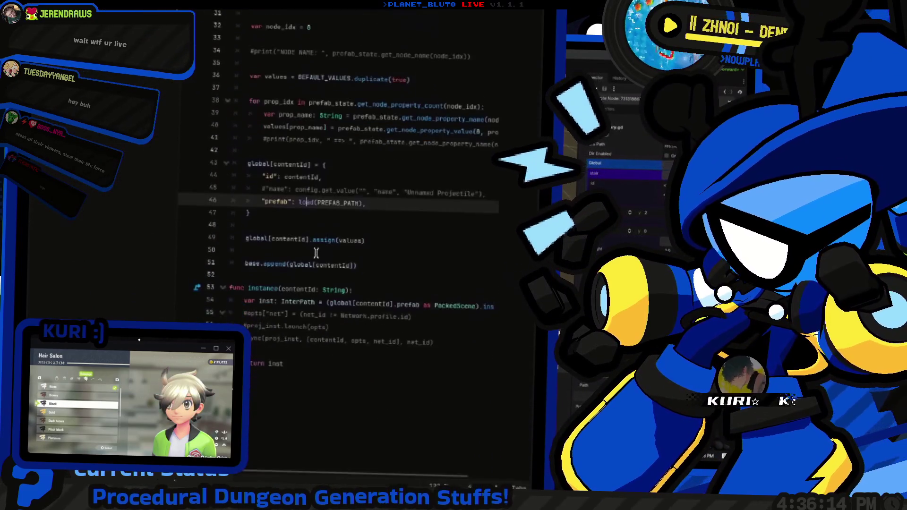
# Step: Change line 49 to call global[contentId].merge(values) instead of assign
pyautogui.doubleClick(322, 325)
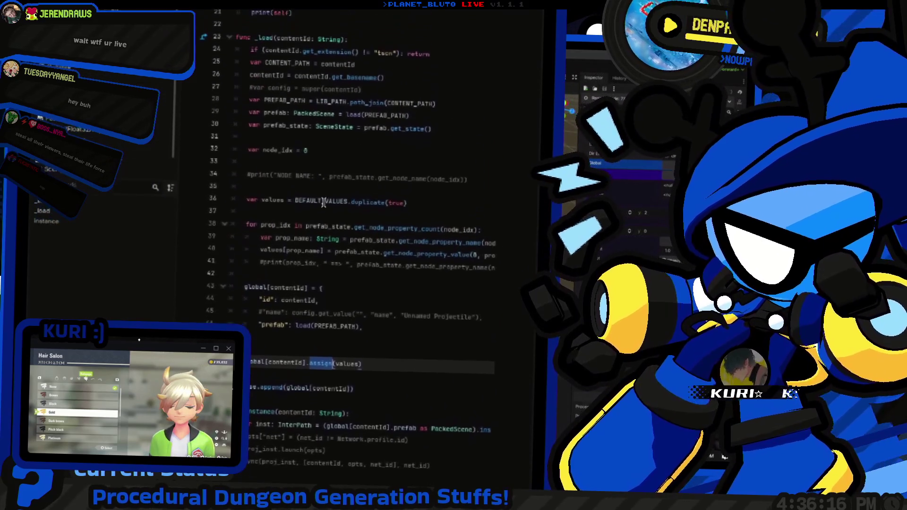
pyautogui.scroll(-2, 387, 242)
pyautogui.write('merge')
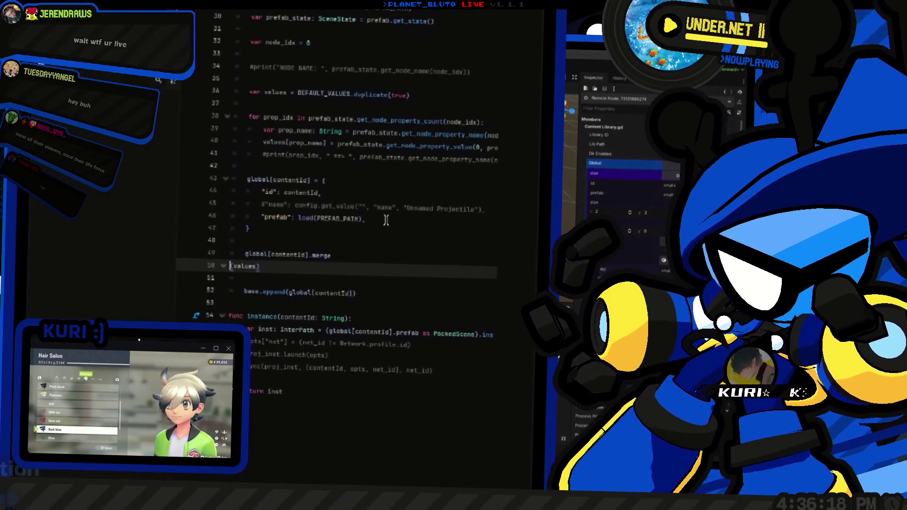
# Step: Undo a stray parenthesis on line 36, leaving the values line unchanged
pyautogui.scroll(3, 279, 214)
pyautogui.scroll(1, 279, 215)
pyautogui.click(296, 202)
pyautogui.hotkey('shift', 'End')
pyautogui.write('(')
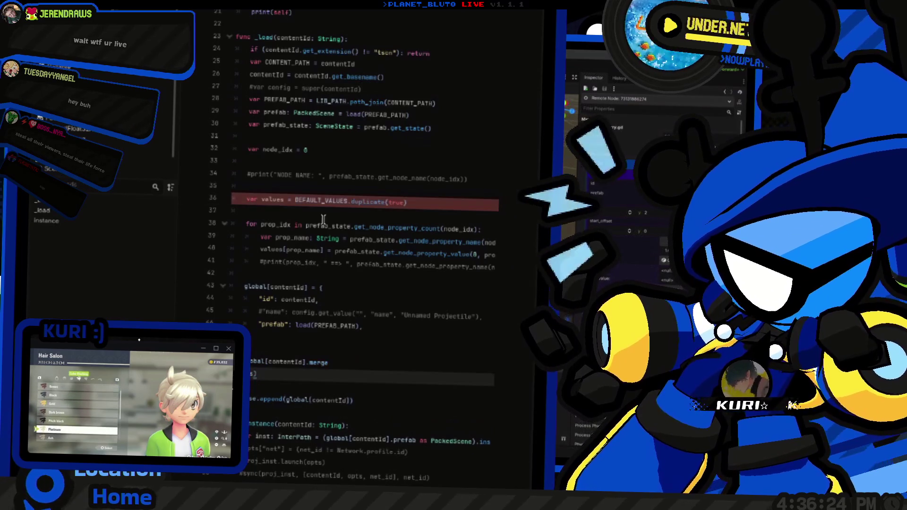
pyautogui.hotkey('ctrl', 'z')
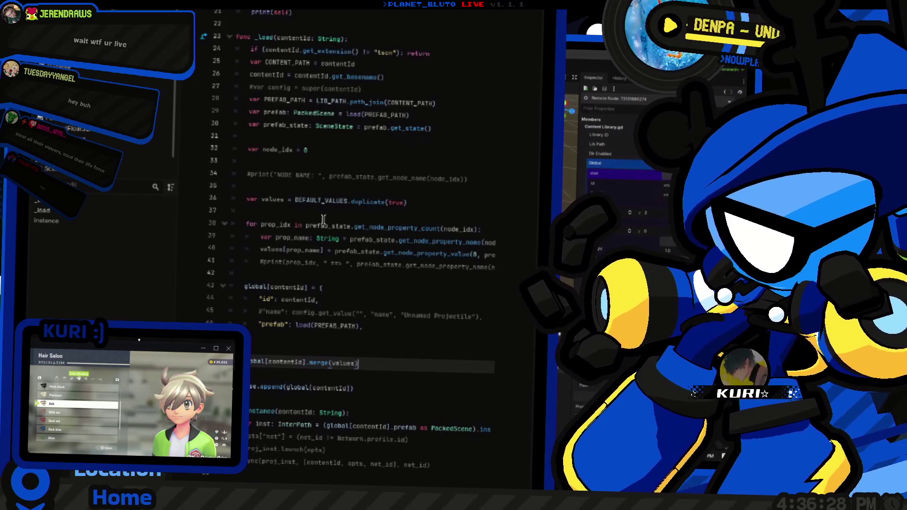
pyautogui.scroll(7, 323, 220)
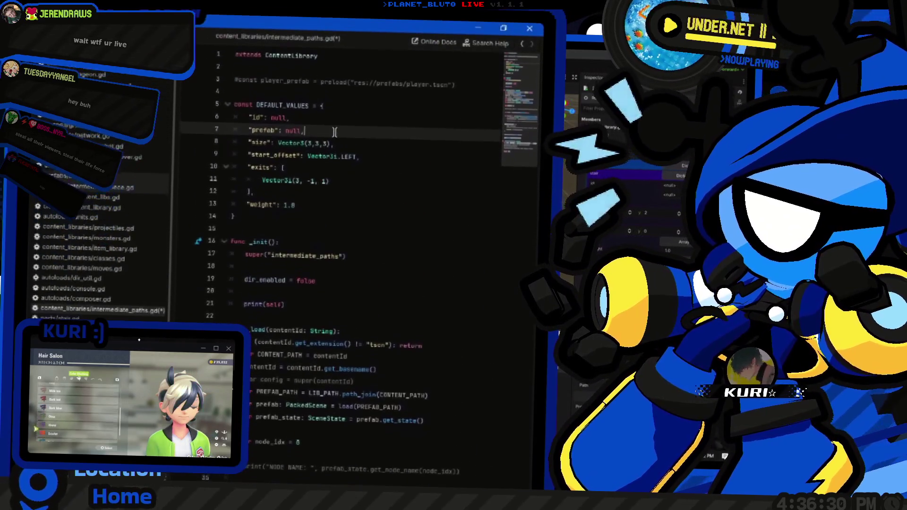
pyautogui.moveTo(235, 134); pyautogui.dragTo(334, 148)
pyautogui.hotkey('alt', 'Tab')
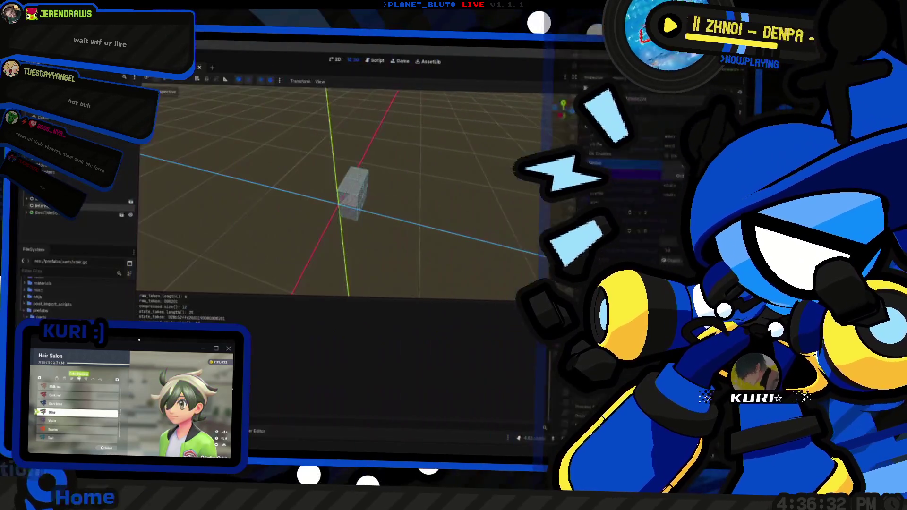
# Step: Test-run and stop the project, then view the remote library's Global dictionary in the Inspector
pyautogui.press('F5')
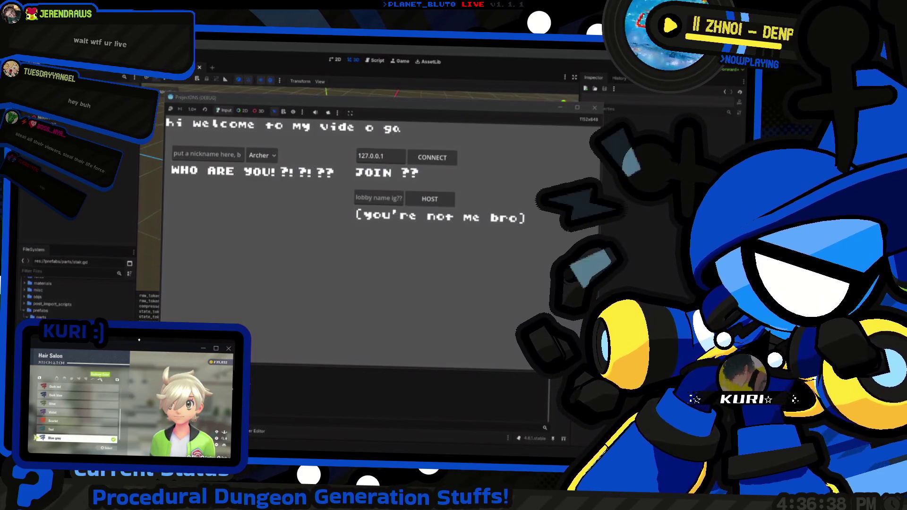
pyautogui.press('F8')
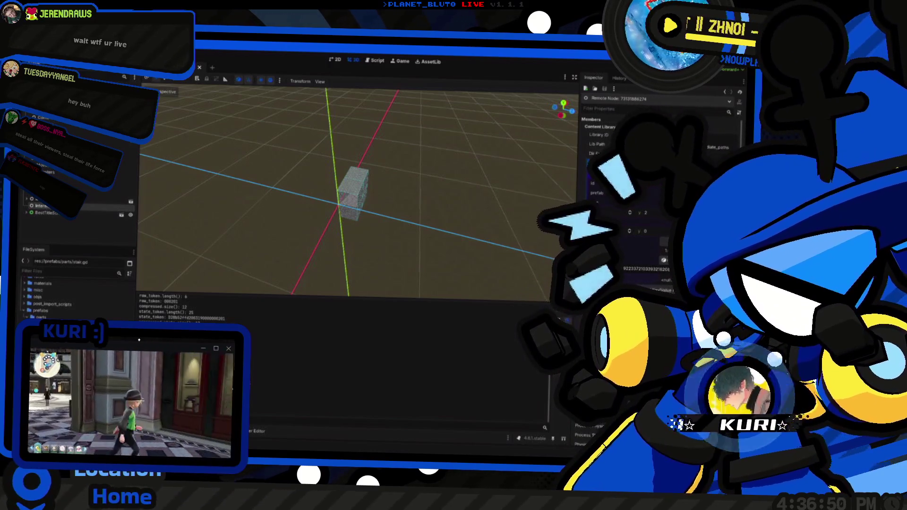
pyautogui.click(723, 92)
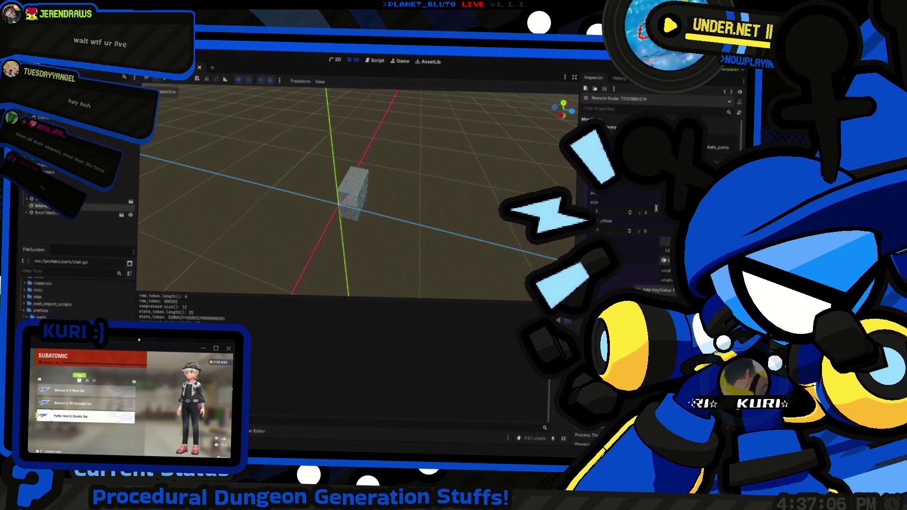
pyautogui.hotkey('ctrl', 'F3')
# Step: Insert 'if (DEFAULT_VALUES.has(prop_name)):' as a new line 38 in the property loop
pyautogui.press('Return')
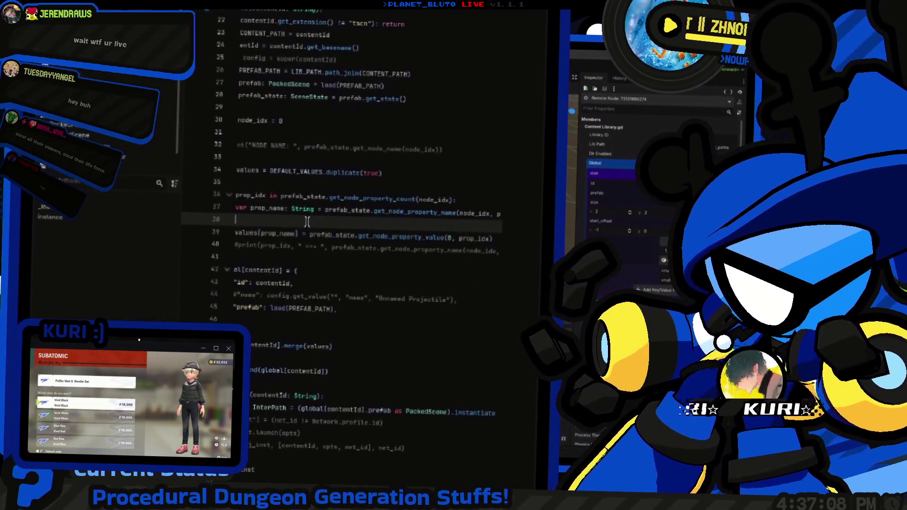
pyautogui.press('Home')
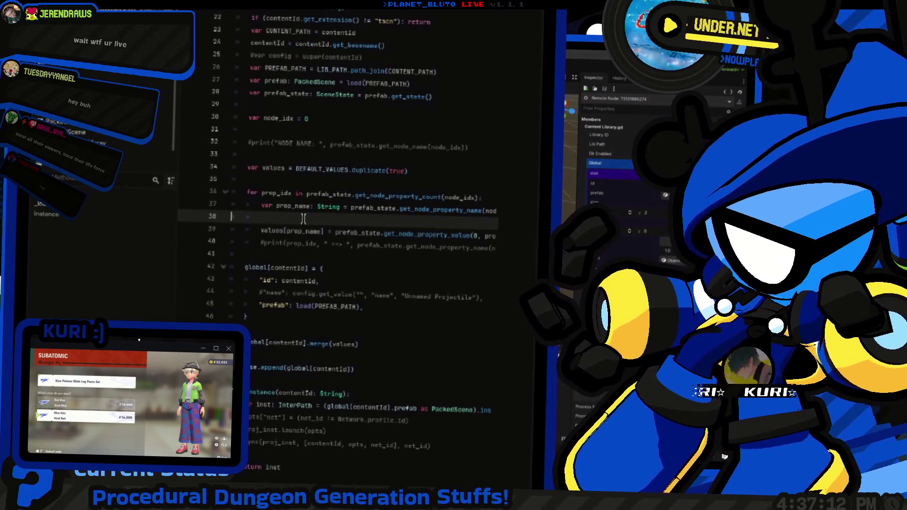
pyautogui.write('if (')
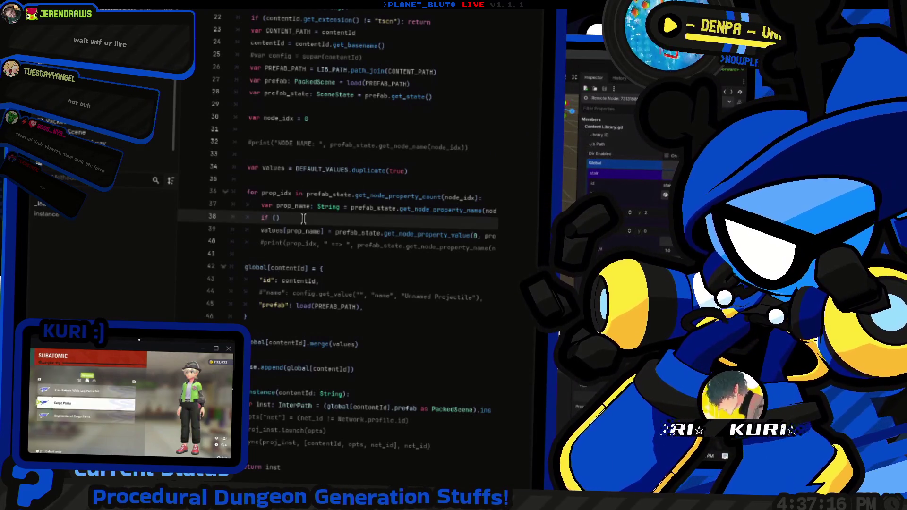
pyautogui.write('prop_name')
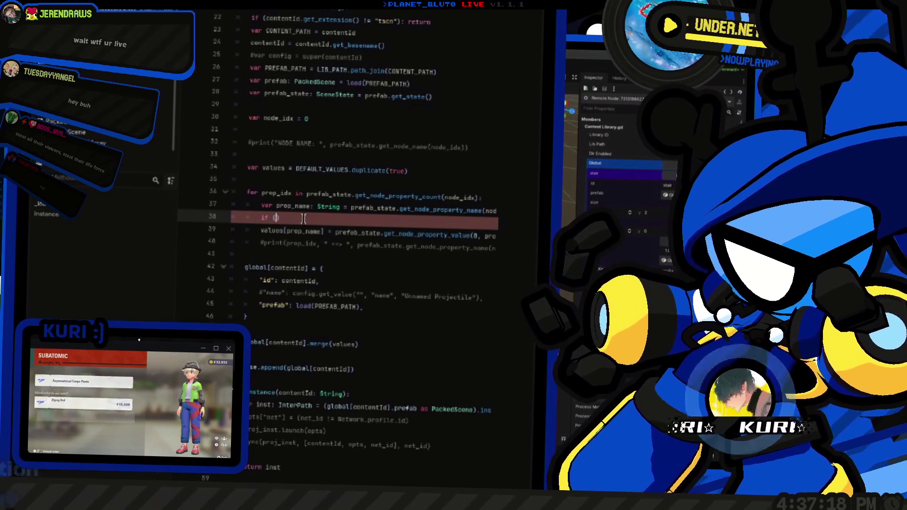
pyautogui.write('AULT_VALUES.keys.')
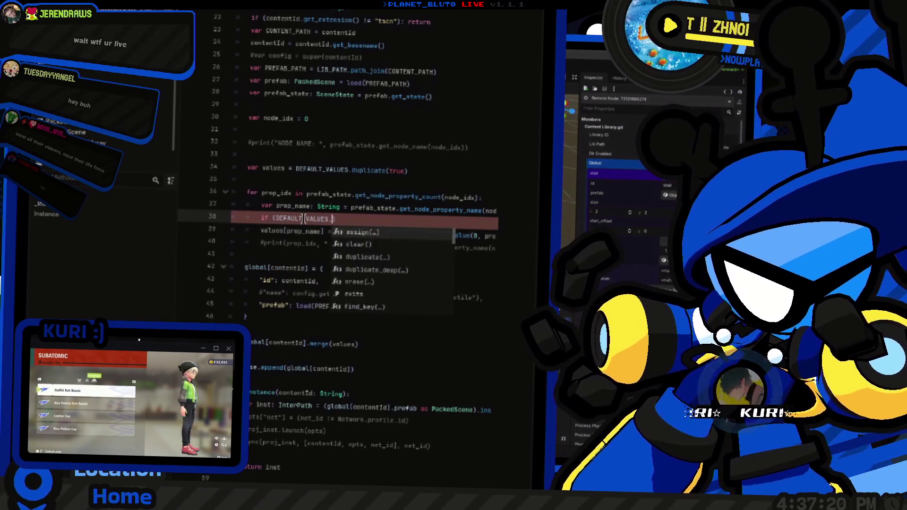
pyautogui.press('BackSpace')
pyautogui.write('(')
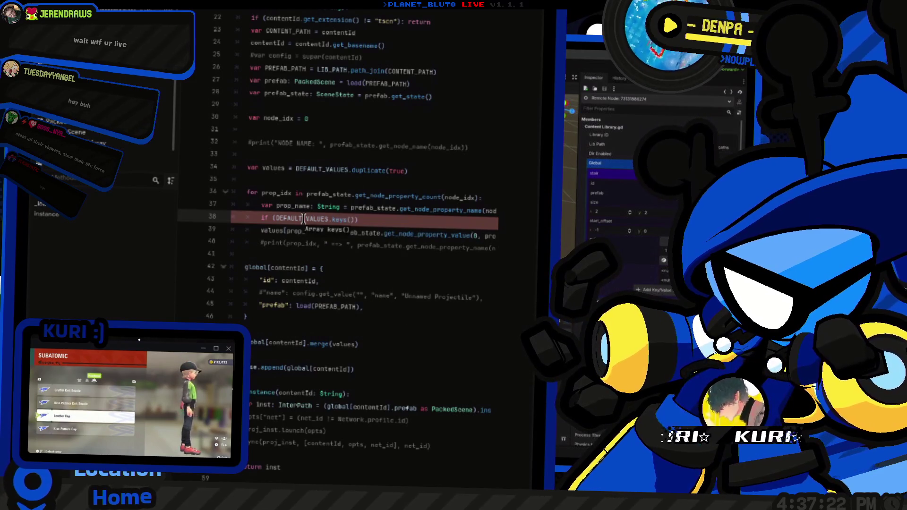
pyautogui.press('BackSpace')
pyautogui.press('BackSpace')
pyautogui.press('BackSpace')
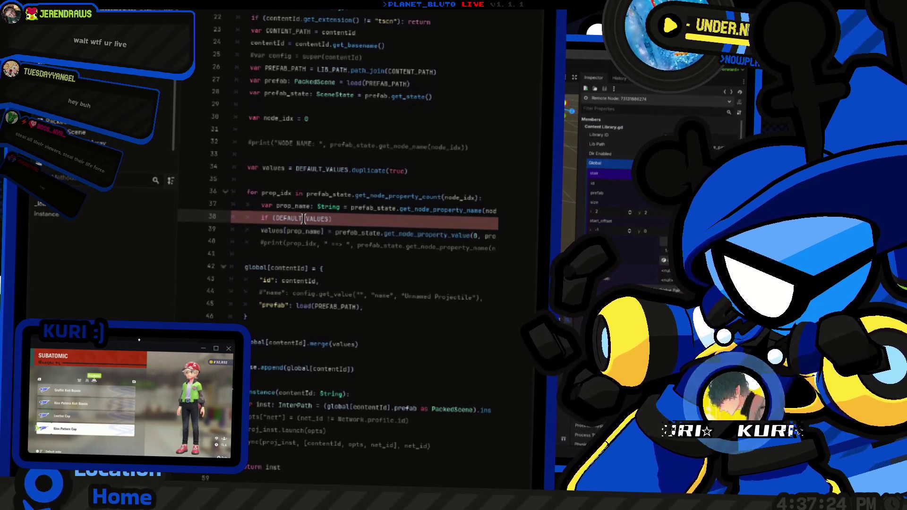
pyautogui.write('inc')
pyautogui.press('BackSpace')
pyautogui.press('BackSpace')
pyautogui.write('has')
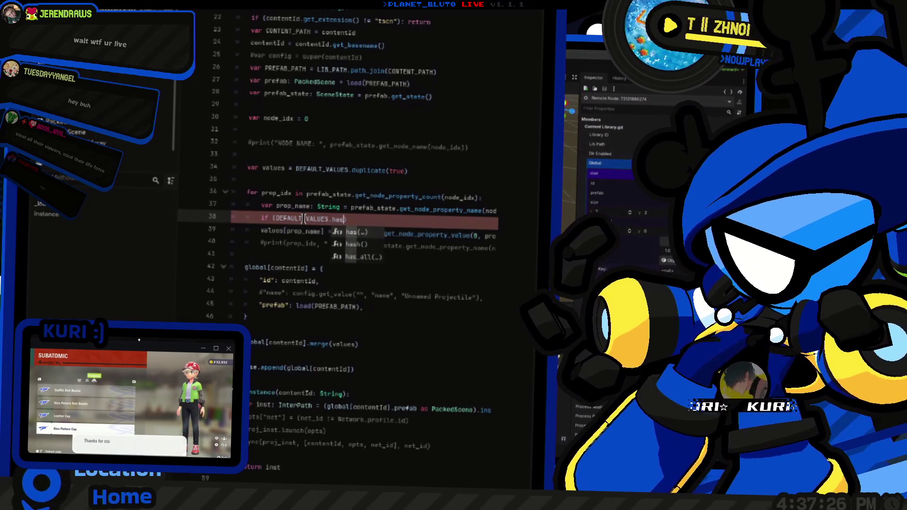
pyautogui.write('(prop_name')
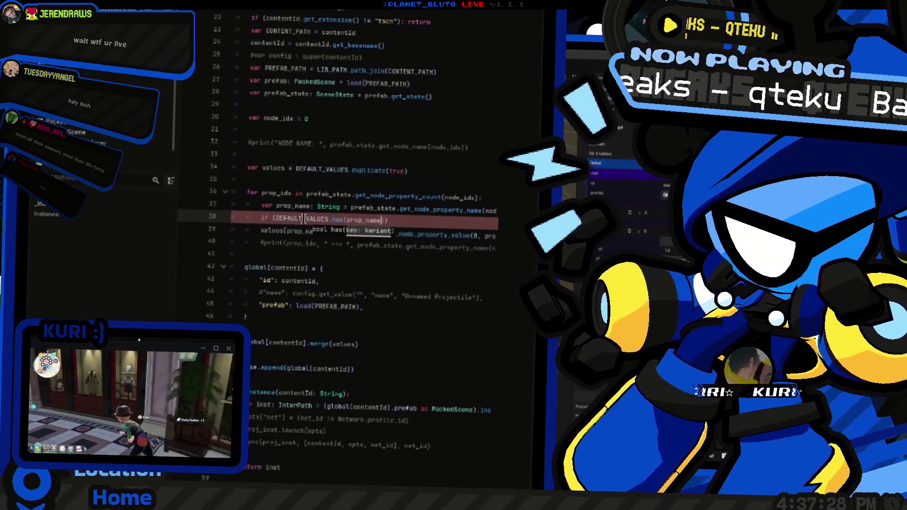
pyautogui.write('))')
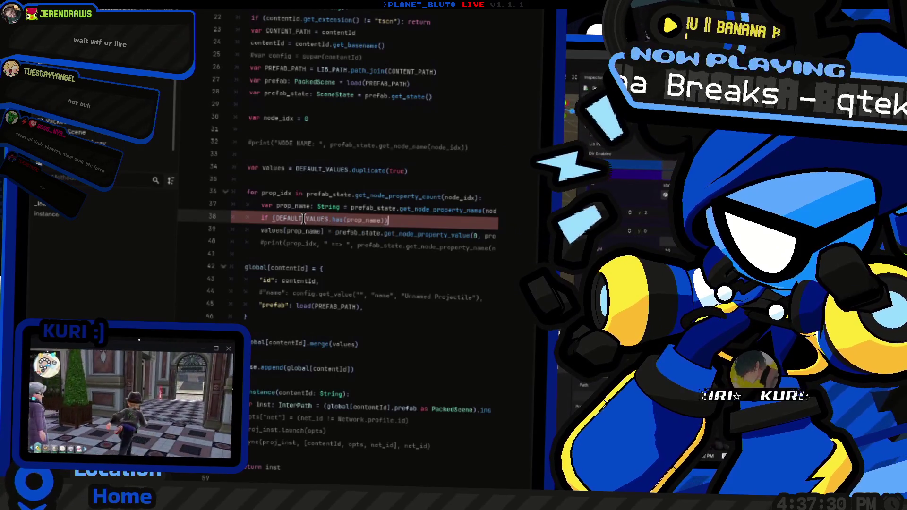
pyautogui.write(':')
# Step: Indent the values assignment under the new has(prop_name) condition
pyautogui.press('Down')
pyautogui.press('Home')
pyautogui.press('Tab')
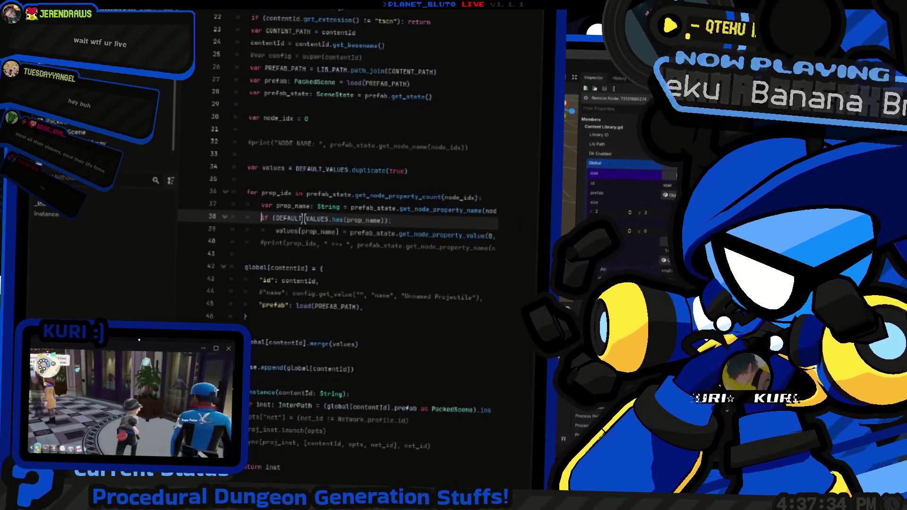
pyautogui.moveTo(303, 219)
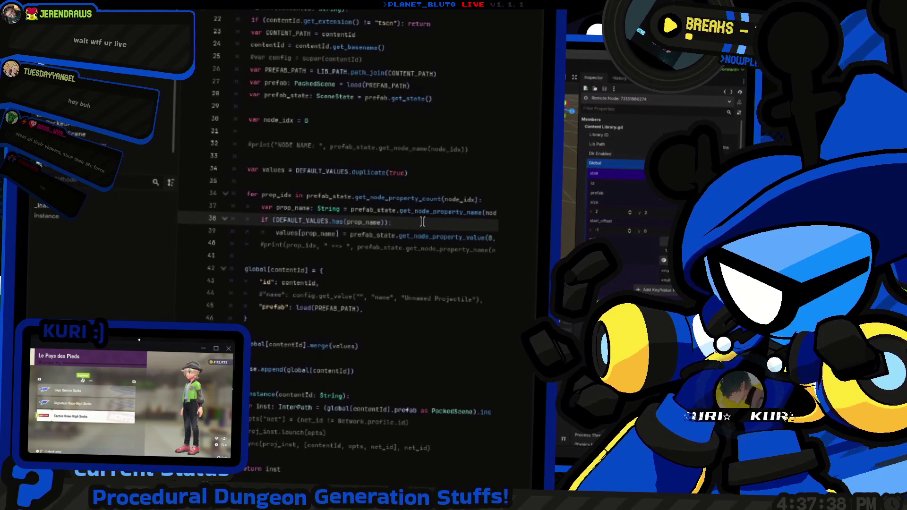
pyautogui.press('Home')
pyautogui.press('Home')
pyautogui.moveTo(378, 229)
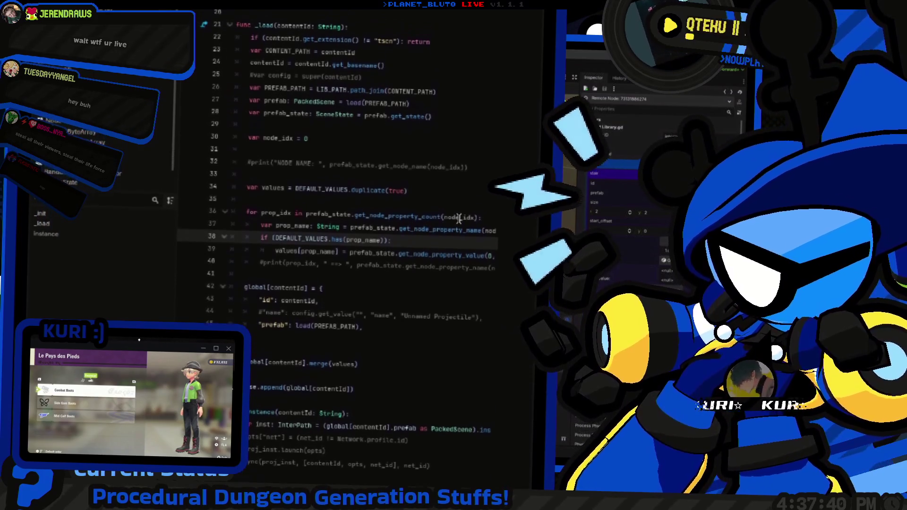
pyautogui.scroll(-2, 376, 234)
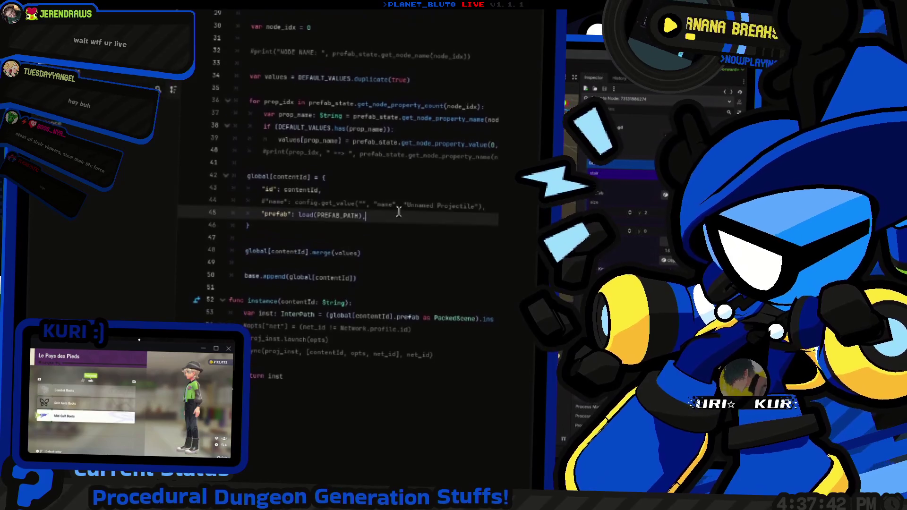
pyautogui.hotkey('ctrl', 'F2')
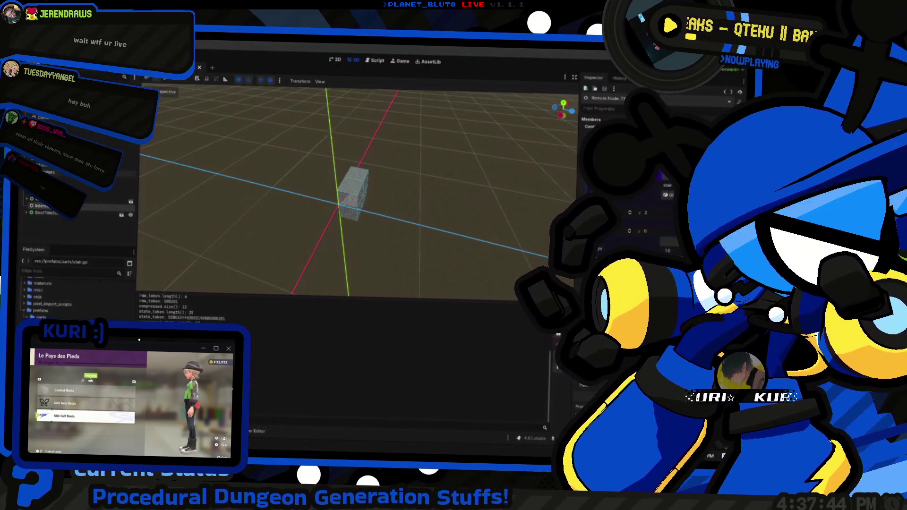
pyautogui.press('F5')
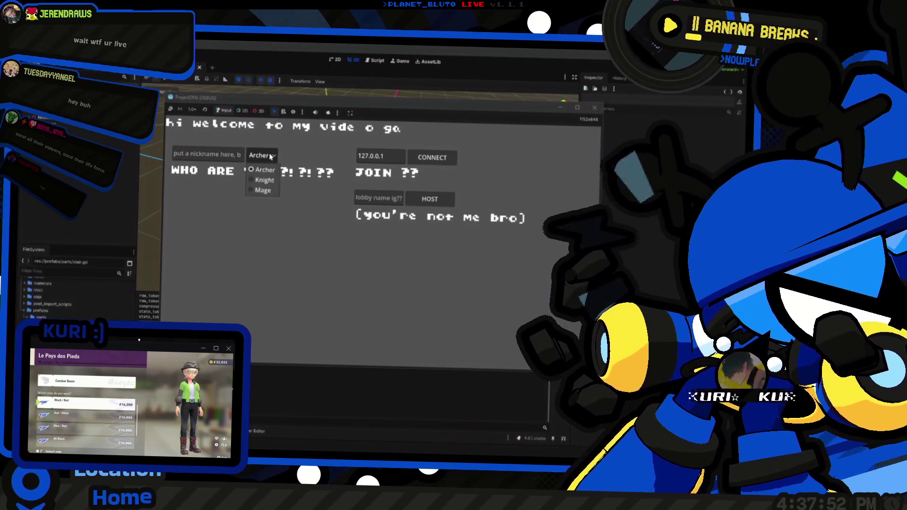
pyautogui.hotkey('alt', 'Tab')
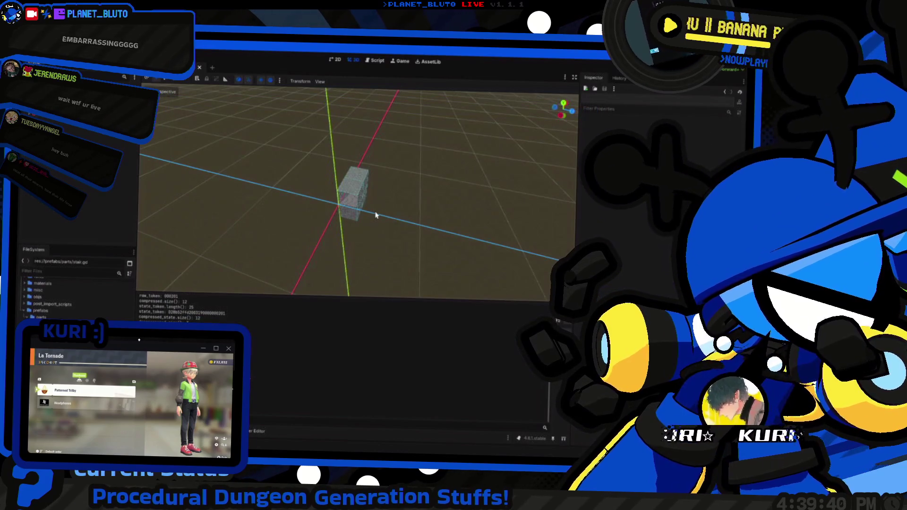
pyautogui.moveTo(376, 215)
pyautogui.mouseDown()
pyautogui.moveTo(419, 211)
pyautogui.moveTo(421, 222)
pyautogui.mouseUp()
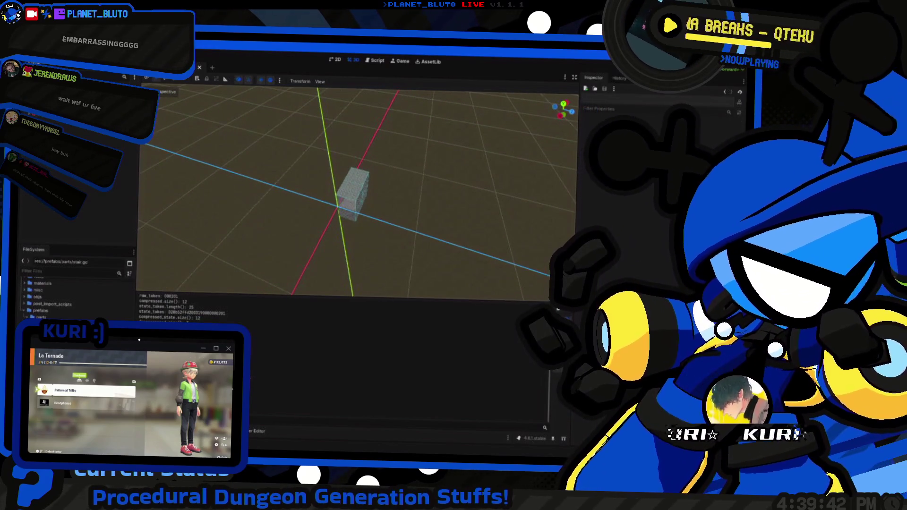
pyautogui.hotkey('ctrl', 'F3')
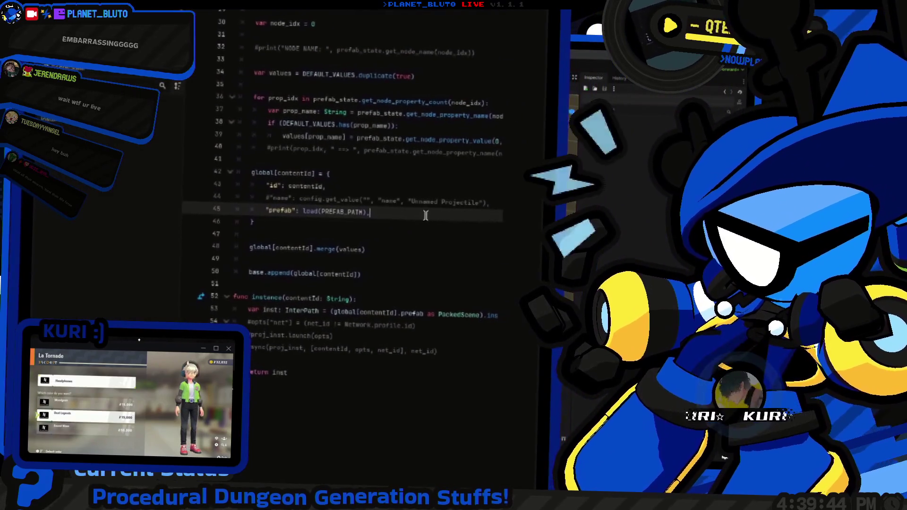
pyautogui.hotkey('ctrl', 'F2')
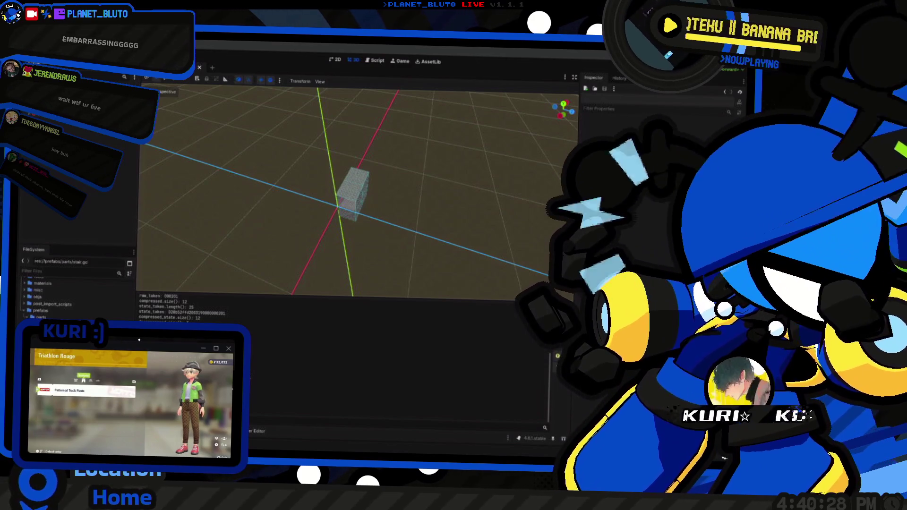
pyautogui.scroll(5, 399, 231)
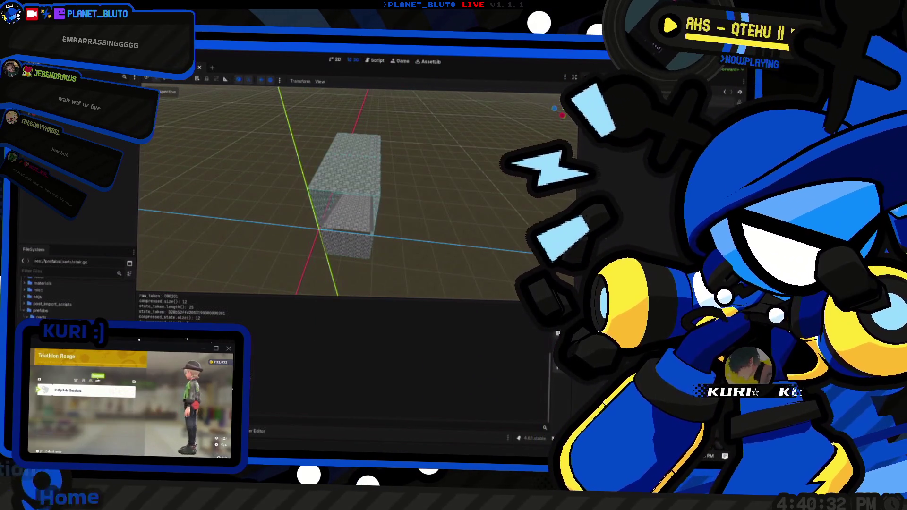
# Step: Select the box piece and bring up the stair.tscn intermediate path scene
pyautogui.hotkey('ctrl', 'F3')
pyautogui.hotkey('ctrl', 'F2')
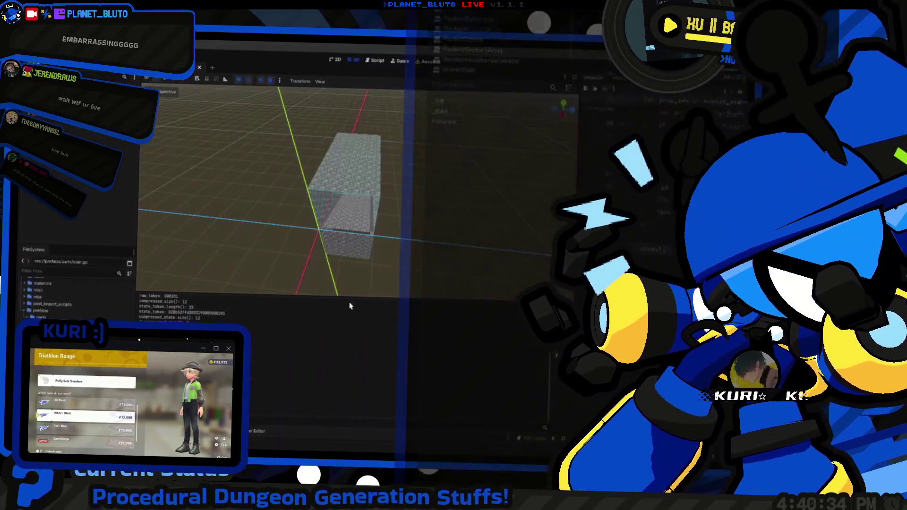
pyautogui.click(350, 189)
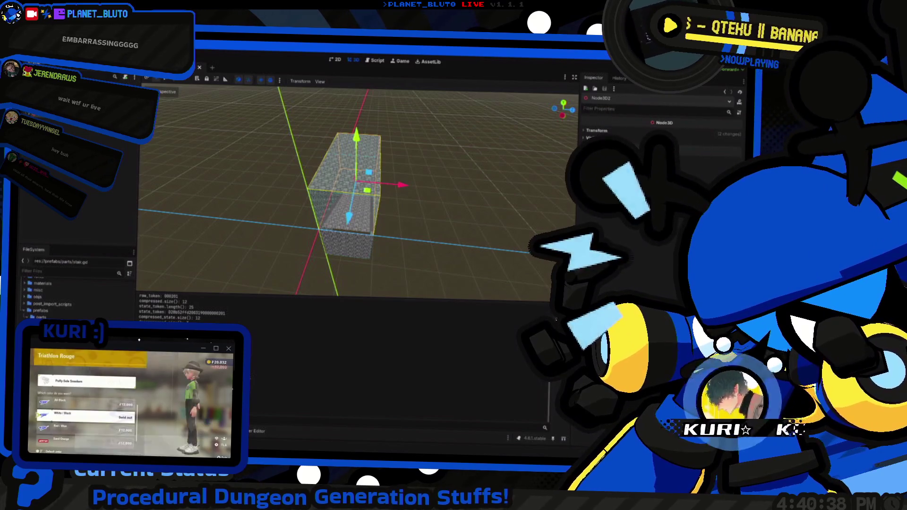
pyautogui.scroll(-3, 76, 297)
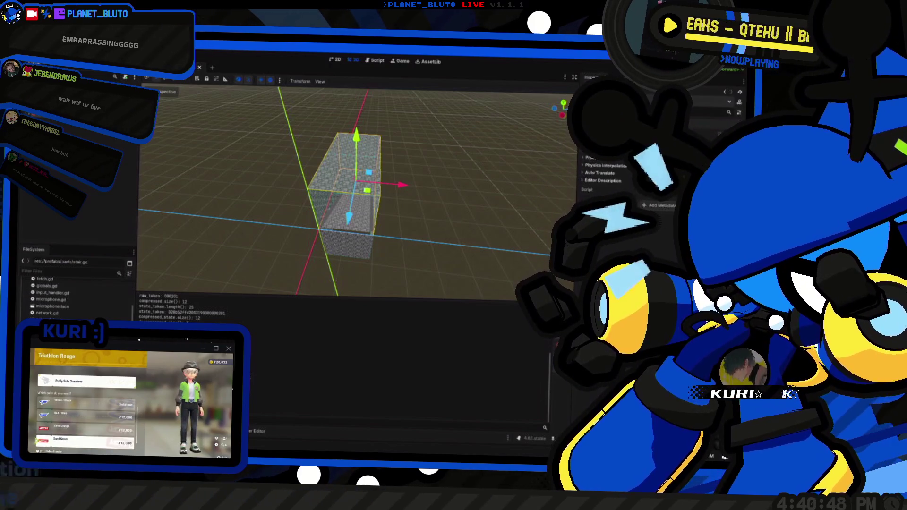
pyautogui.hotkey('ctrl', 's')
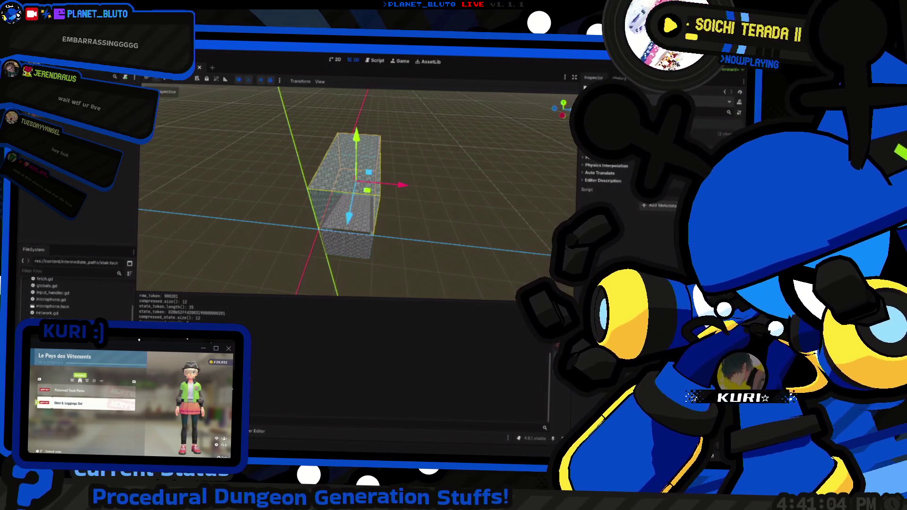
# Step: Orbit and zoom around the stone-textured stair box to inspect it from above
pyautogui.scroll(-3, 308, 170)
pyautogui.moveTo(308, 170)
pyautogui.mouseDown()
pyautogui.moveTo(373, 196)
pyautogui.moveTo(387, 189)
pyautogui.moveTo(334, 170)
pyautogui.mouseUp()
pyautogui.scroll(3, 374, 196)
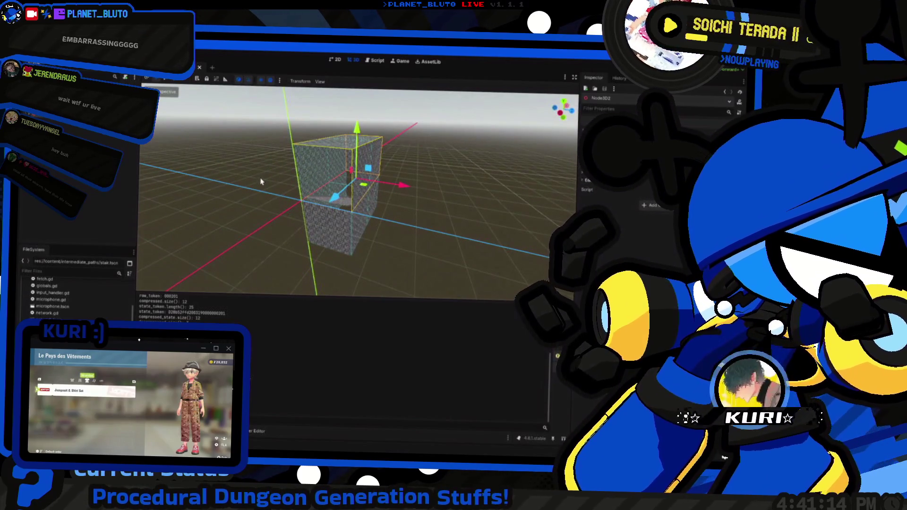
pyautogui.scroll(-3, 295, 196)
pyautogui.moveTo(296, 196)
pyautogui.mouseDown()
pyautogui.moveTo(328, 206)
pyautogui.moveTo(343, 164)
pyautogui.moveTo(213, 203)
pyautogui.mouseUp()
pyautogui.scroll(5, 345, 193)
pyautogui.scroll(-3, 343, 164)
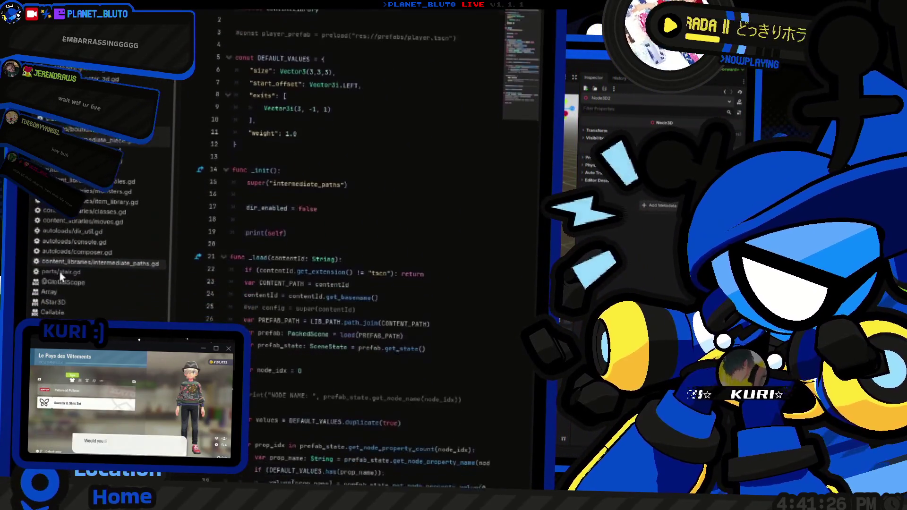
# Step: Try making reserve() static in intermediate_piece.gd, then revert it to an ordinary function
pyautogui.click(60, 277)
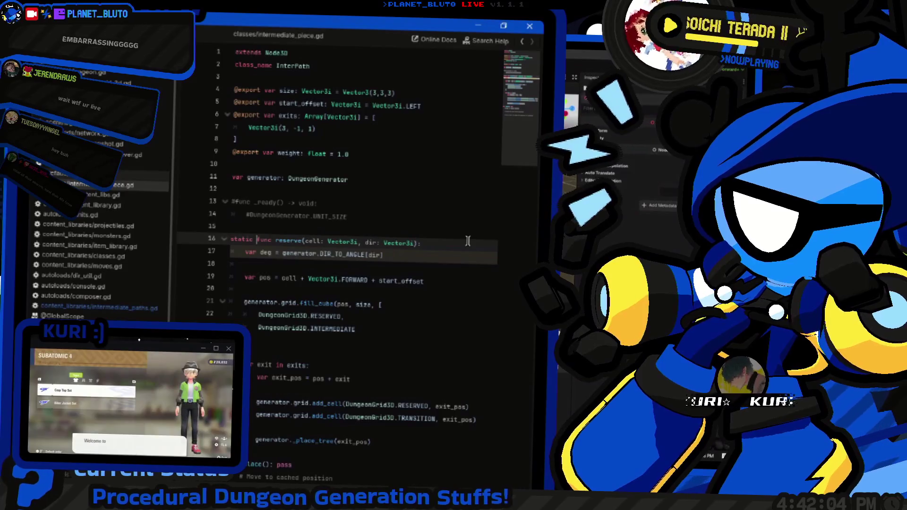
pyautogui.press('Tab')
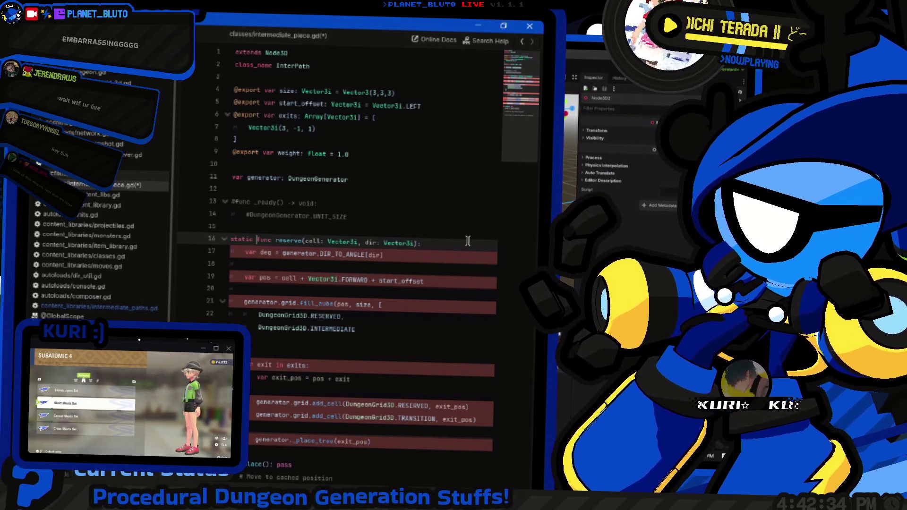
pyautogui.press('BackSpace')
pyautogui.press('BackSpace')
pyautogui.press('BackSpace')
pyautogui.hotkey('ctrl', 's')
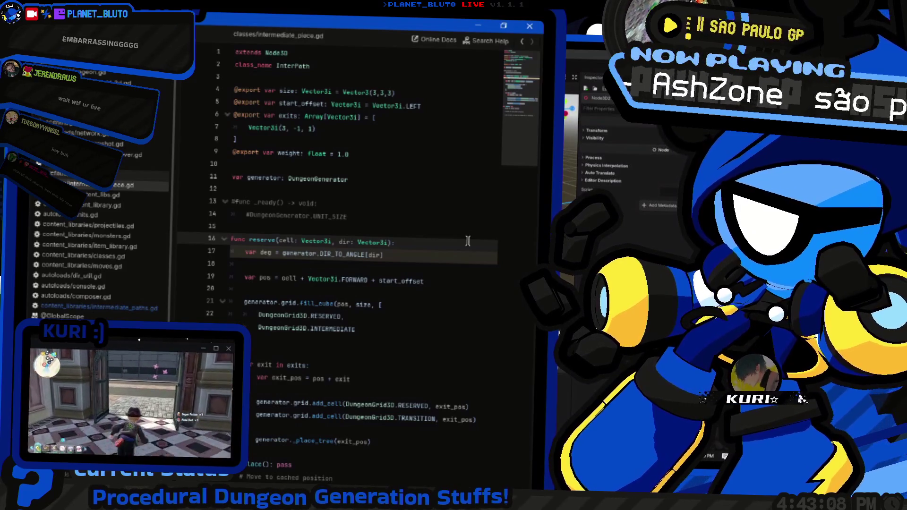
pyautogui.hotkey('alt', 'Tab')
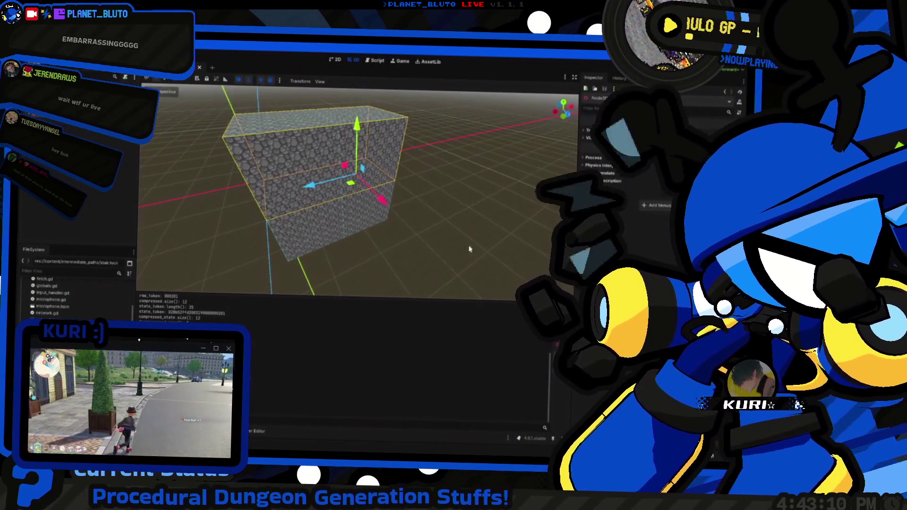
pyautogui.scroll(10, 334, 253)
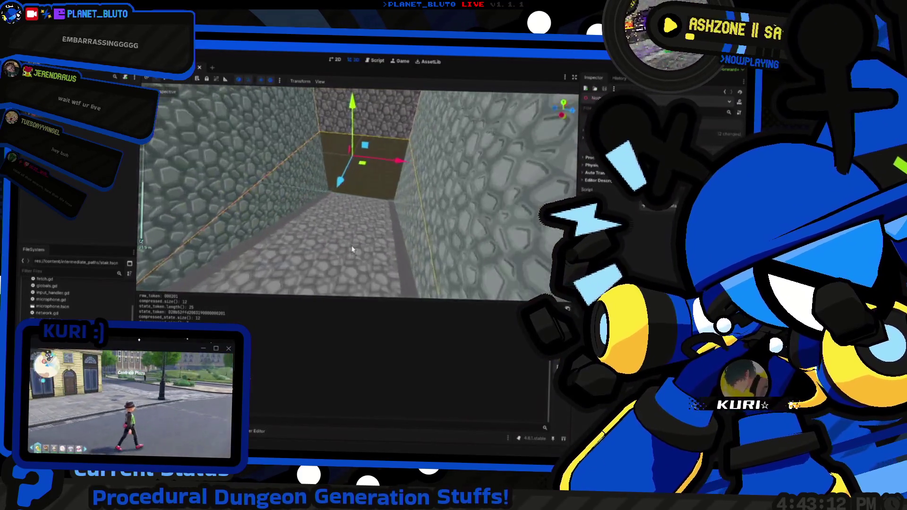
pyautogui.scroll(-10, 352, 249)
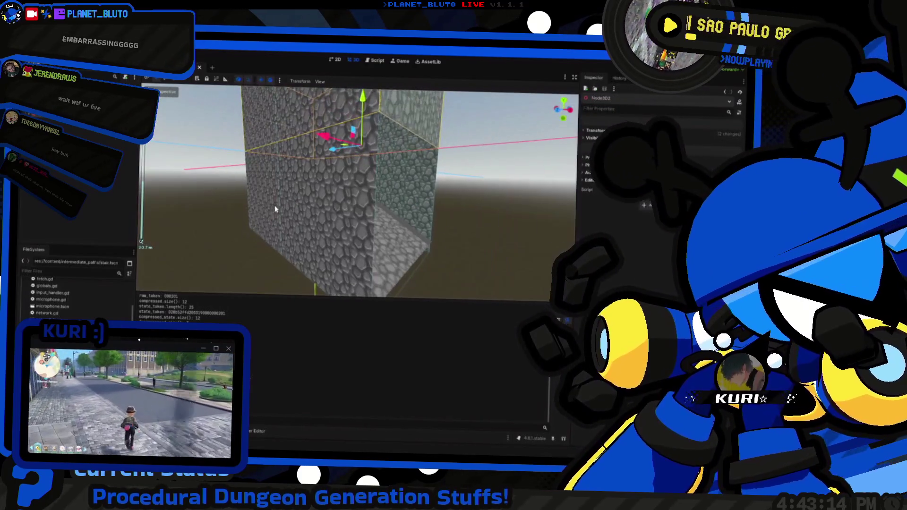
pyautogui.scroll(-5, 331, 212)
pyautogui.scroll(8, 426, 219)
pyautogui.scroll(-8, 371, 239)
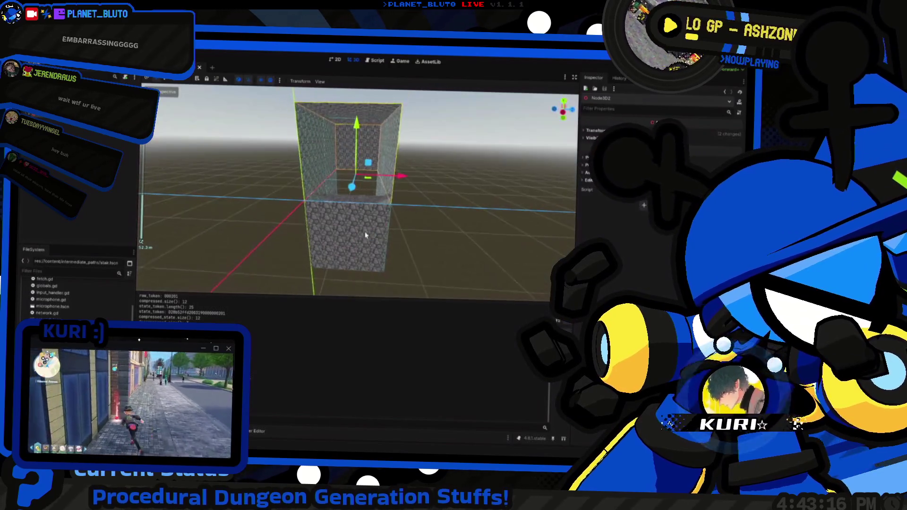
pyautogui.hscroll(10, 359, 252)
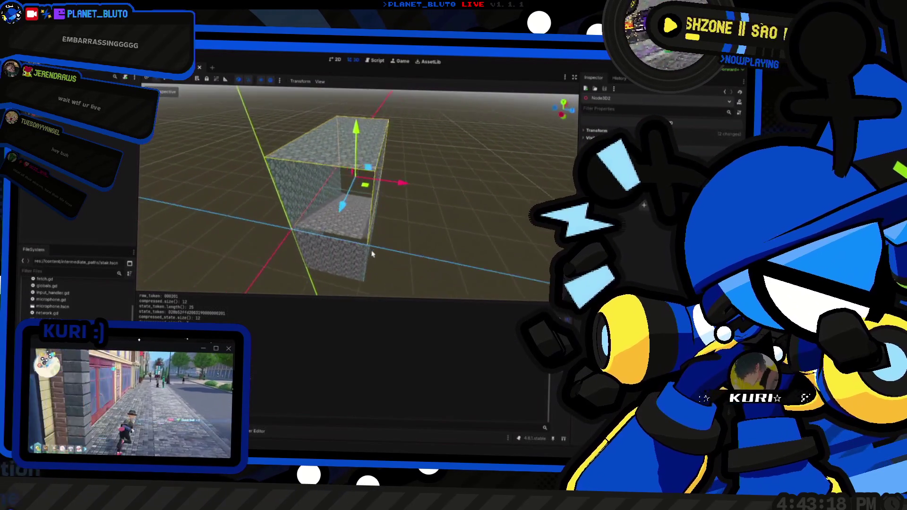
pyautogui.hscroll(-8, 387, 250)
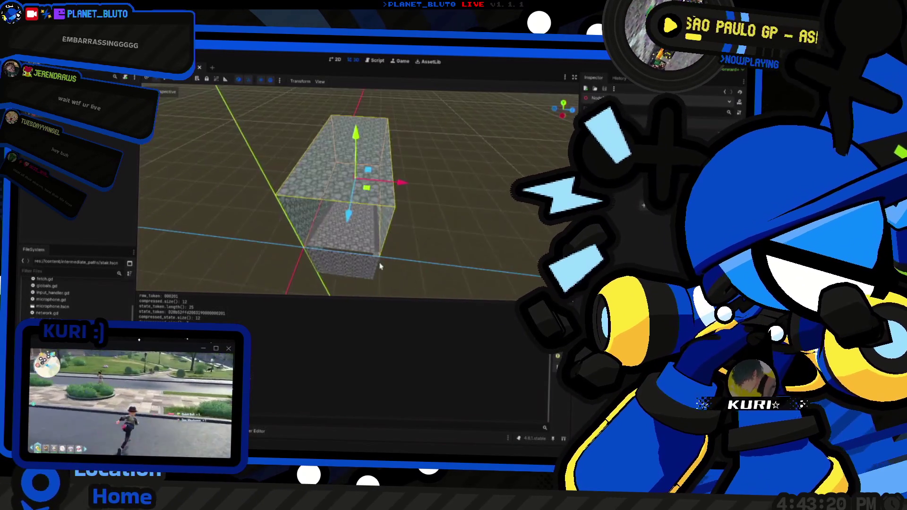
pyautogui.scroll(5, 369, 236)
pyautogui.scroll(-5, 358, 231)
pyautogui.hscroll(8, 358, 231)
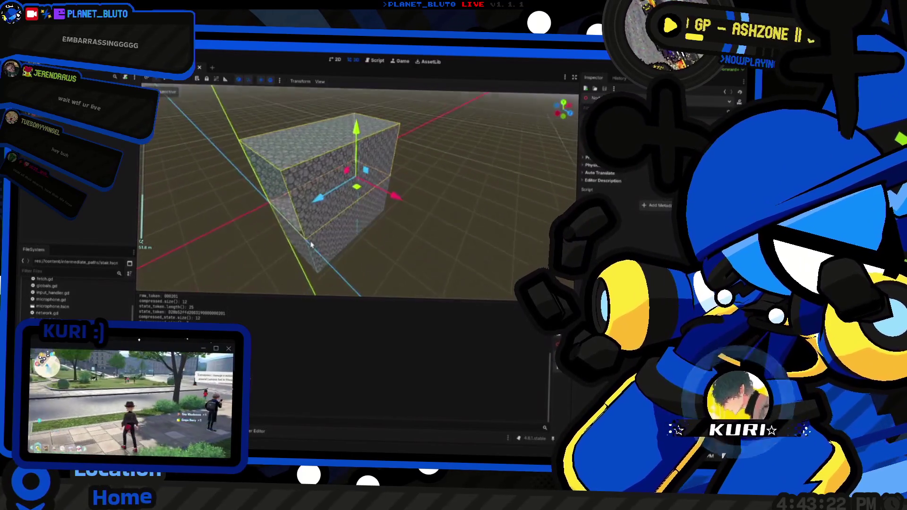
pyautogui.scroll(5, 283, 237)
pyautogui.hscroll(6, 301, 239)
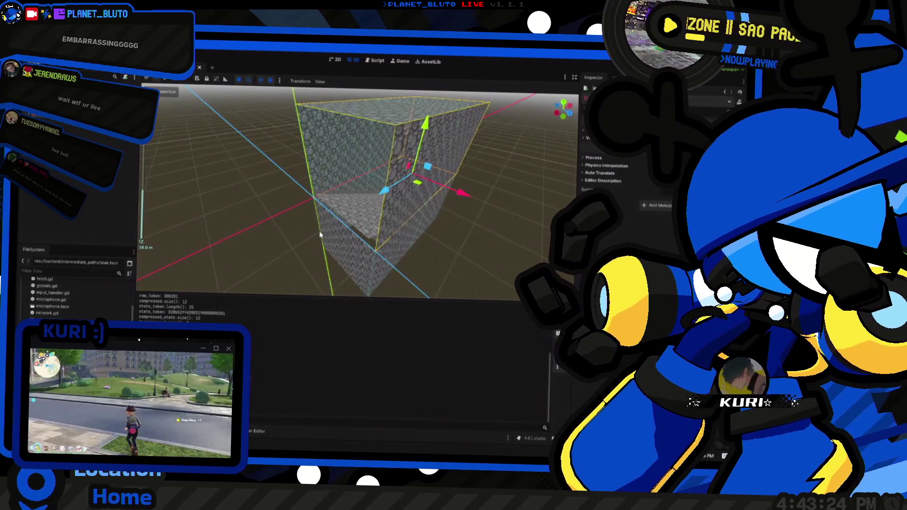
pyautogui.hotkey('ctrl', 'F3')
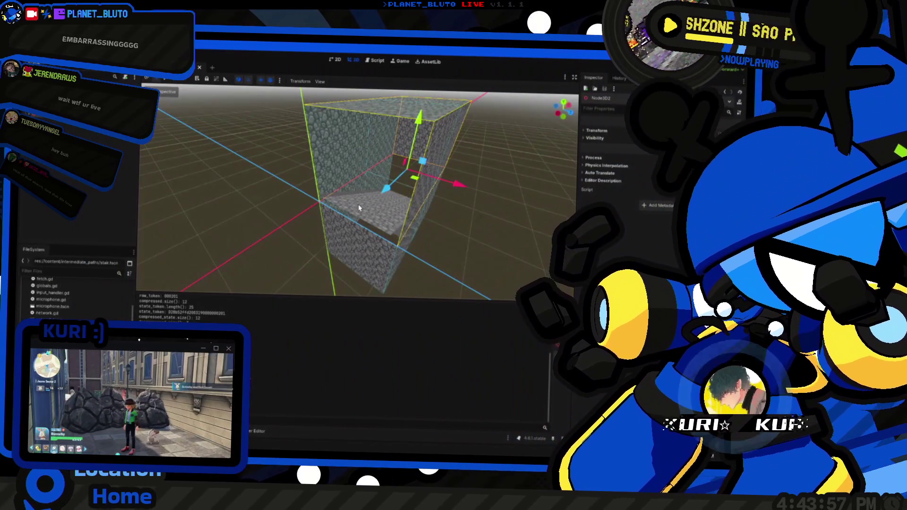
pyautogui.scroll(-5, 358, 204)
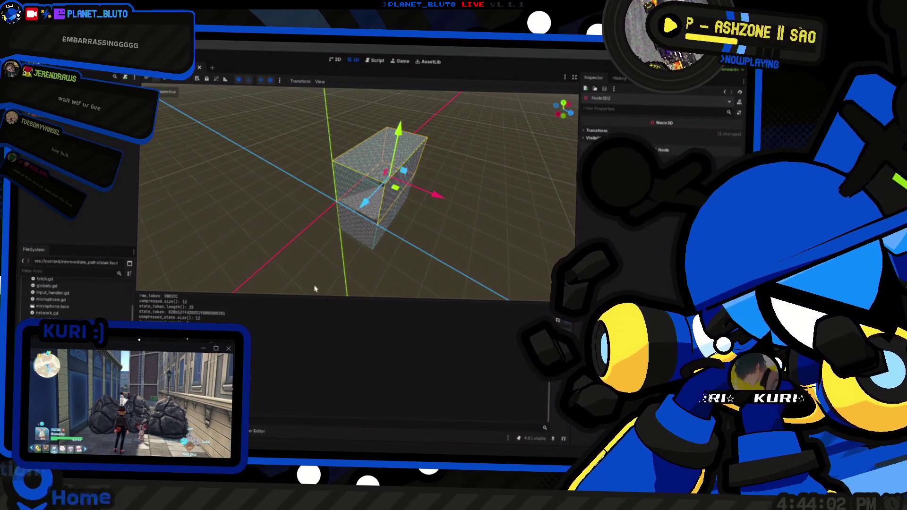
pyautogui.scroll(6, 314, 171)
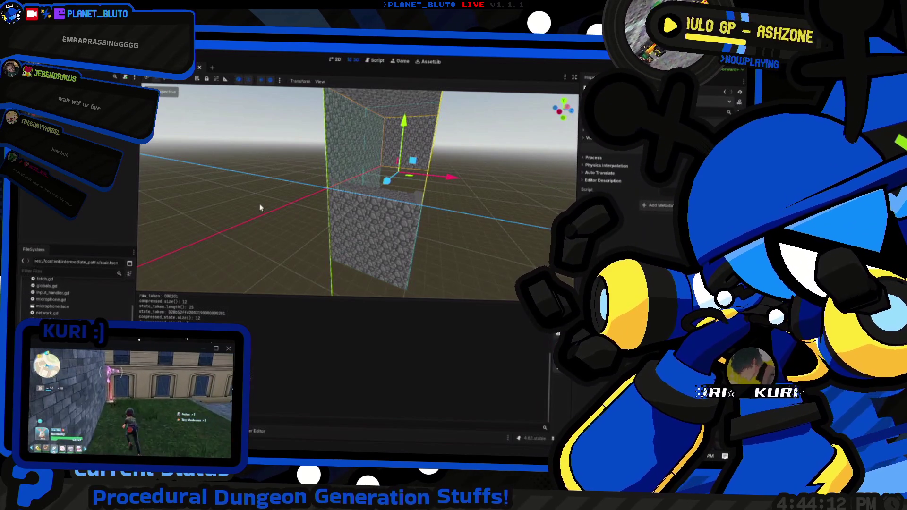
pyautogui.scroll(-1, 279, 181)
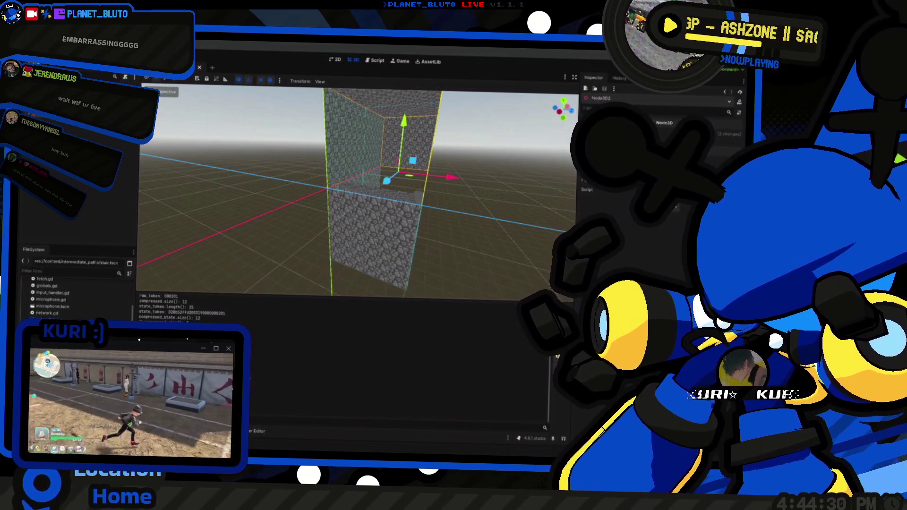
pyautogui.scroll(-5, 462, 288)
pyautogui.moveTo(446, 198)
pyautogui.mouseDown()
pyautogui.moveTo(255, 172)
pyautogui.moveTo(403, 235)
pyautogui.mouseUp()
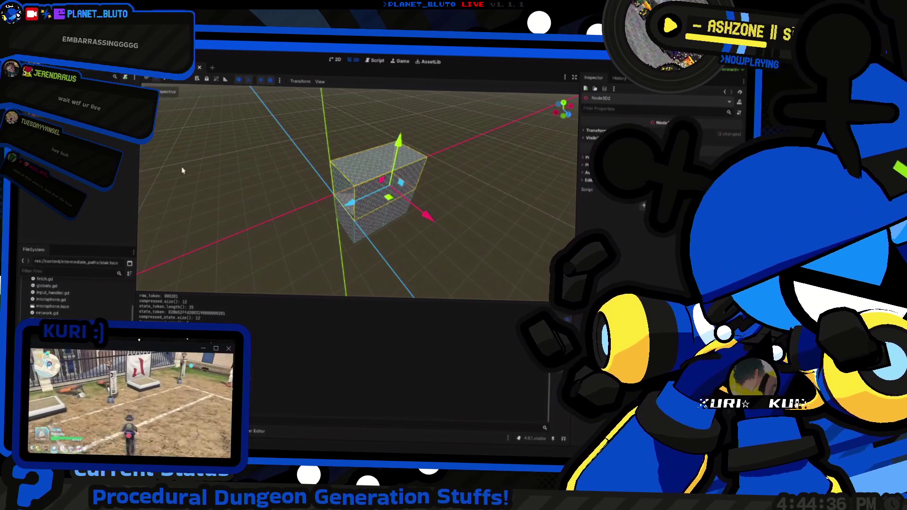
# Step: Run the main scene and host as a Knight; the debugger breaks at dungeon.gd line 6
pyautogui.click(199, 67)
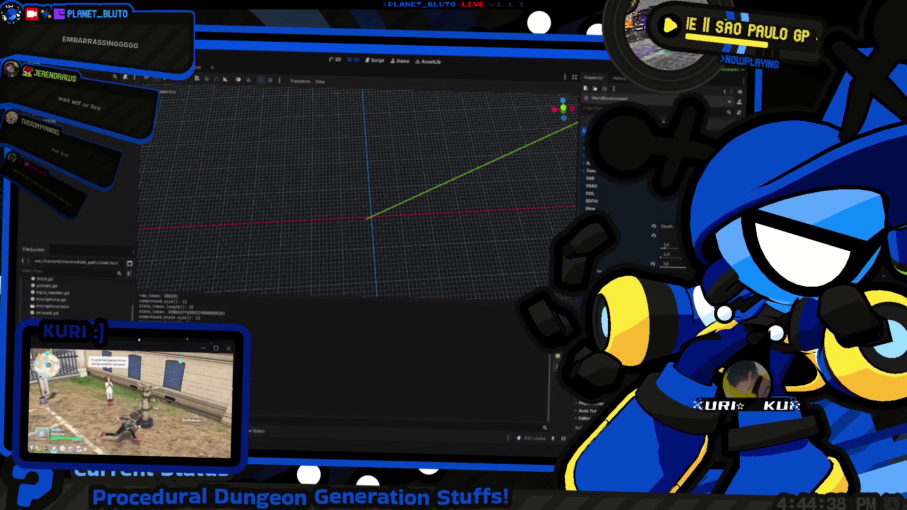
pyautogui.press('F5')
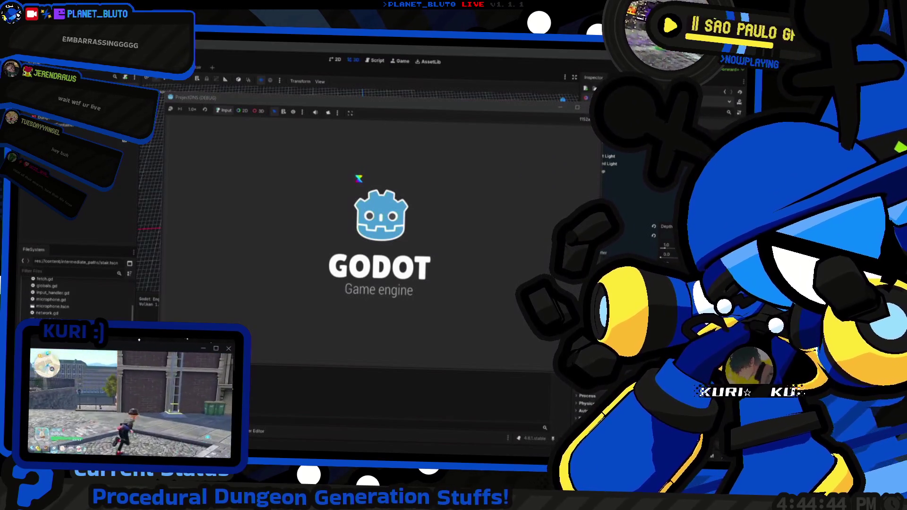
pyautogui.click(261, 155)
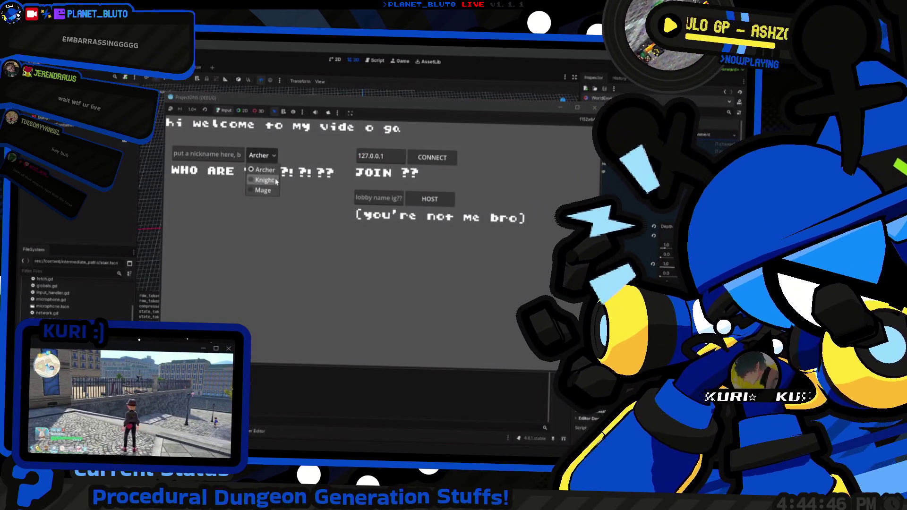
pyautogui.click(264, 180)
pyautogui.click(429, 198)
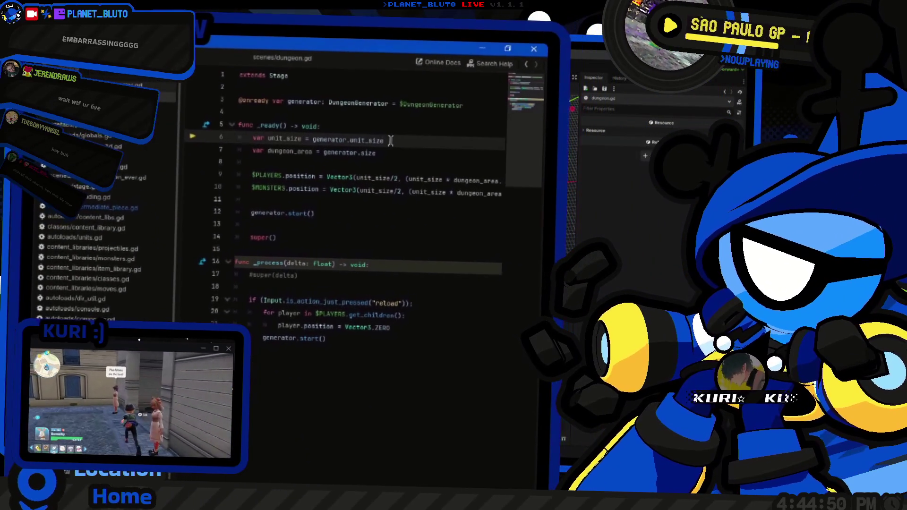
# Step: Change unit_size to UNIT_SIZE on dungeon.gd line 6 and relaunch the game
pyautogui.doubleClick(369, 140)
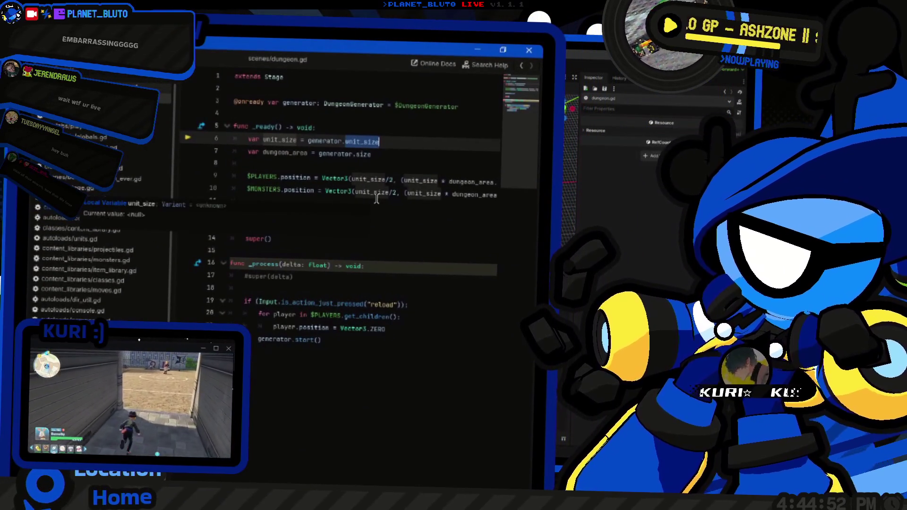
pyautogui.write('UNIT_SIZE')
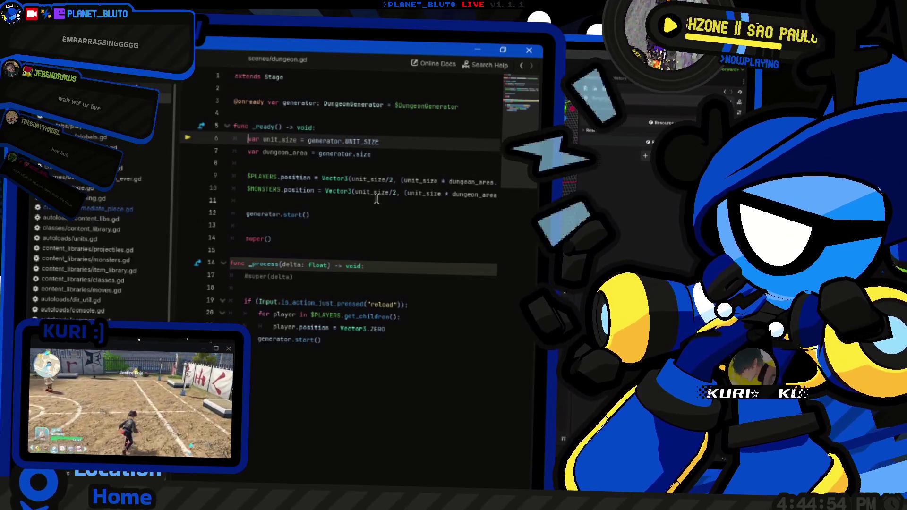
pyautogui.press('Home')
pyautogui.moveTo(365, 198)
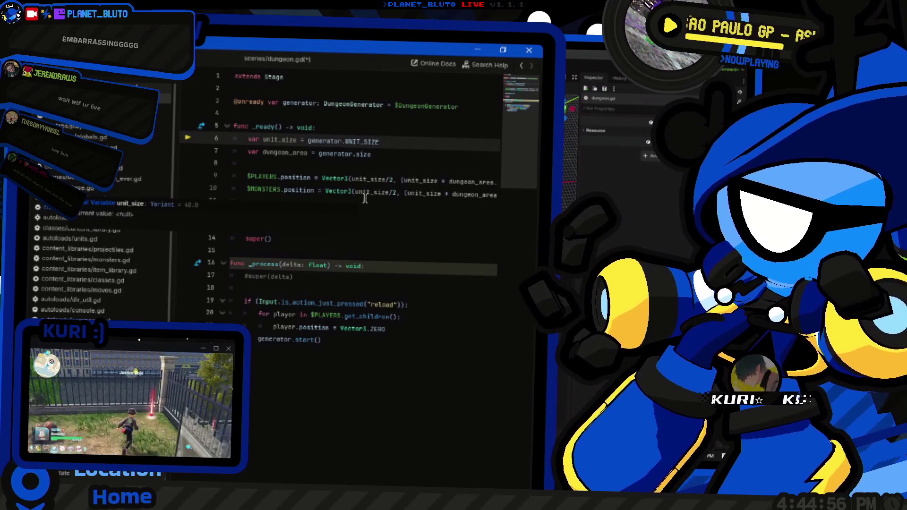
pyautogui.click(439, 241)
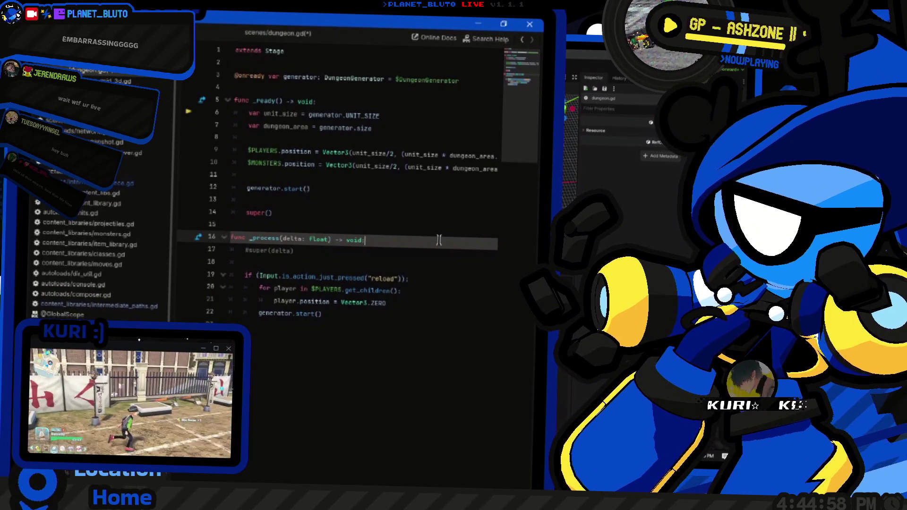
pyautogui.press('F5')
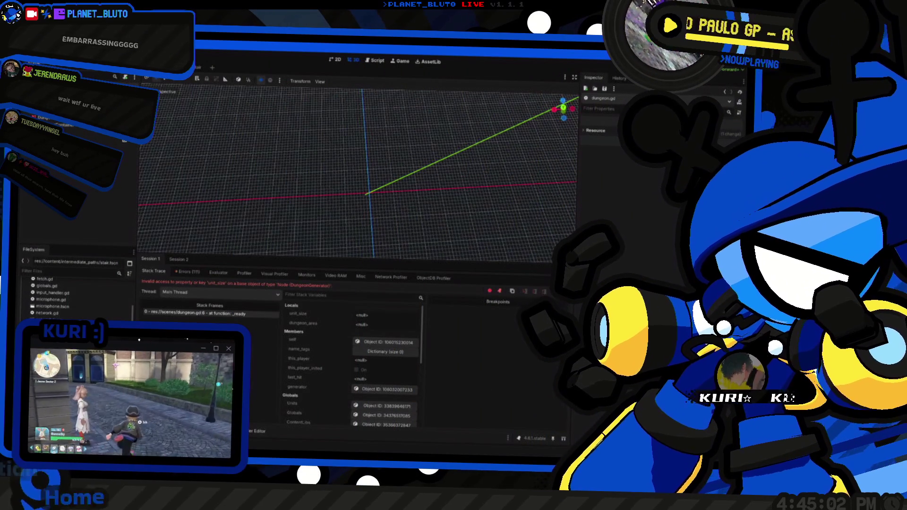
pyautogui.press('F5')
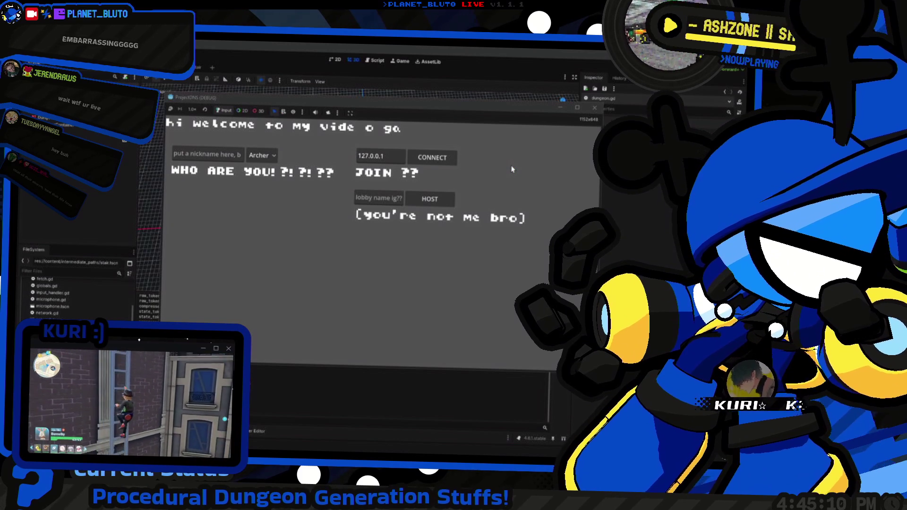
# Step: Host a game from the lobby with the Knight class
pyautogui.click(274, 155)
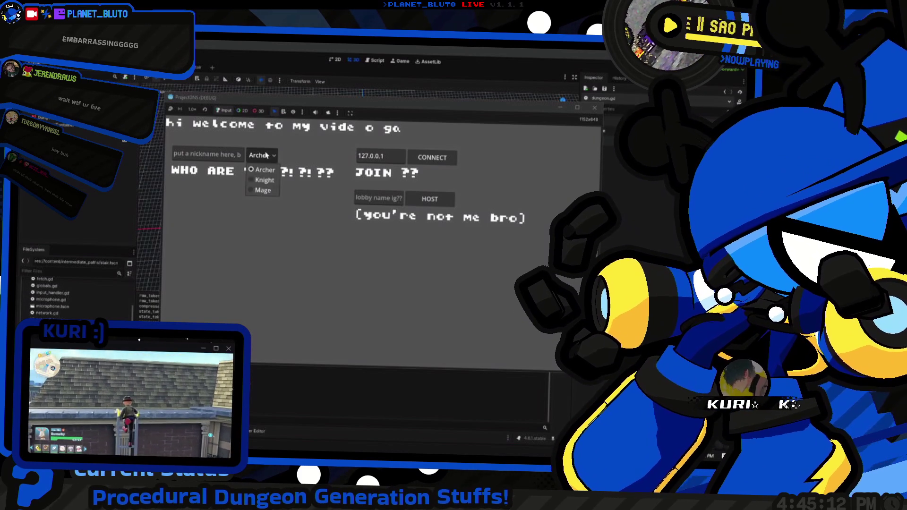
pyautogui.click(260, 179)
pyautogui.click(419, 201)
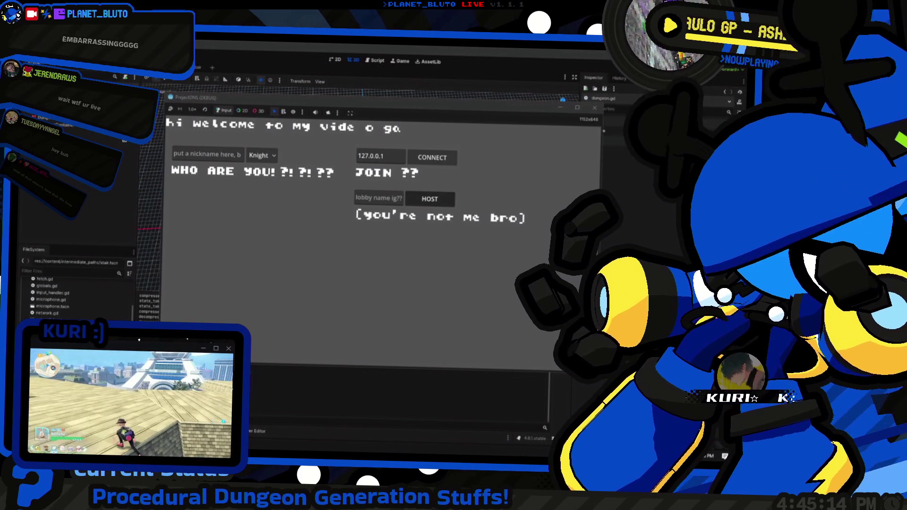
# Step: Walk the Knight forward through the stone dungeon rooms, then stop the game with F8
pyautogui.press('w')
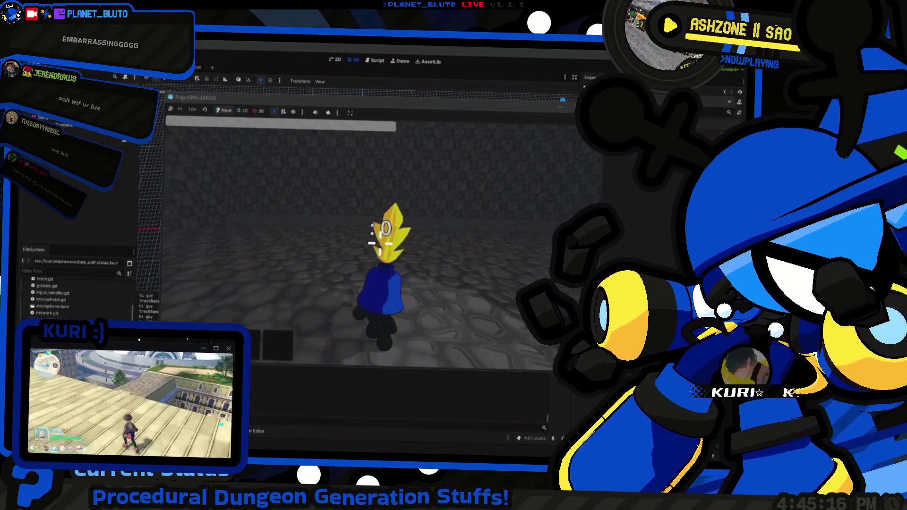
pyautogui.press('w')
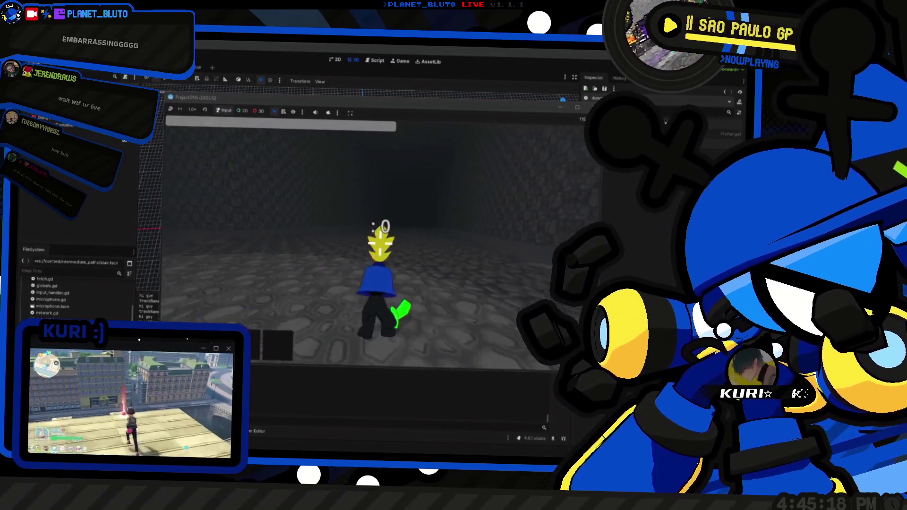
pyautogui.press('w')
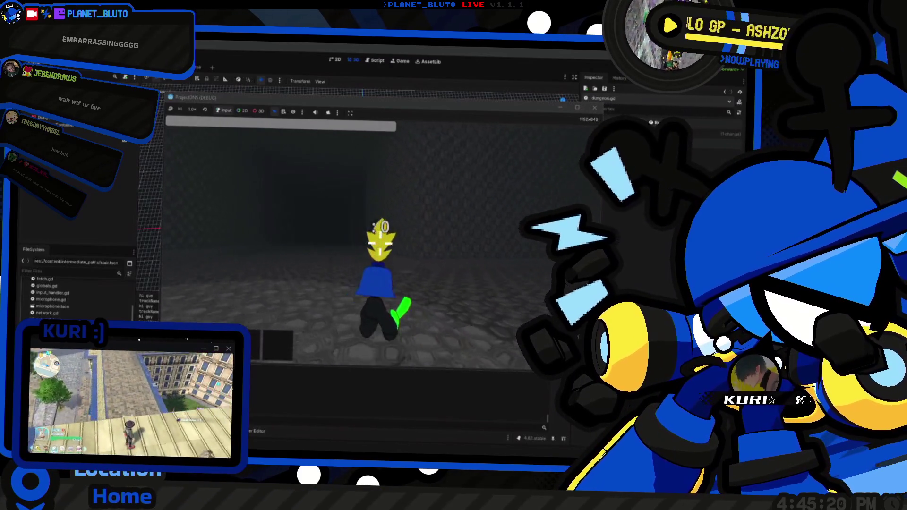
pyautogui.press('w')
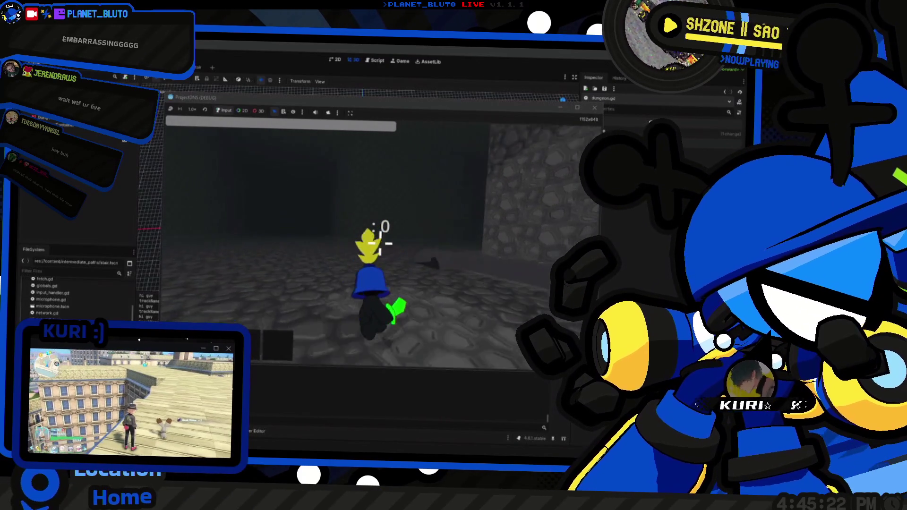
pyautogui.press('w')
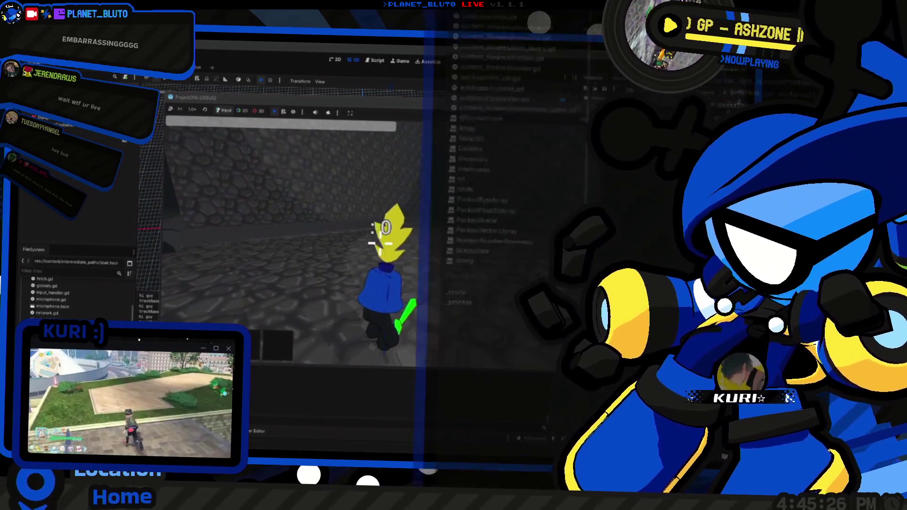
pyautogui.press('F8')
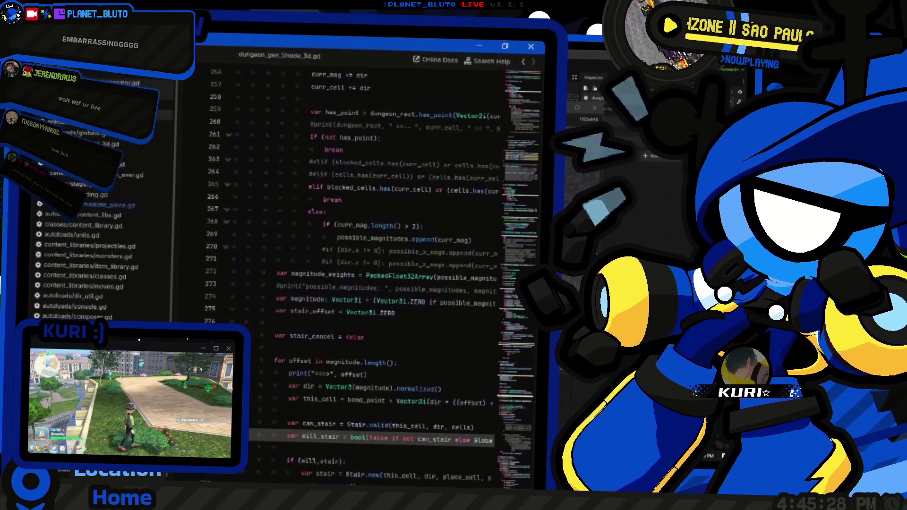
# Step: Browse the dungeon generator code around the stair.reserve() call on line 289
pyautogui.scroll(-5, 249, 226)
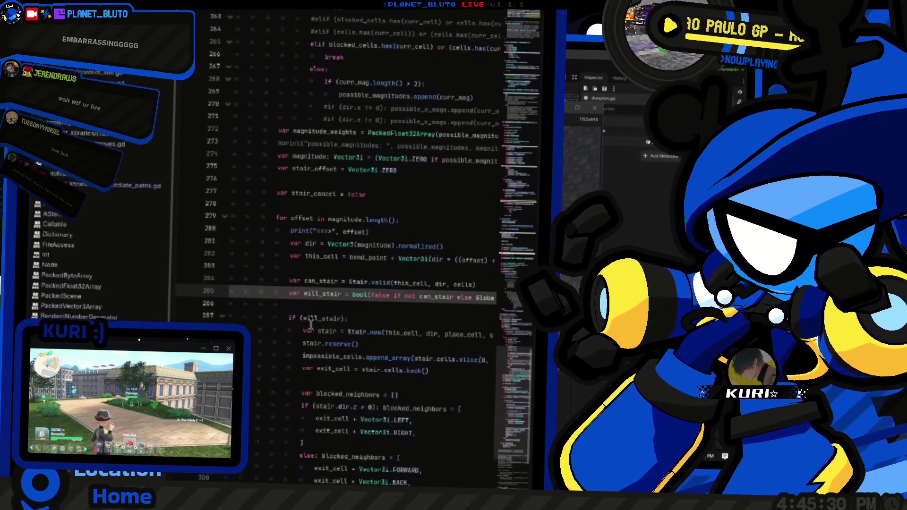
pyautogui.click(363, 232)
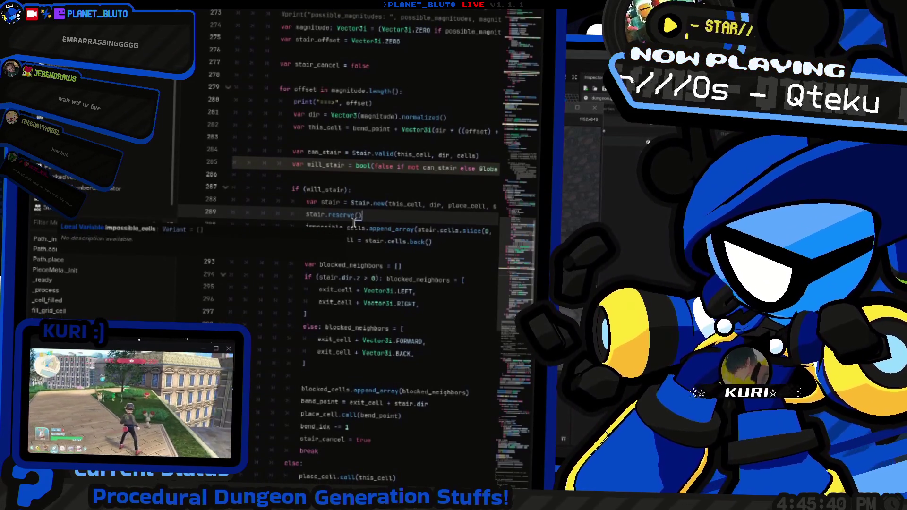
pyautogui.scroll(2, 355, 218)
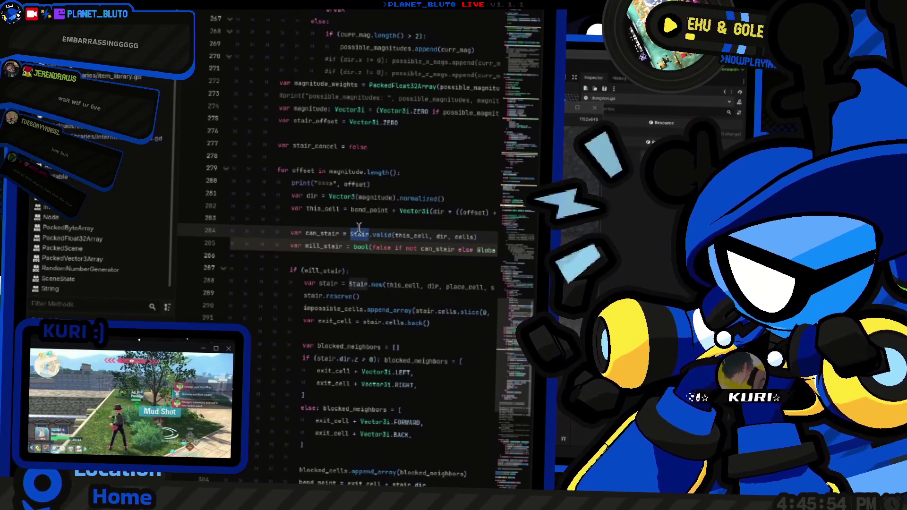
pyautogui.scroll(4, 359, 228)
pyautogui.scroll(5, 90, 282)
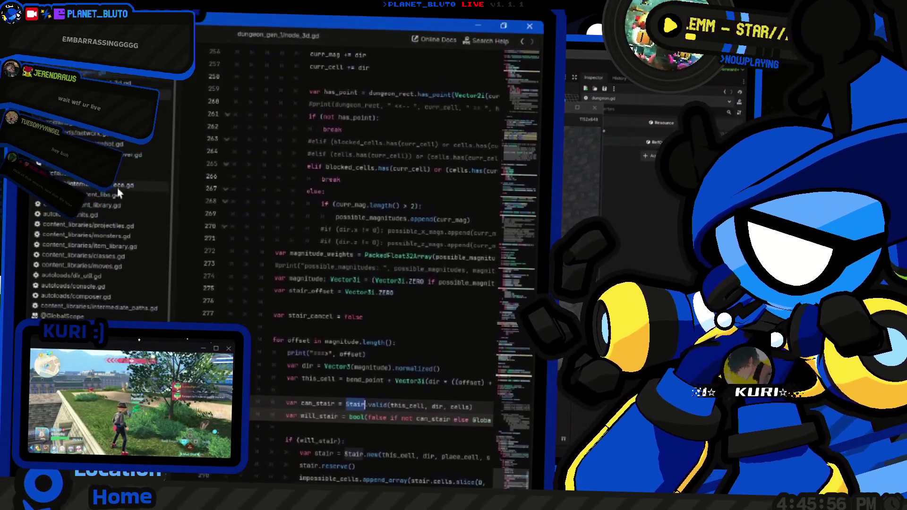
# Step: Peek at intermediate_piece.gd, then open intermediate_paths.gd at its _load function
pyautogui.click(118, 185)
pyautogui.scroll(2, 374, 236)
pyautogui.click(366, 218)
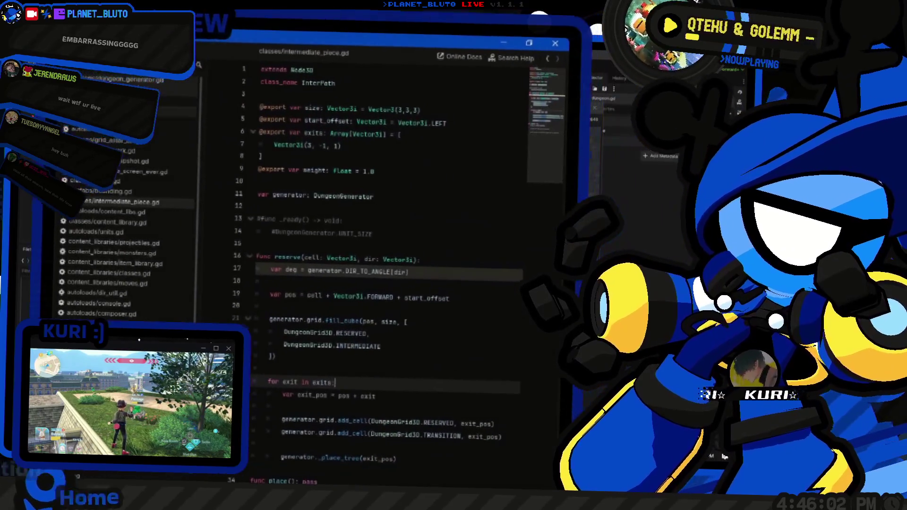
pyautogui.hotkey('alt', 'Left')
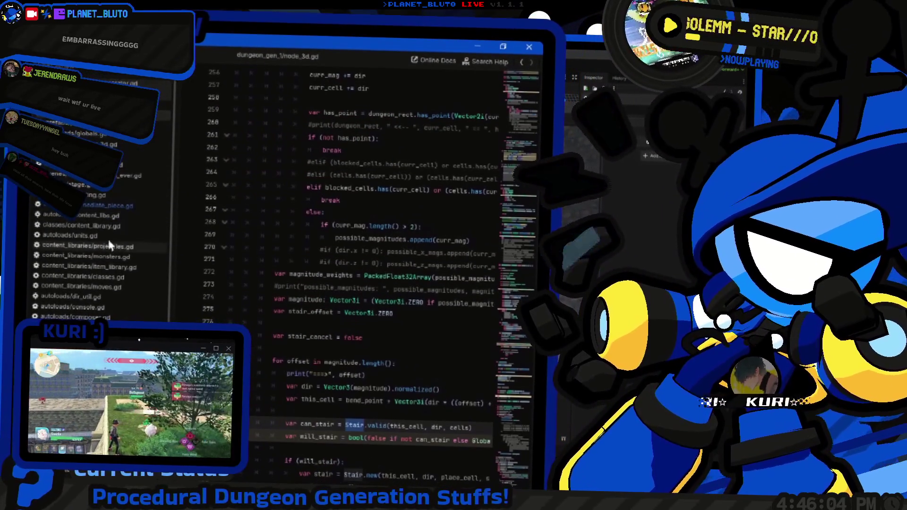
pyautogui.click(109, 233)
pyautogui.scroll(-8, 395, 220)
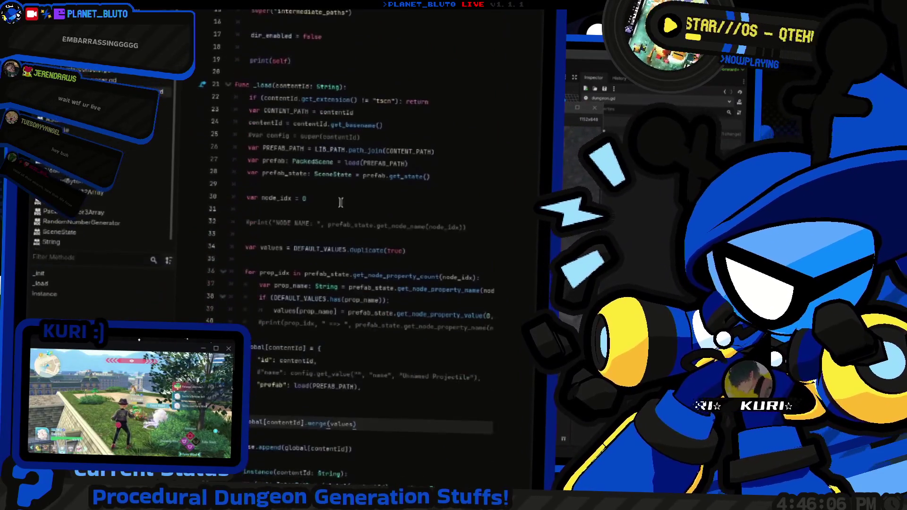
# Step: Add "valid": InterPath.valid.bind(contentId) after the "prefab" entry in global[contentId]
pyautogui.click(395, 220)
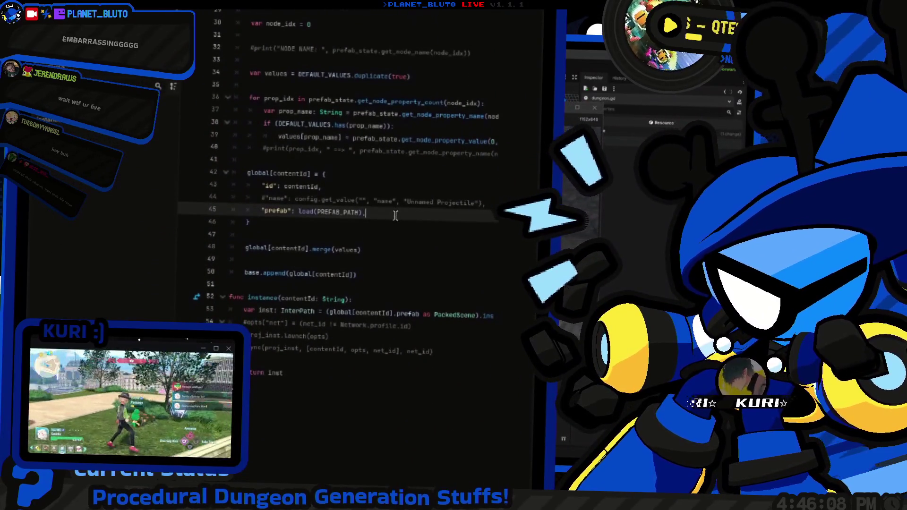
pyautogui.press('Return')
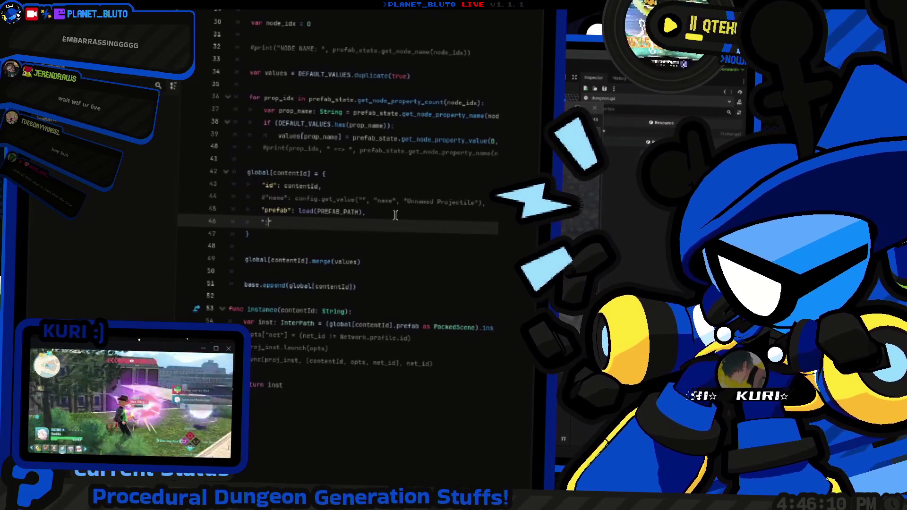
pyautogui.write('alid": Inter')
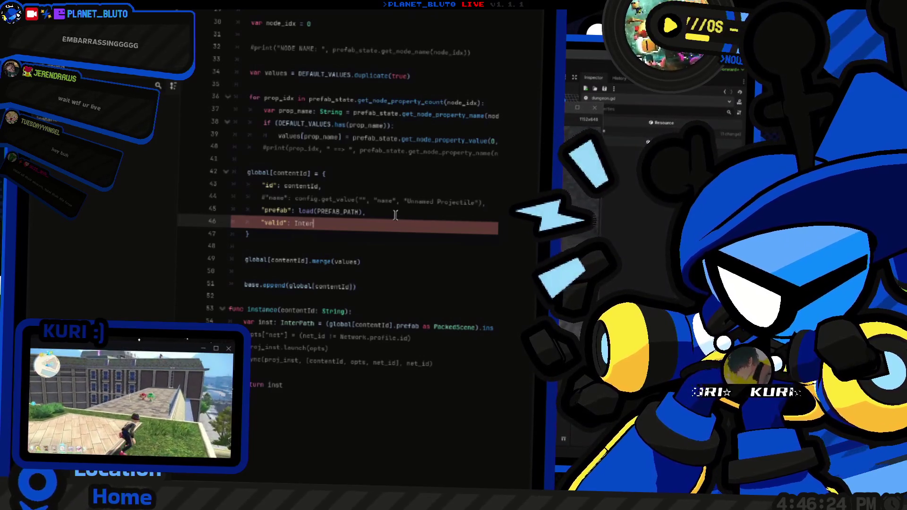
pyautogui.press('BackSpace')
pyautogui.press('BackSpace')
pyautogui.press('BackSpace')
pyautogui.write('terPath.')
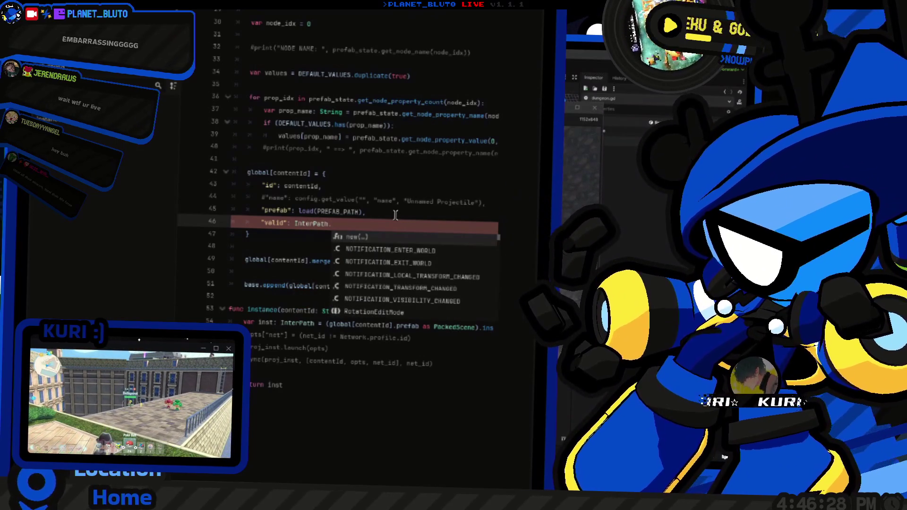
pyautogui.write('valid.')
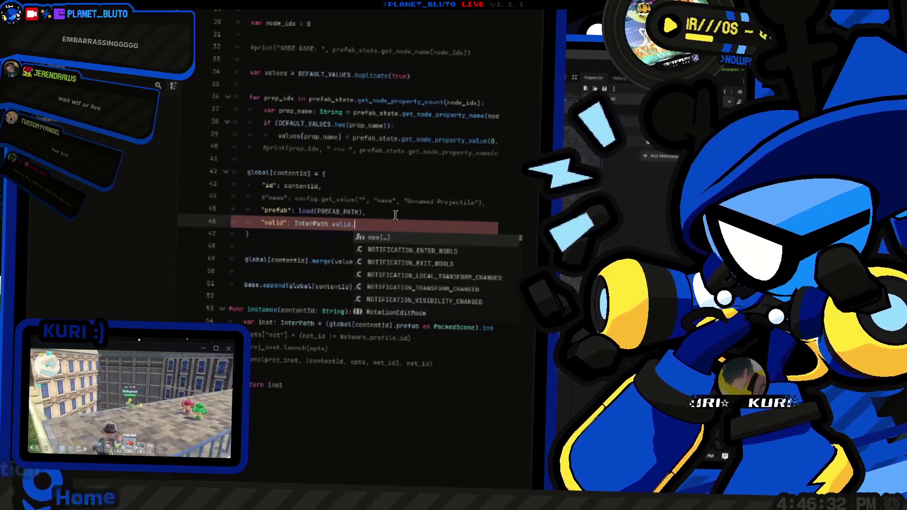
pyautogui.write('bind()')
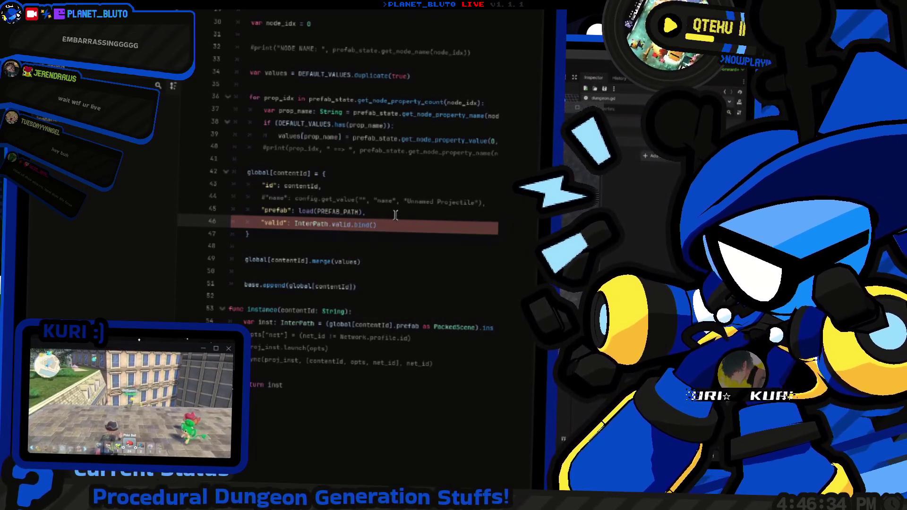
pyautogui.write('contentI')
pyautogui.press('Return')
# Step: Select InterPath and jump to its class script, intermediate_piece.gd
pyautogui.hotkey('ctrl', 'Left')
pyautogui.hotkey('ctrl', 'Left')
pyautogui.hotkey('ctrl', 'Left')
pyautogui.hotkey('ctrl', 'Right')
pyautogui.hotkey('ctrl', 'Right')
pyautogui.hotkey('ctrl', 'shift', 'Right')
pyautogui.scroll(-1, 265, 282)
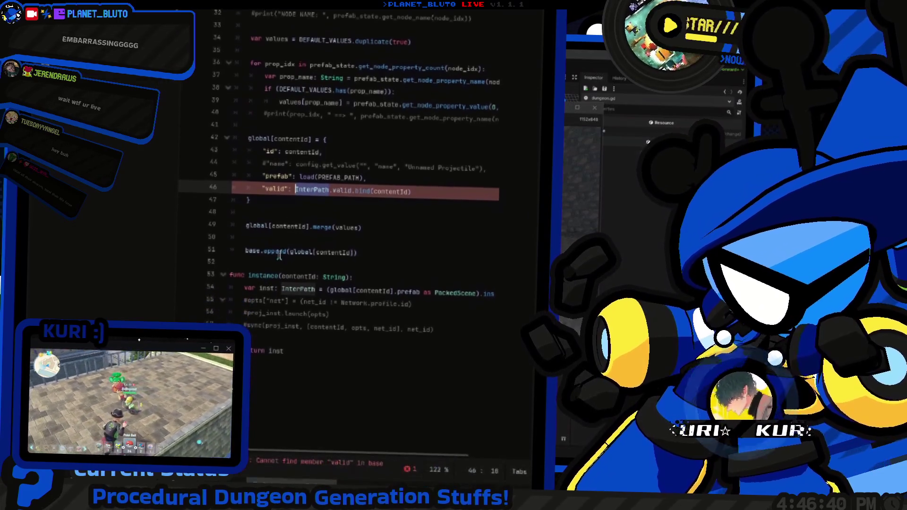
pyautogui.keyDown('ctrl'); pyautogui.click(311, 190); pyautogui.keyUp('ctrl')
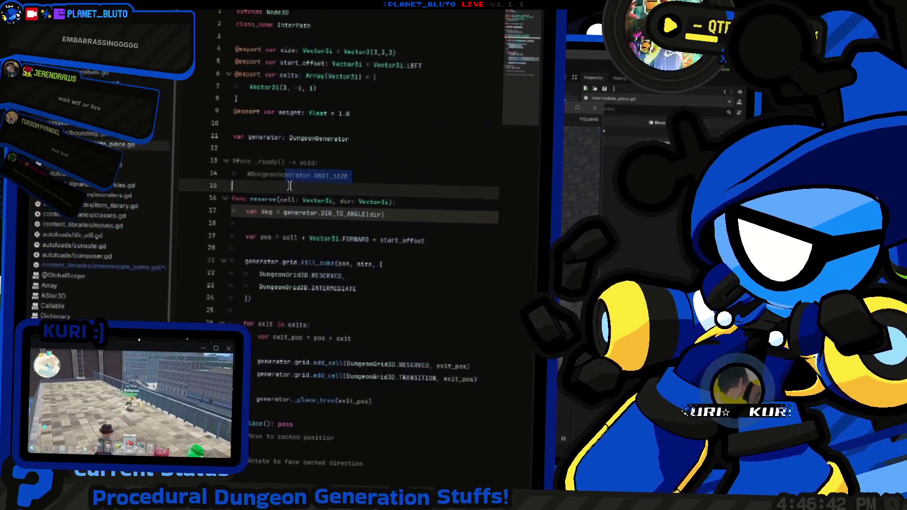
# Step: Insert a func valid(): stub containing pass above reserve() in intermediate_piece.gd
pyautogui.press('Return')
pyautogui.press('Return')
pyautogui.press('Up')
pyautogui.write('func valid ():')
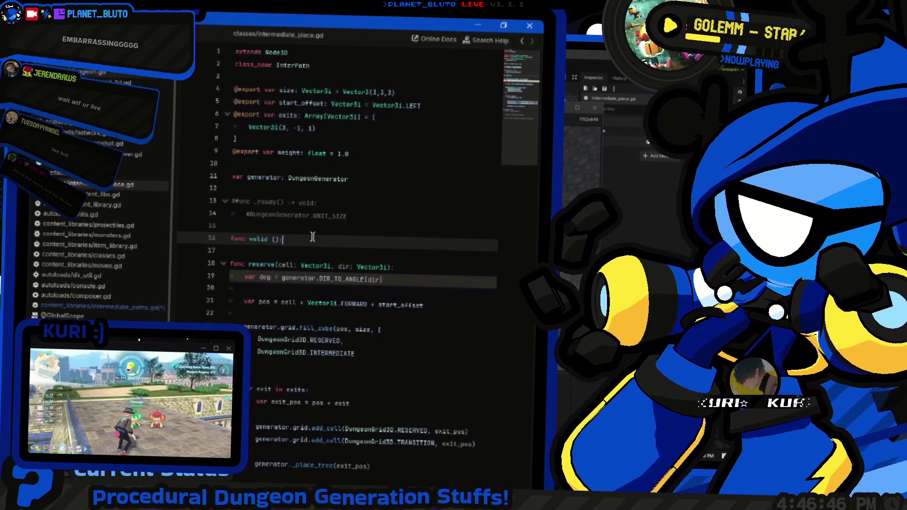
pyautogui.press('Return')
pyautogui.write('pass')
# Step: Give valid() the parameter id: String, removing the stray space before the parentheses
pyautogui.press('Up')
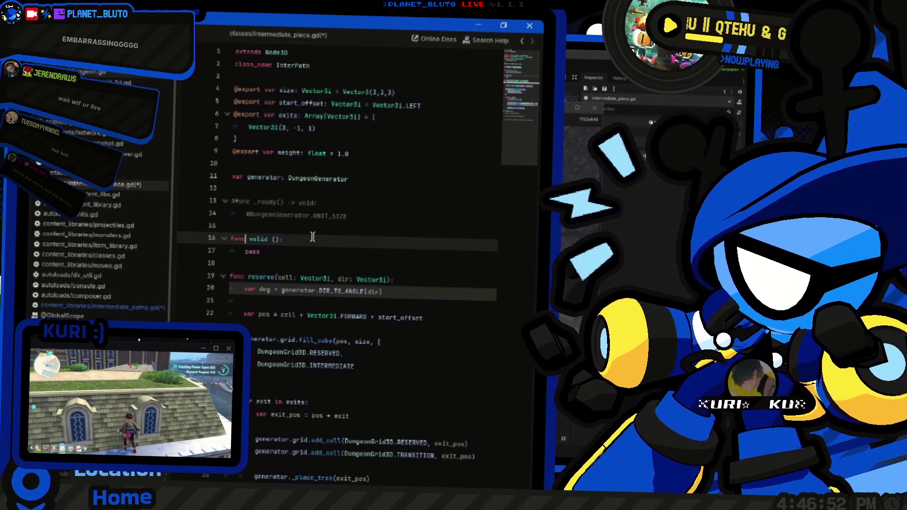
pyautogui.press('End')
pyautogui.press('Left')
pyautogui.press('Left')
pyautogui.press('Left')
pyautogui.press('BackSpace')
pyautogui.press('Right')
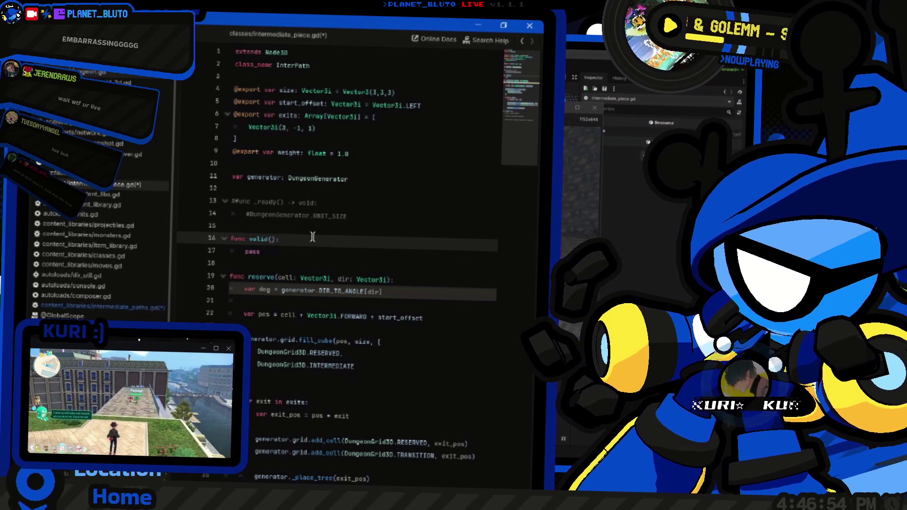
pyautogui.write('id: str')
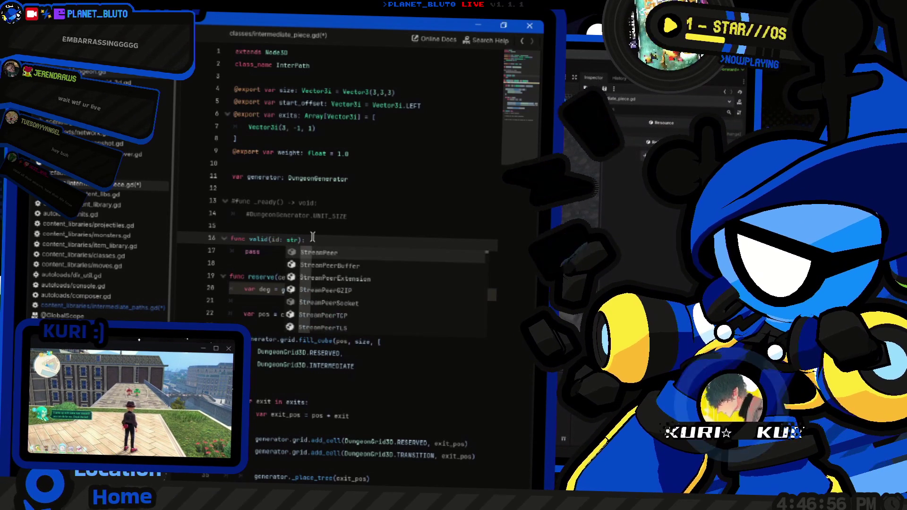
pyautogui.press('BackSpace')
pyautogui.press('BackSpace')
pyautogui.press('BackSpace')
pyautogui.write('String')
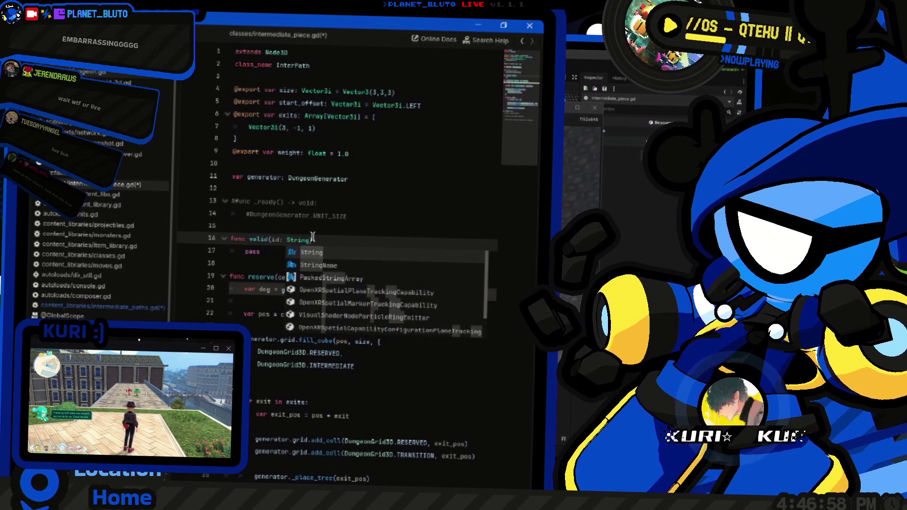
pyautogui.press('Escape')
# Step: Check the new stub, then switch back to intermediate_paths.gd
pyautogui.press('Down')
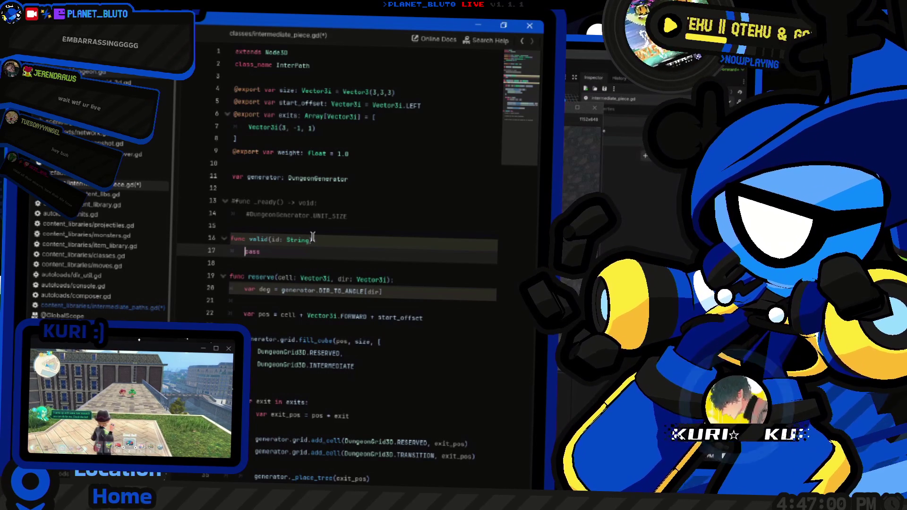
pyautogui.press('Up')
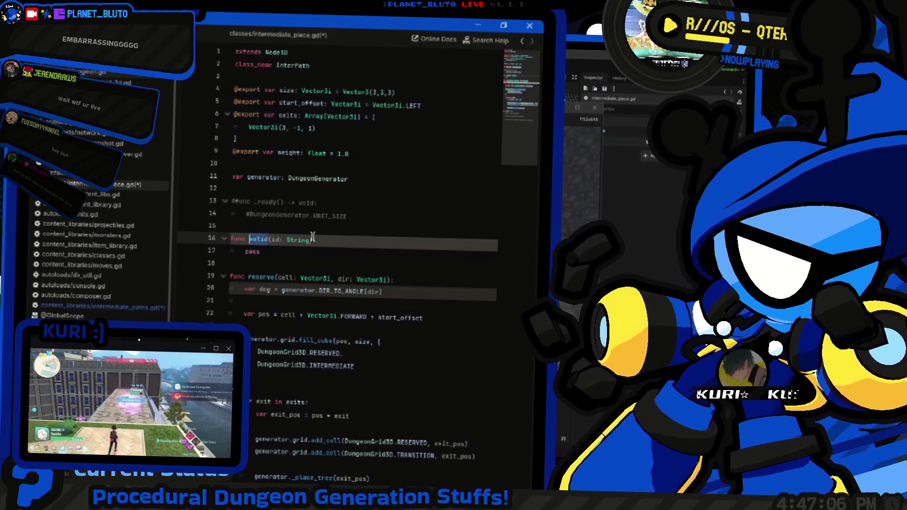
pyautogui.press('Down')
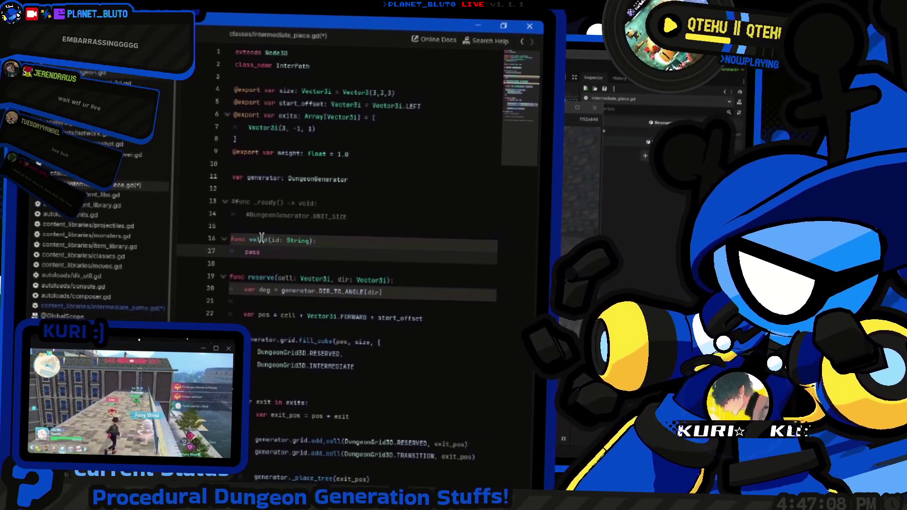
pyautogui.click(95, 301)
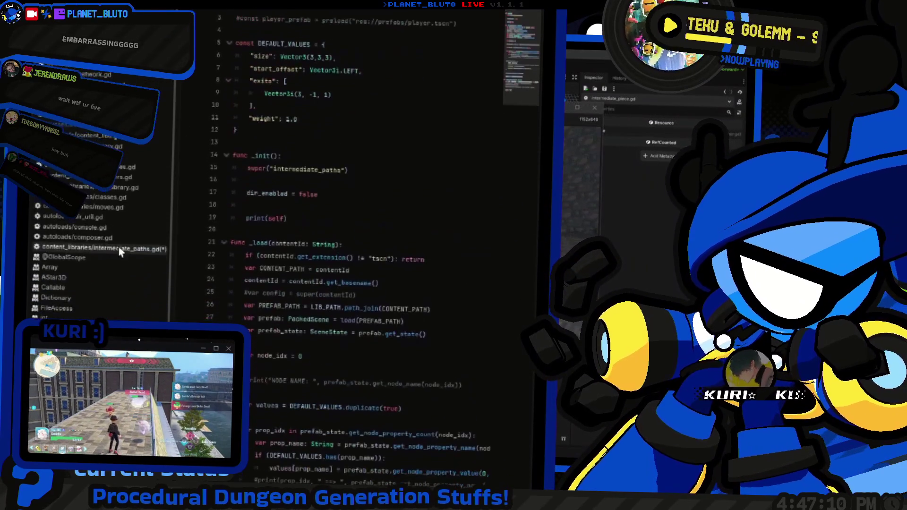
# Step: Check line 46 of intermediate_paths.gd, then return to intermediate_piece.gd
pyautogui.scroll(-6, 337, 328)
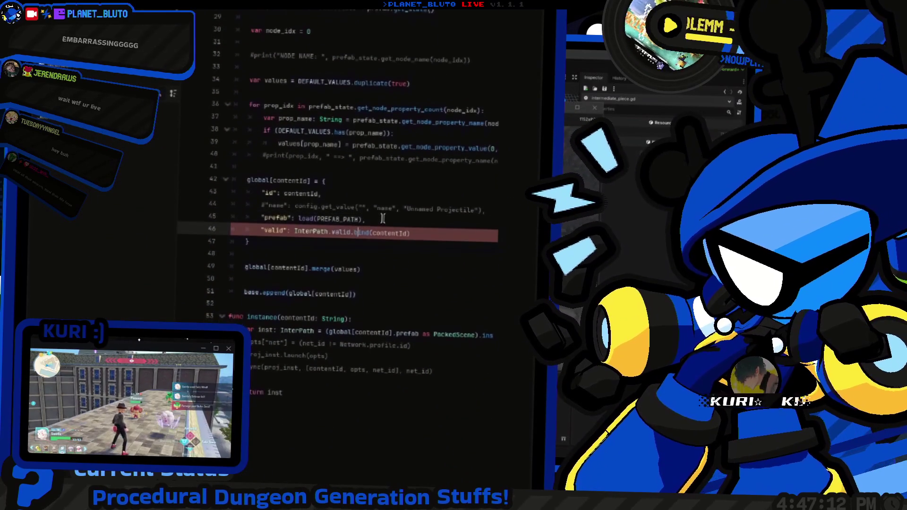
pyautogui.scroll(-1, 345, 214)
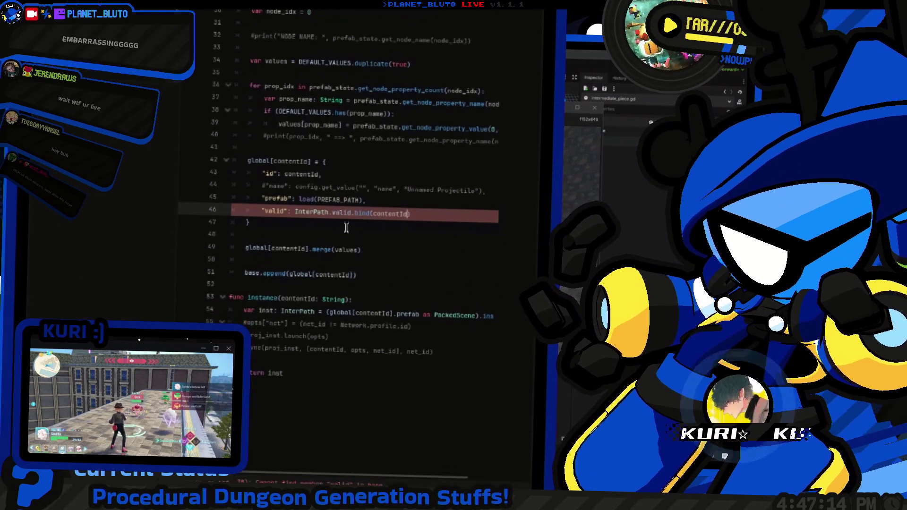
pyautogui.scroll(8, 345, 214)
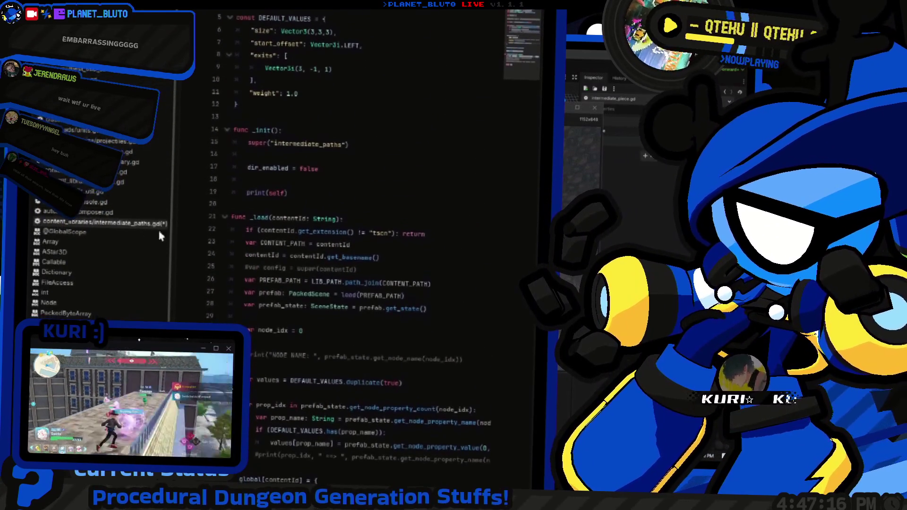
pyautogui.scroll(3, 142, 199)
pyautogui.click(137, 164)
pyautogui.click(404, 242)
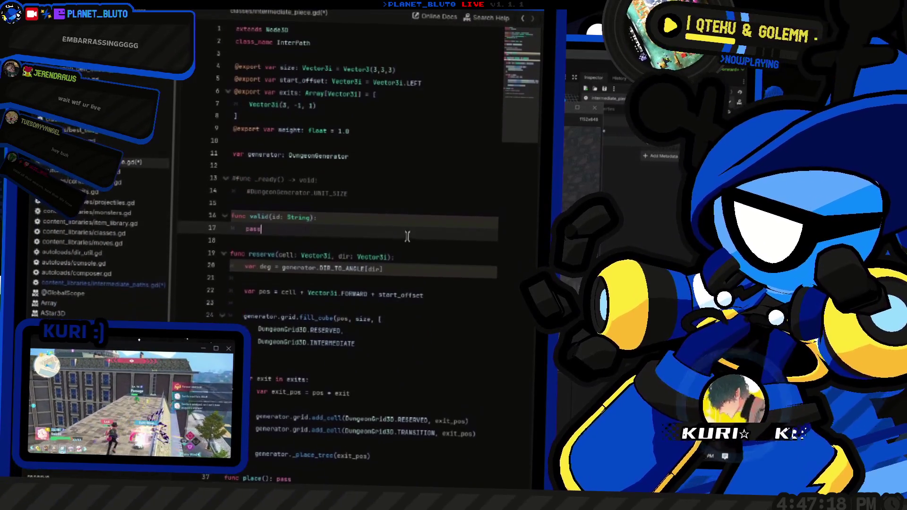
# Step: Replace pass in valid() with a copy of reserve()'s body
pyautogui.press('Up')
pyautogui.press('Up')
pyautogui.press('End')
pyautogui.press('Left')
pyautogui.press('Left')
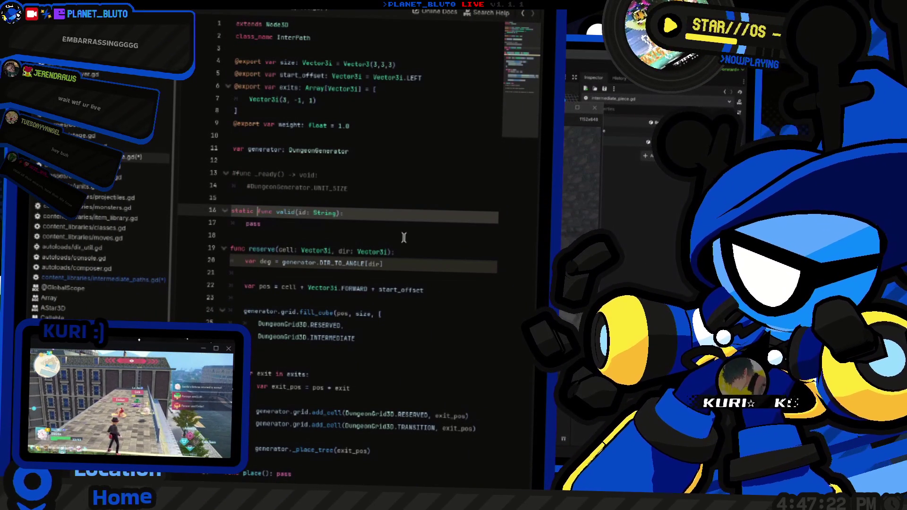
pyautogui.press('Down')
pyautogui.press('Down')
pyautogui.press('Down')
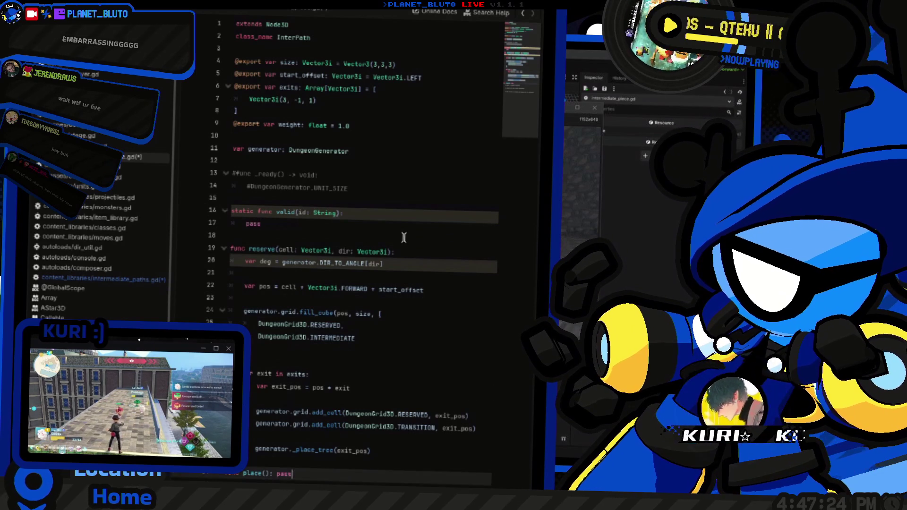
pyautogui.press('Home')
pyautogui.hotkey('shift', 'End')
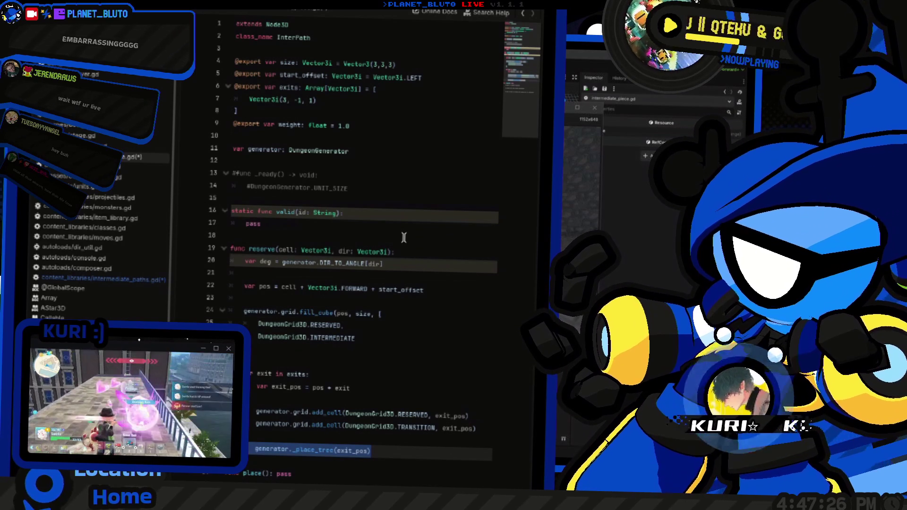
pyautogui.hotkey('shift', 'Up')
pyautogui.hotkey('shift', 'Up')
pyautogui.hotkey('shift', 'Up')
pyautogui.hotkey('shift', 'Up')
pyautogui.hotkey('shift', 'Up')
pyautogui.hotkey('ctrl', 'c')
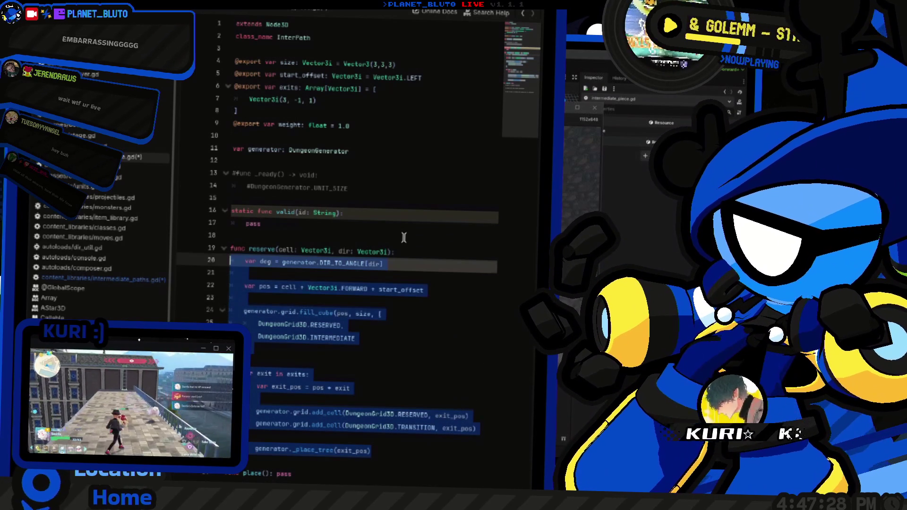
pyautogui.press('Up')
pyautogui.press('Up')
pyautogui.press('Up')
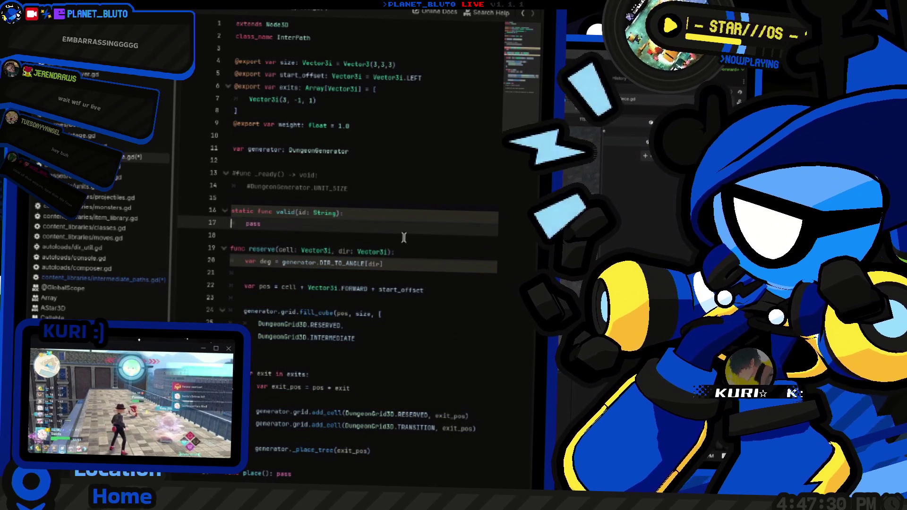
pyautogui.press('Right')
pyautogui.press('Right')
pyautogui.press('Right')
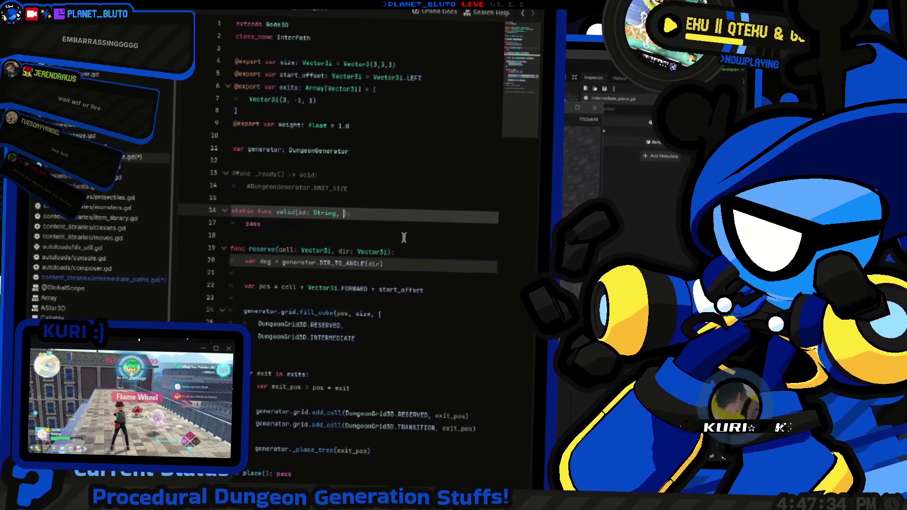
pyautogui.press('Down')
pyautogui.hotkey('ctrl', 'v')
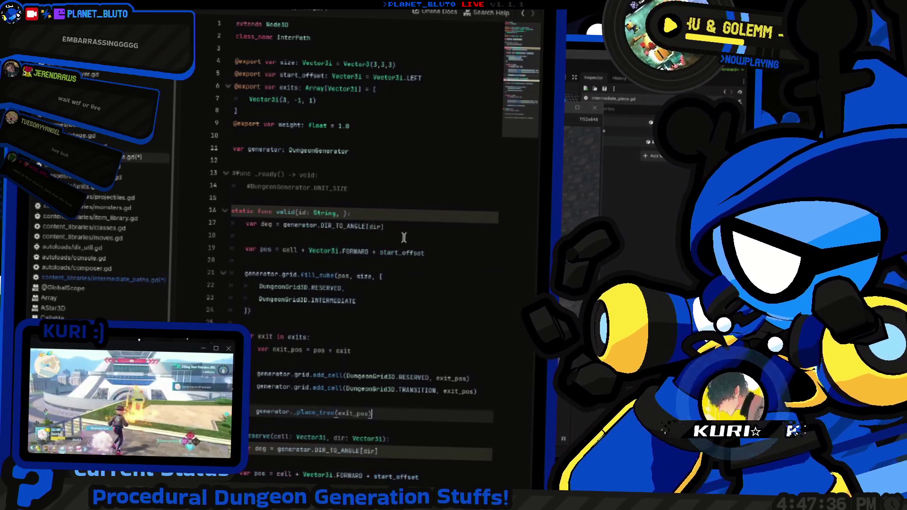
# Step: Extend valid() to take generator: DungeonGenerator, pos: Vector3i and dir: Vector3i after id
pyautogui.press('Up')
pyautogui.press('Up')
pyautogui.press('Up')
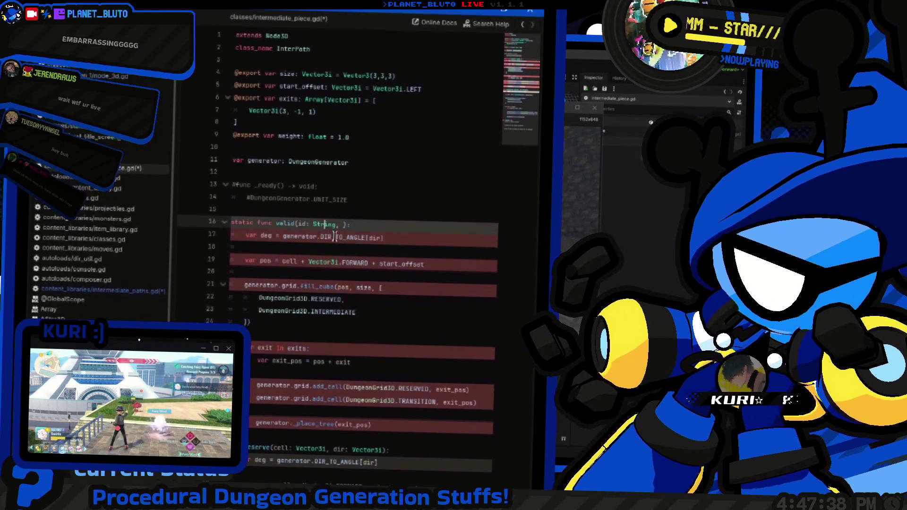
pyautogui.write(', ')
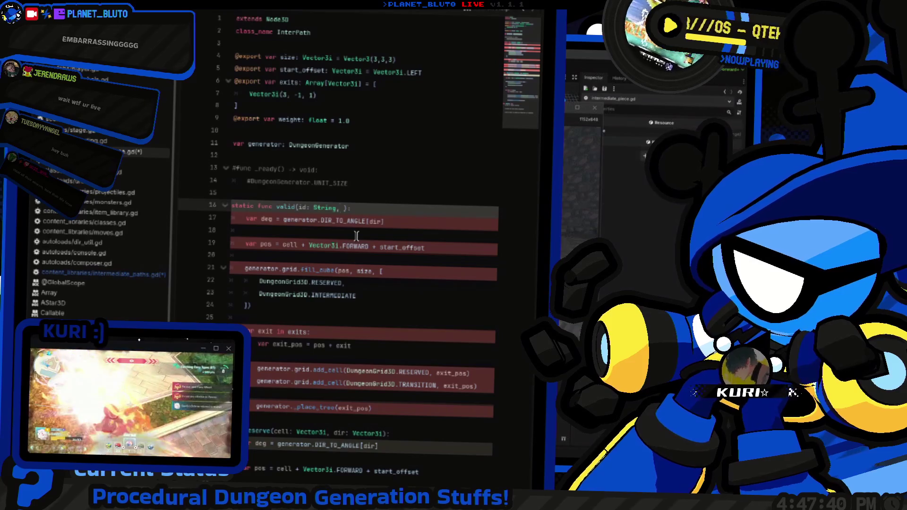
pyautogui.write('generator: D')
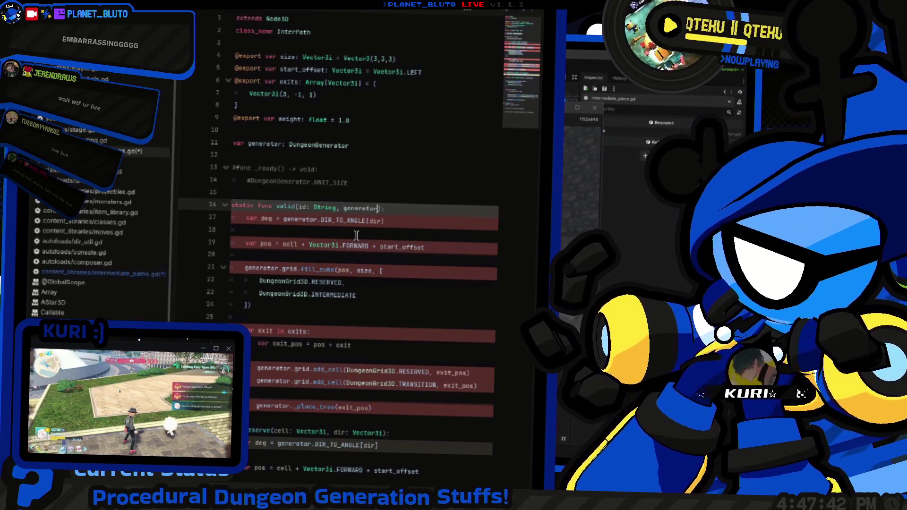
pyautogui.write('ungeonGener')
pyautogui.press('Return')
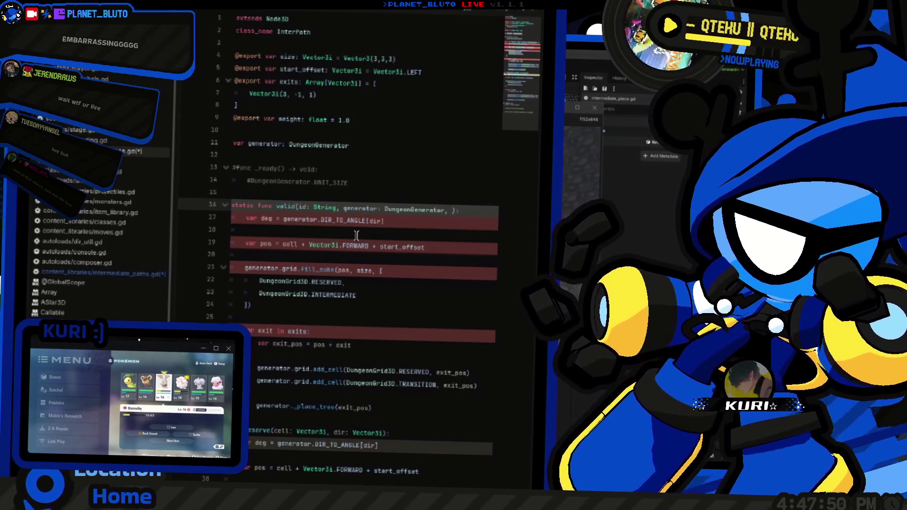
pyautogui.write(')')
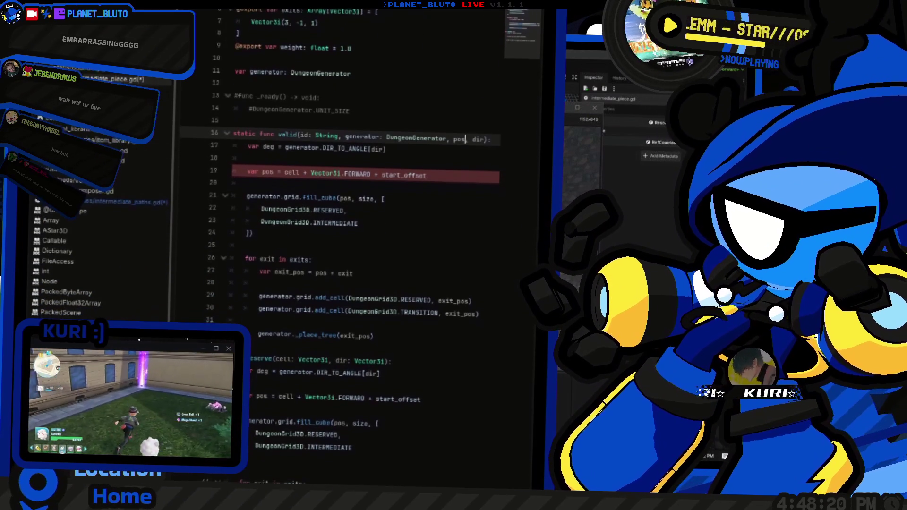
pyautogui.write(': V')
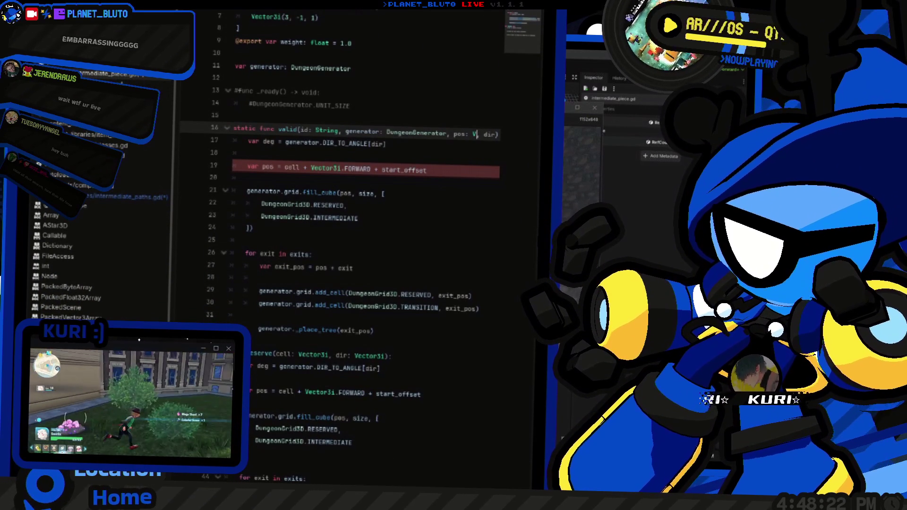
pyautogui.write('ector3i, d')
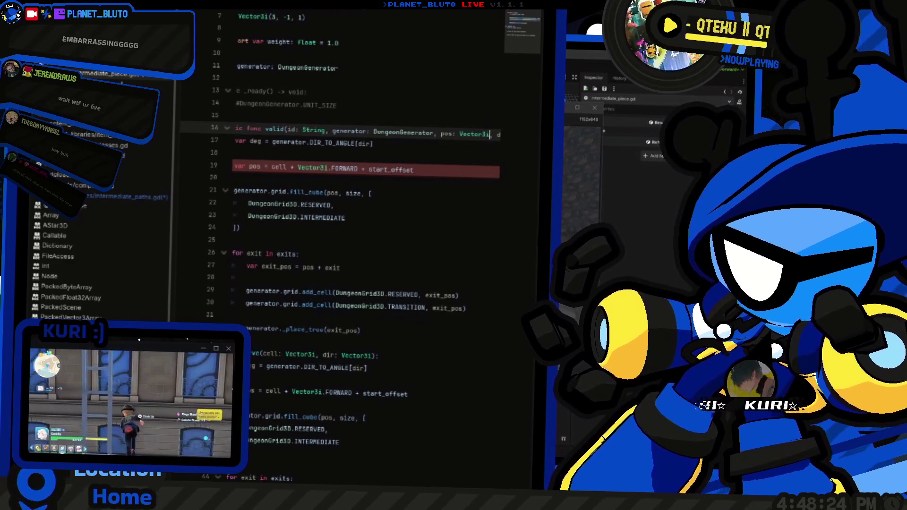
pyautogui.write('ir: Vector3i):')
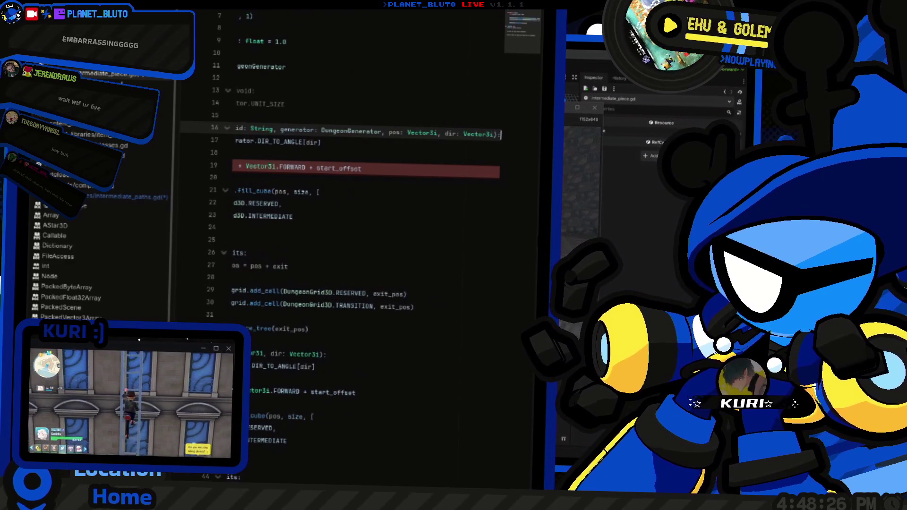
# Step: Open new blank lines at the top of valid()'s body
pyautogui.press('Home')
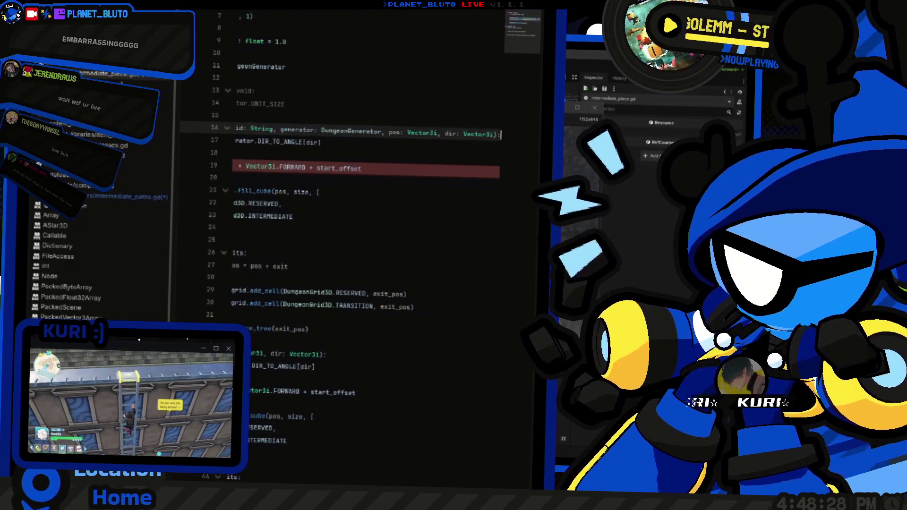
pyautogui.click(233, 166)
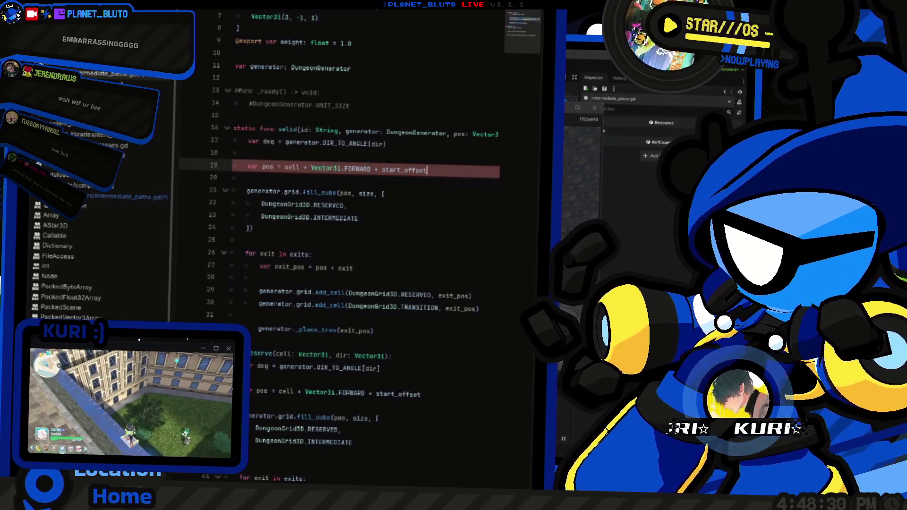
pyautogui.press('Up')
pyautogui.press('Up')
pyautogui.press('Up')
pyautogui.press('End')
pyautogui.press('Return')
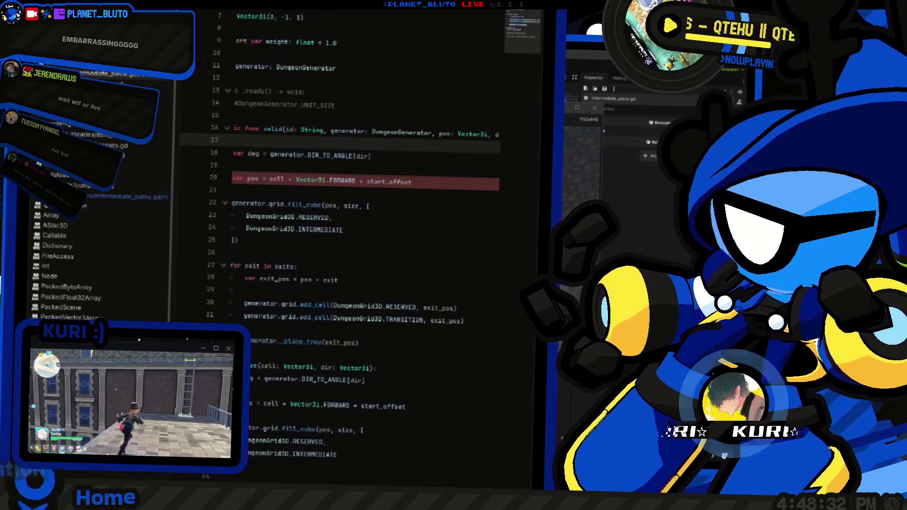
pyautogui.write('var intr')
pyautogui.press('Return')
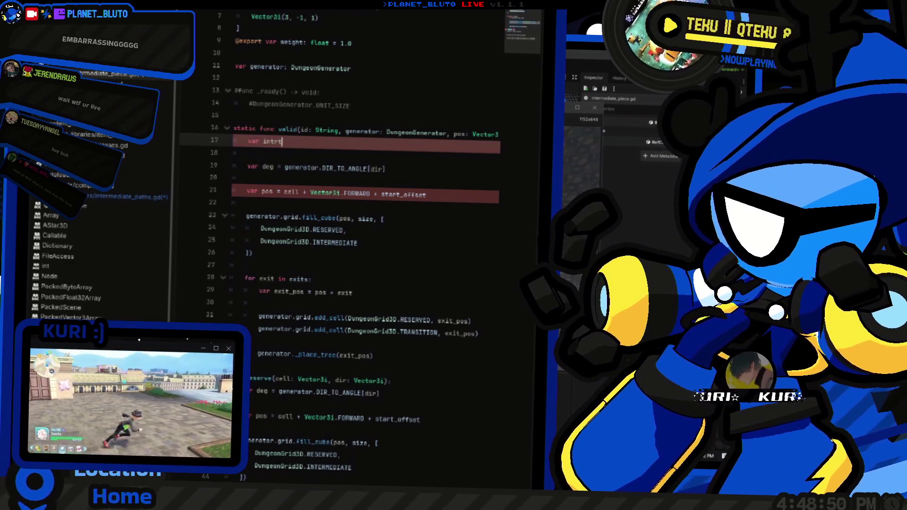
# Step: Start valid()'s body with var props = IntermediatePaths.get_content(id)
pyautogui.press('BackSpace')
pyautogui.write('props = ')
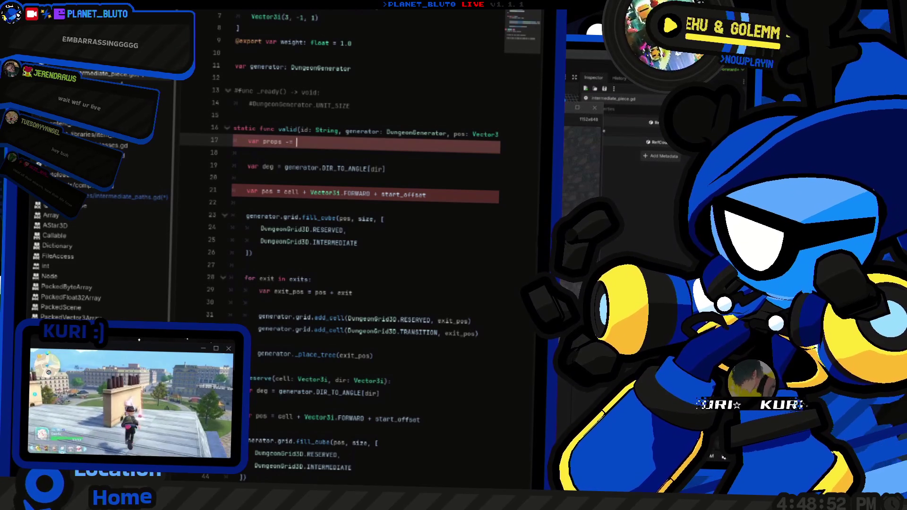
pyautogui.write('Inter')
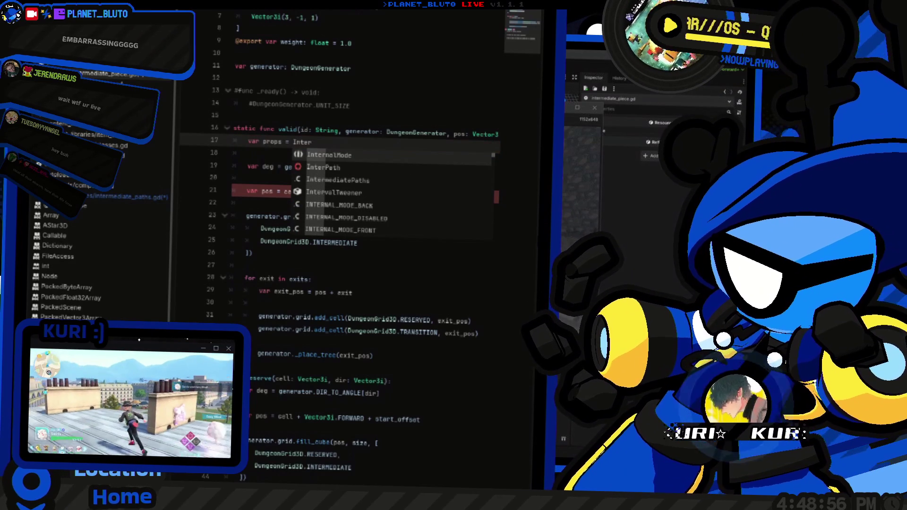
pyautogui.write('m')
pyautogui.press('Return')
pyautogui.write('.gert')
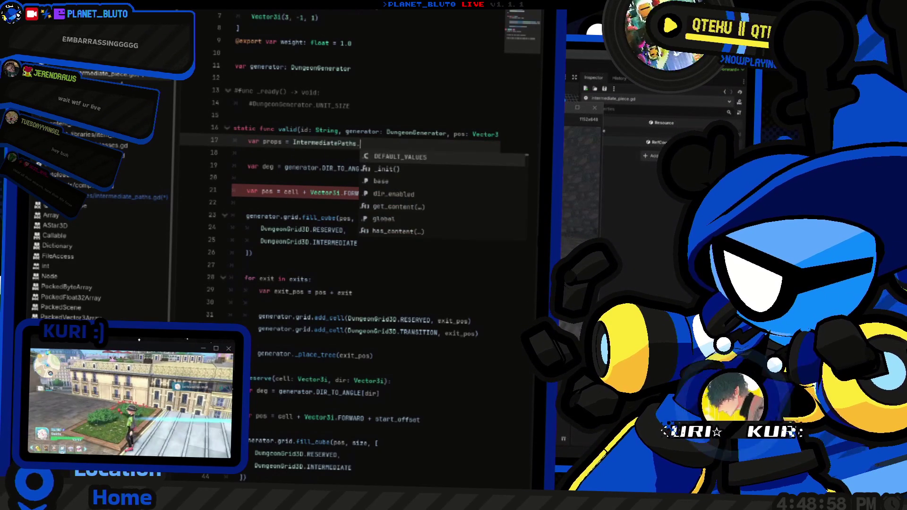
pyautogui.press('BackSpace')
pyautogui.press('BackSpace')
pyautogui.write('t_c')
pyautogui.press('Return')
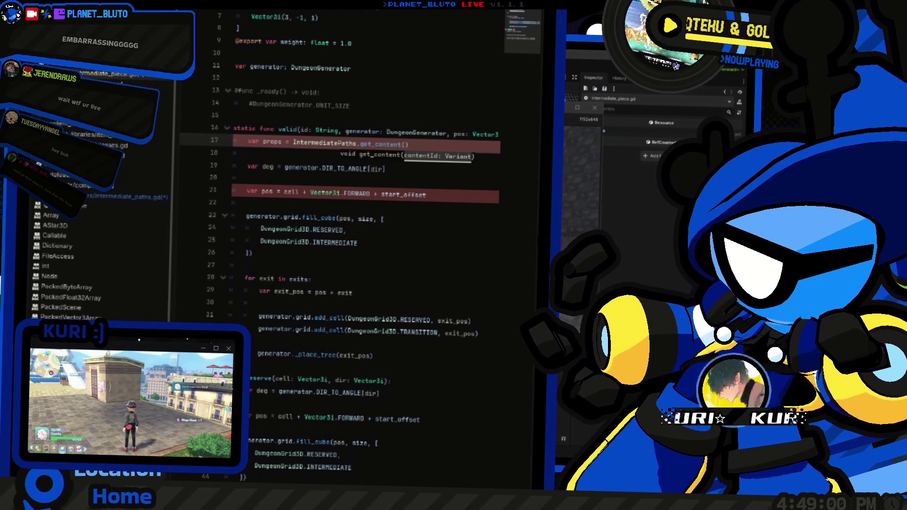
pyautogui.write('id')
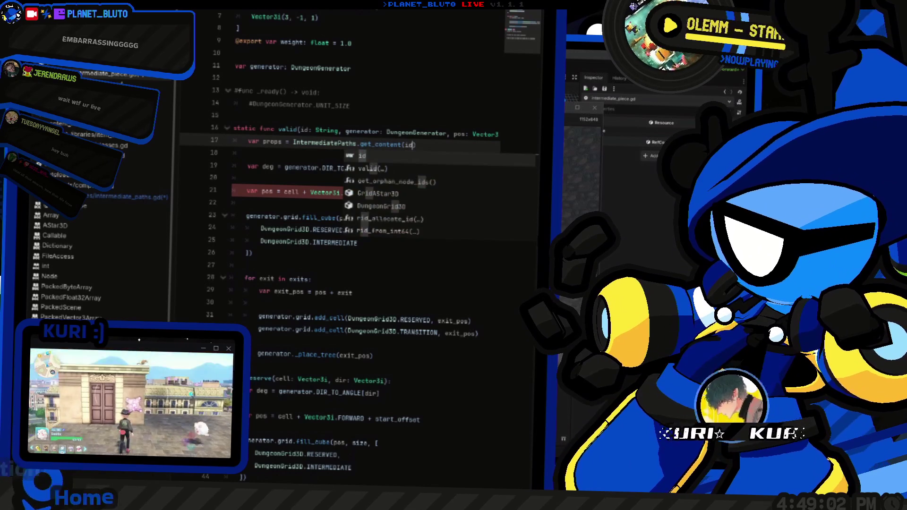
pyautogui.press('Escape')
# Step: Delete the copied position calculation line from valid()
pyautogui.press('Home')
pyautogui.hotkey('ctrl', 'Right')
pyautogui.hotkey('ctrl', 'Right')
pyautogui.press('Down')
pyautogui.press('Down')
pyautogui.press('Down')
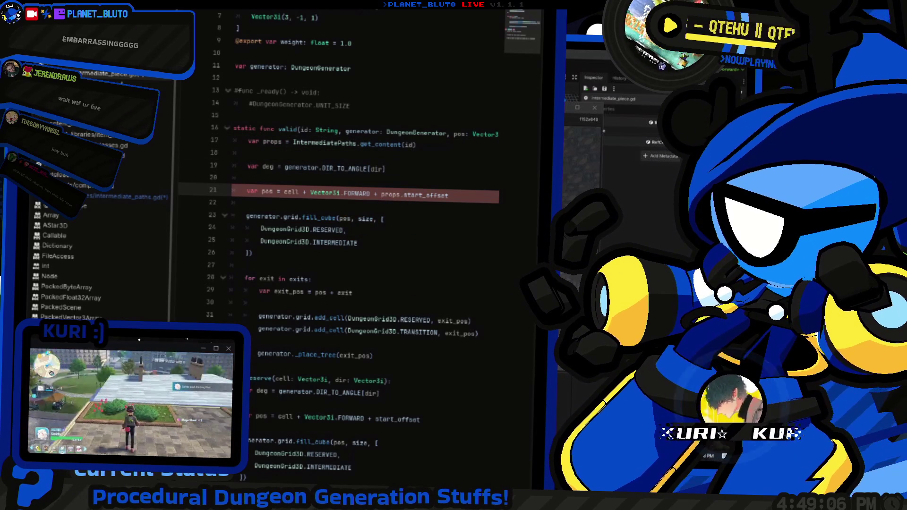
pyautogui.press('Up')
pyautogui.press('Up')
pyautogui.press('Up')
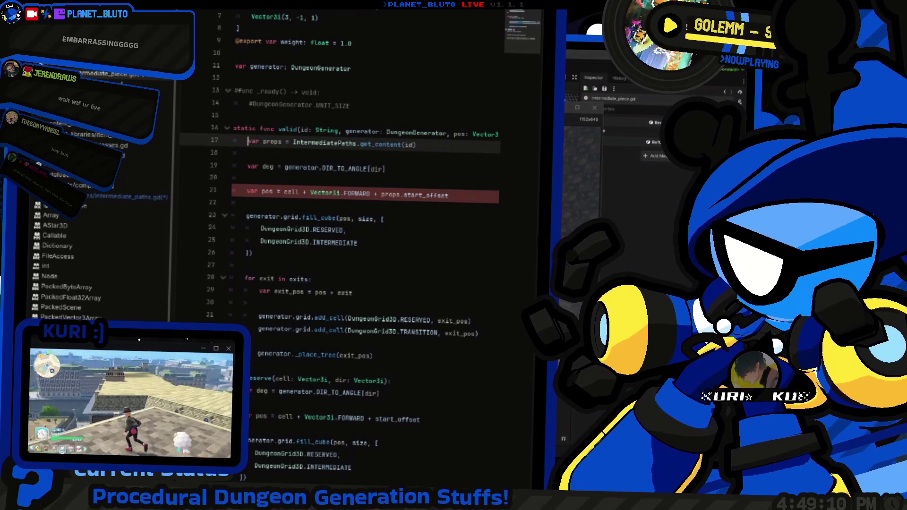
pyautogui.press('Down')
pyautogui.press('Down')
pyautogui.press('Down')
pyautogui.press('Home')
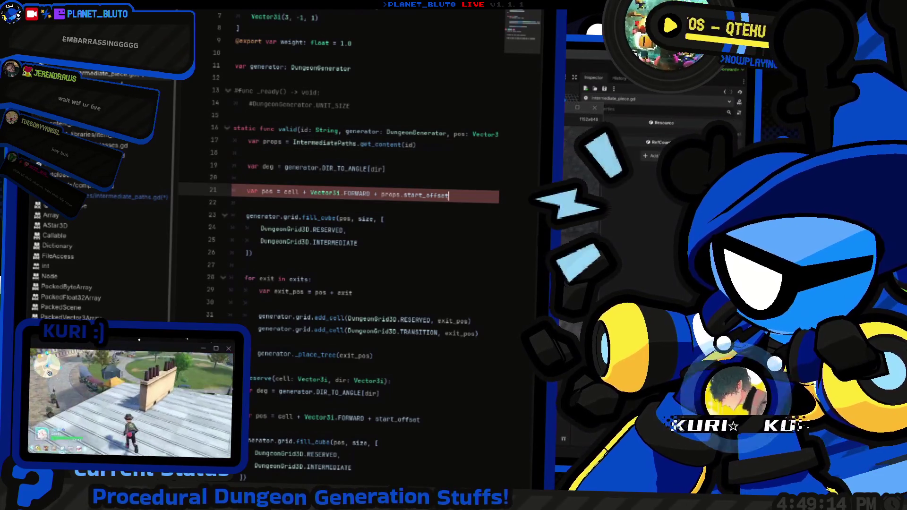
pyautogui.hotkey('ctrl', 'shift', 'k')
pyautogui.hotkey('ctrl', 'shift', 'k')
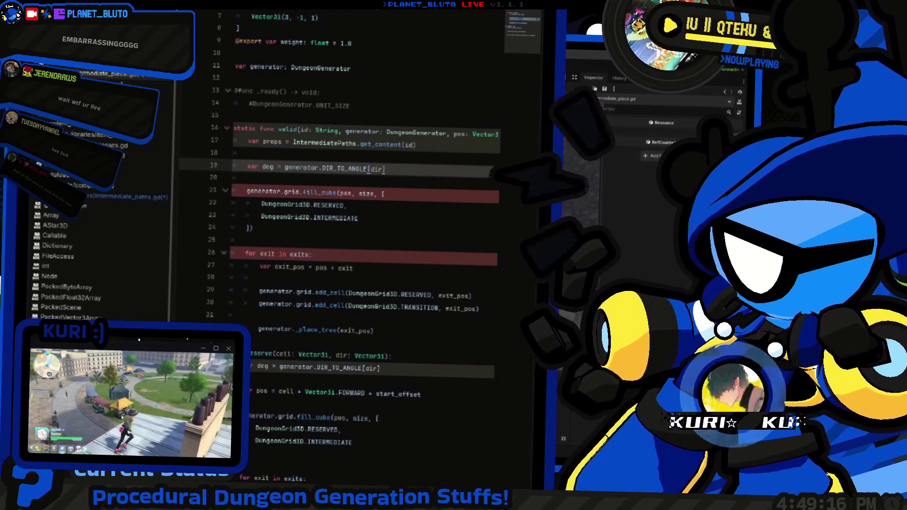
# Step: Remove the copied fill_cube, exits-loop and _place_tree code, keeping the props and deg lines
pyautogui.press('Down')
pyautogui.press('Down')
pyautogui.press('Down')
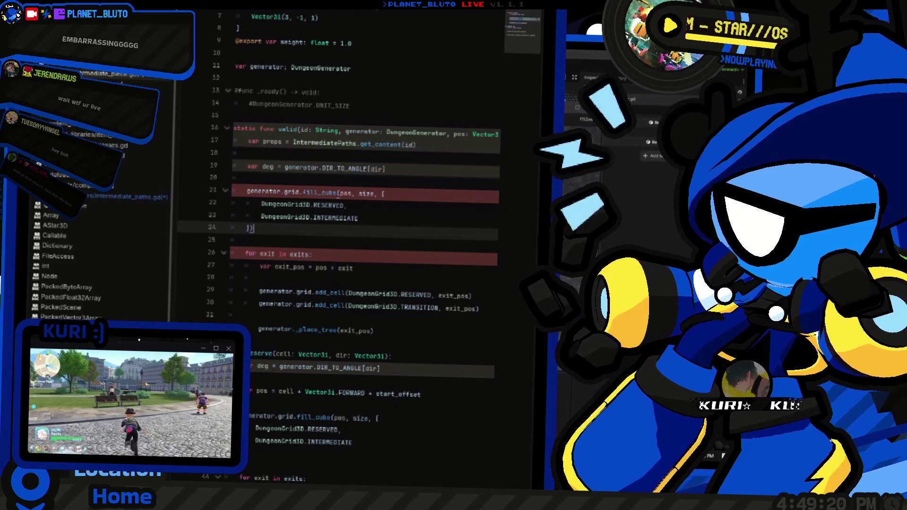
pyautogui.hotkey('shift', 'Home')
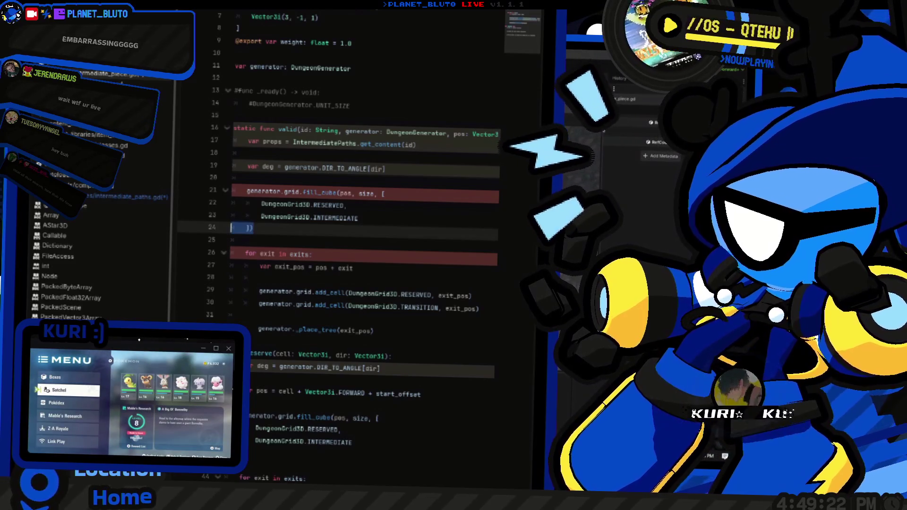
pyautogui.hotkey('shift', 'Home')
pyautogui.press('Down')
pyautogui.press('Down')
pyautogui.press('Down')
pyautogui.press('End')
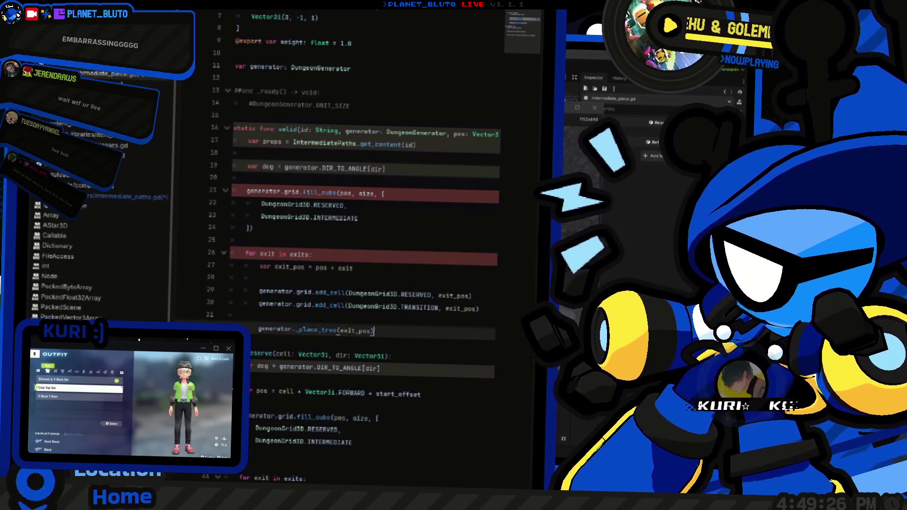
pyautogui.hotkey('shift', 'Up')
pyautogui.hotkey('shift', 'Up')
pyautogui.hotkey('shift', 'Up')
pyautogui.hotkey('shift', 'Home')
pyautogui.press('BackSpace')
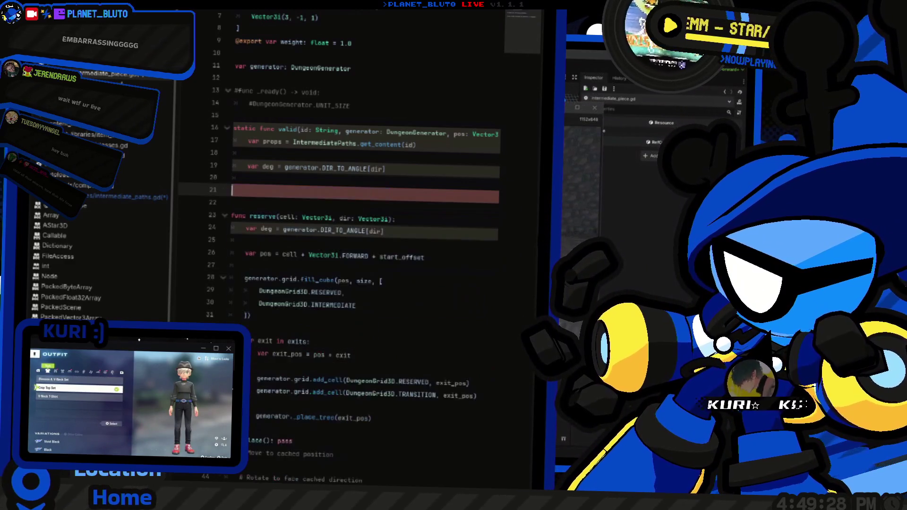
pyautogui.press('BackSpace')
pyautogui.press('BackSpace')
pyautogui.press('Up')
pyautogui.press('Up')
pyautogui.press('Up')
pyautogui.press('End')
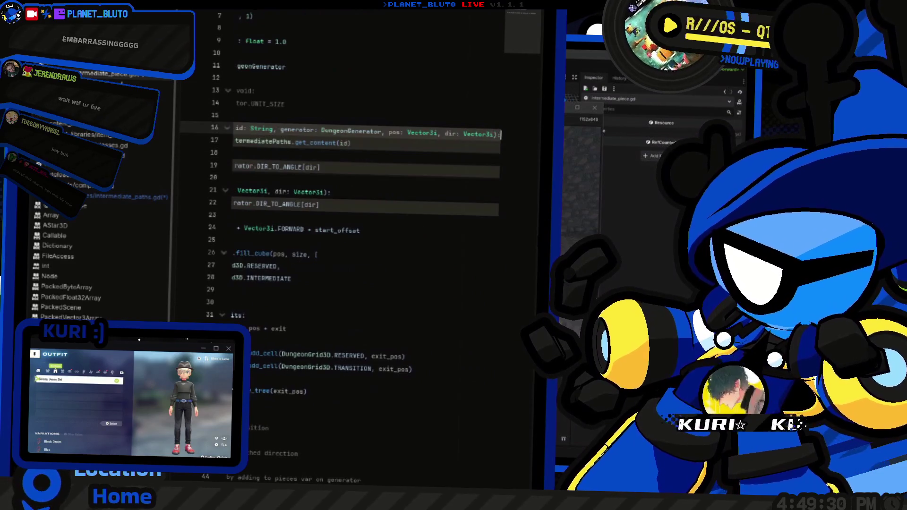
pyautogui.press('Home')
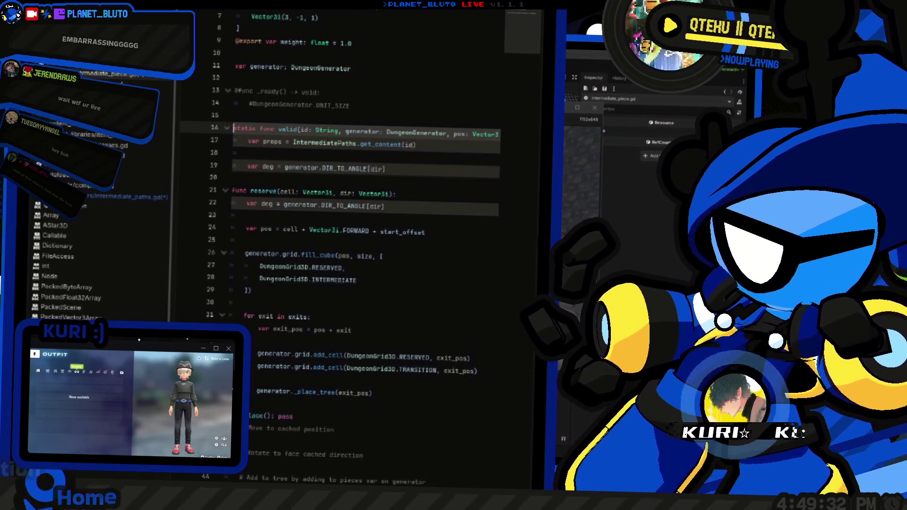
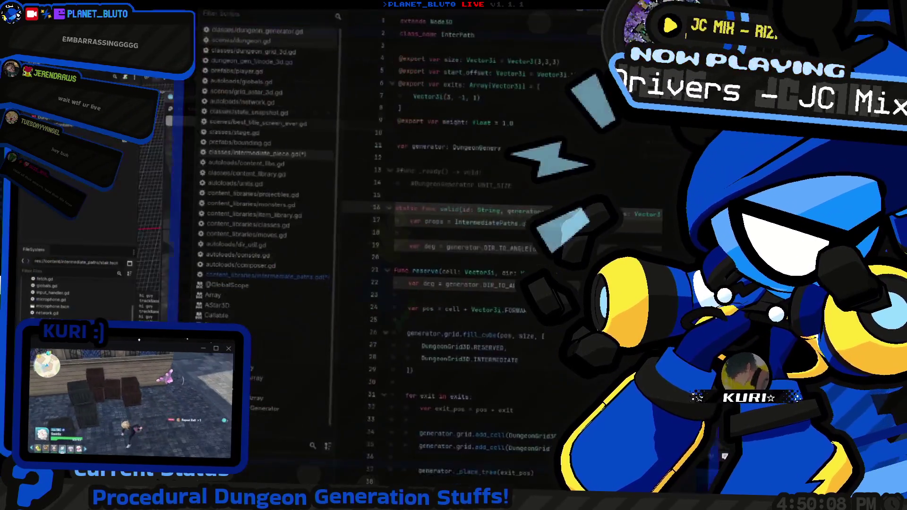
# Step: Open intermediate_paths.gd, glance at intermediate_piece.gd, and review the _load id, prefab and 'valid' entries
pyautogui.click(99, 226)
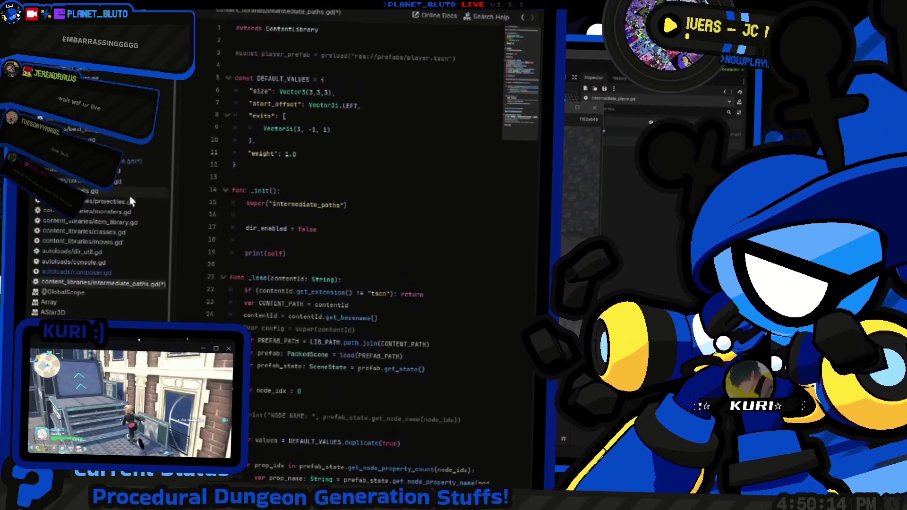
pyautogui.click(109, 211)
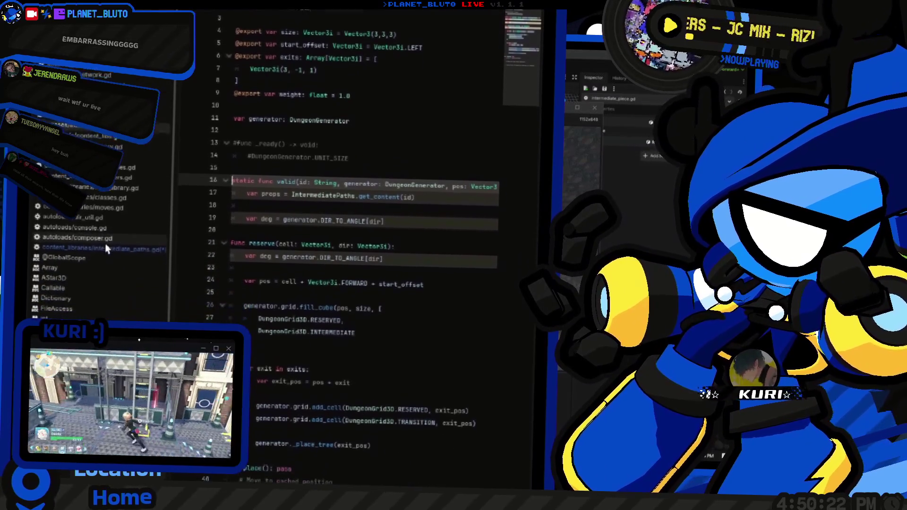
pyautogui.click(112, 229)
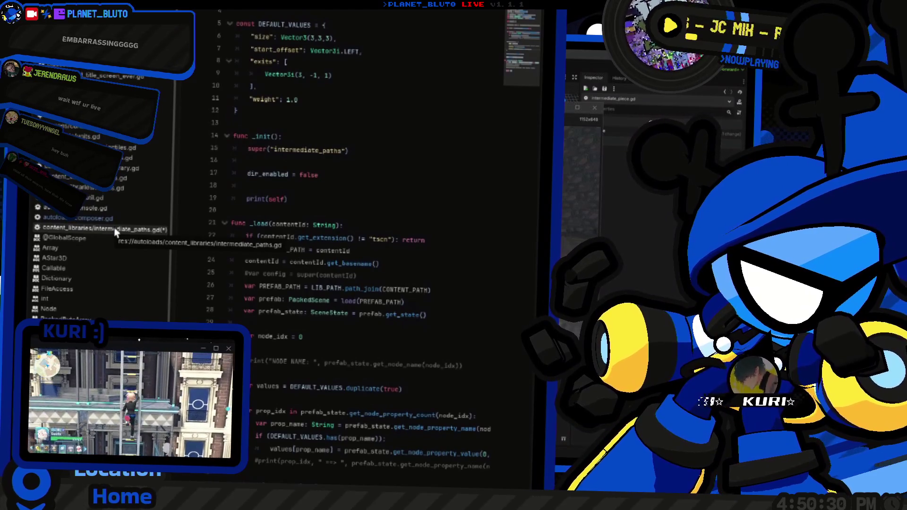
pyautogui.scroll(-8, 305, 312)
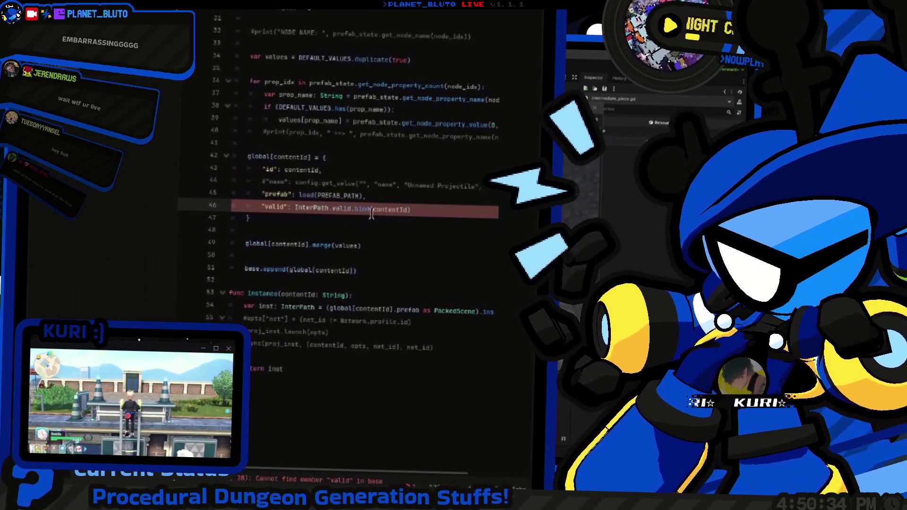
pyautogui.scroll(8, 359, 217)
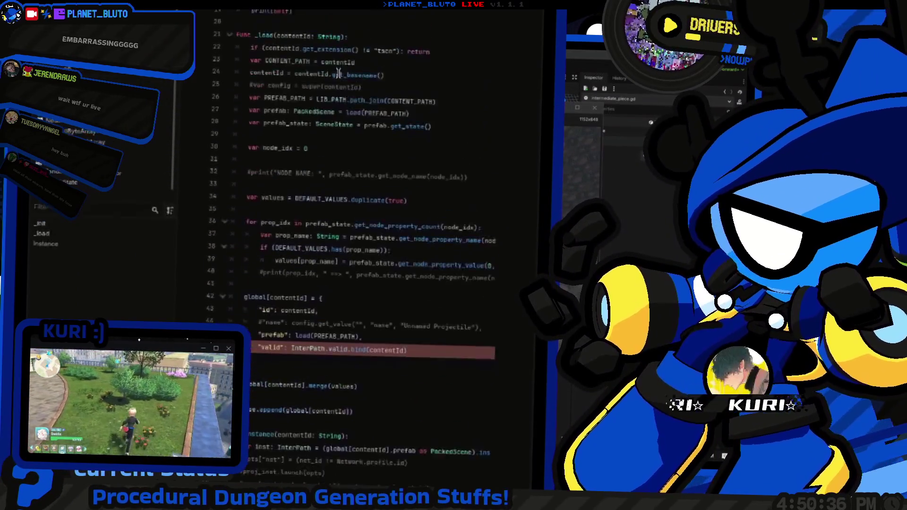
pyautogui.scroll(2, 336, 220)
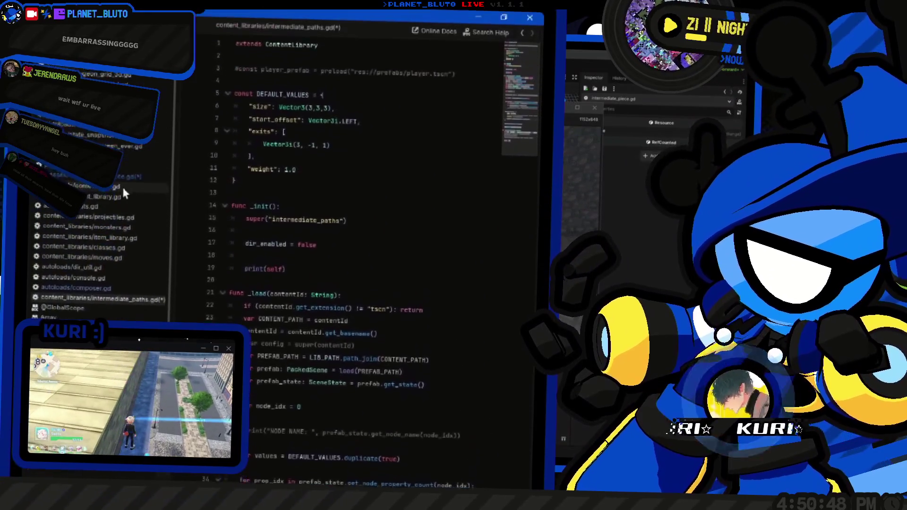
# Step: Compare intermediate_paths.gd with intermediate_piece.gd, ending on InterPath's static valid(id, generator, pos) function
pyautogui.click(122, 186)
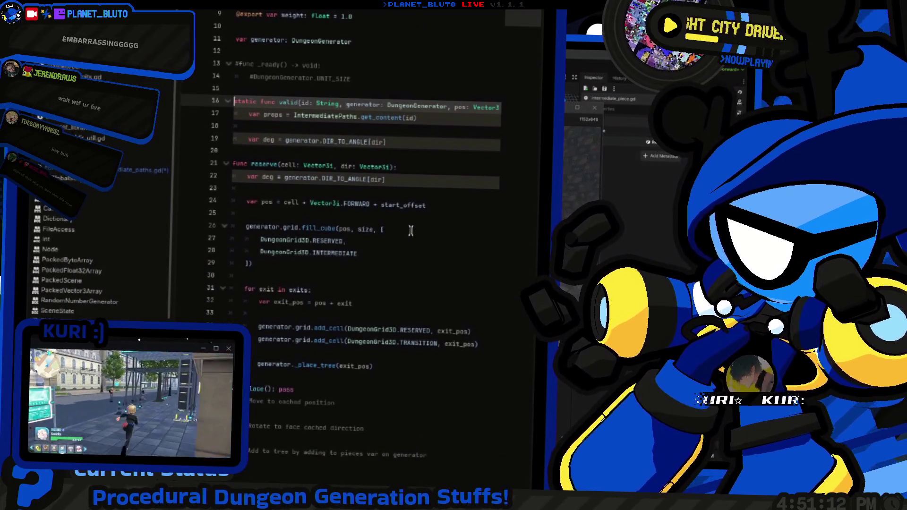
pyautogui.click(110, 242)
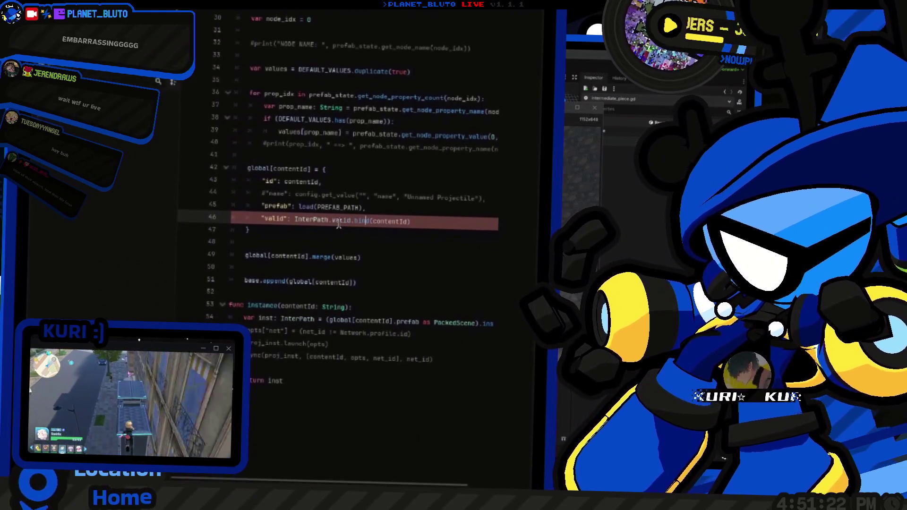
pyautogui.hotkey('alt', 'Left')
pyautogui.scroll(6, 307, 210)
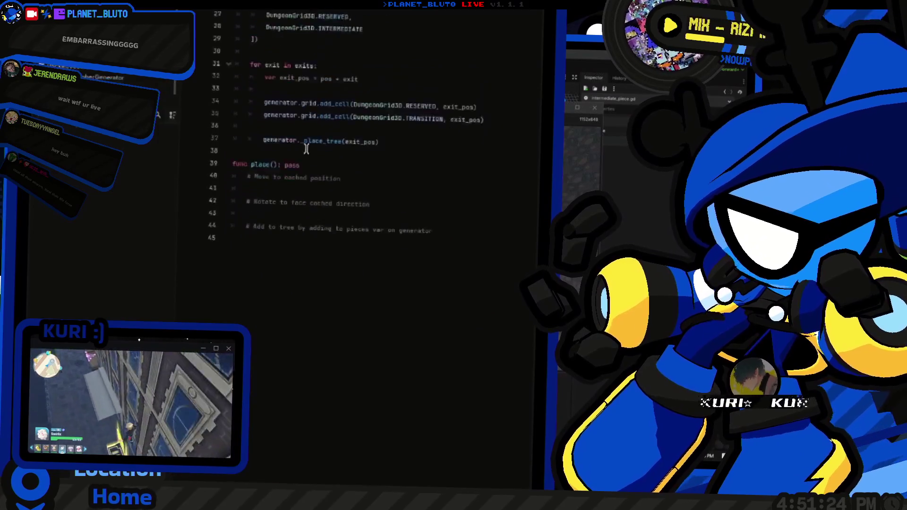
pyautogui.moveTo(373, 211); pyautogui.dragTo(389, 230)
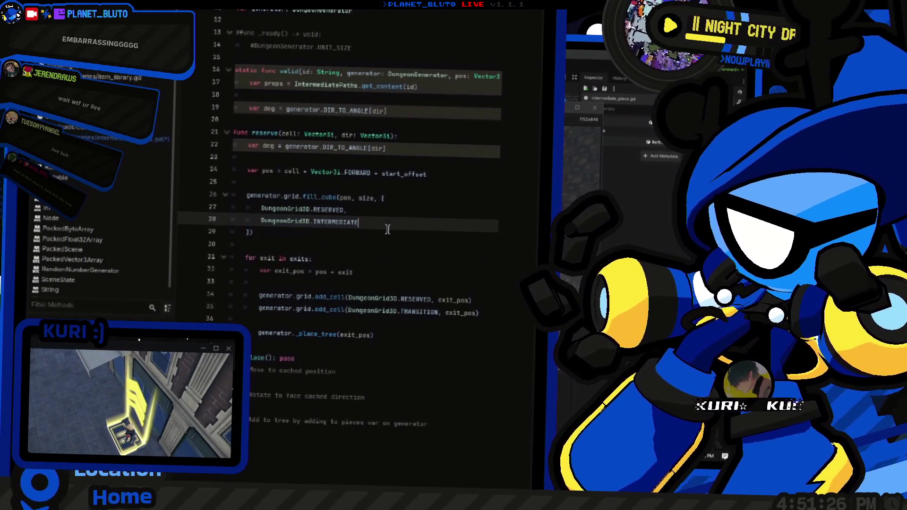
# Step: Reopen intermediate_paths.gd and review the 'valid' entry bound to InterPath.valid
pyautogui.click(140, 222)
pyautogui.scroll(-8, 331, 212)
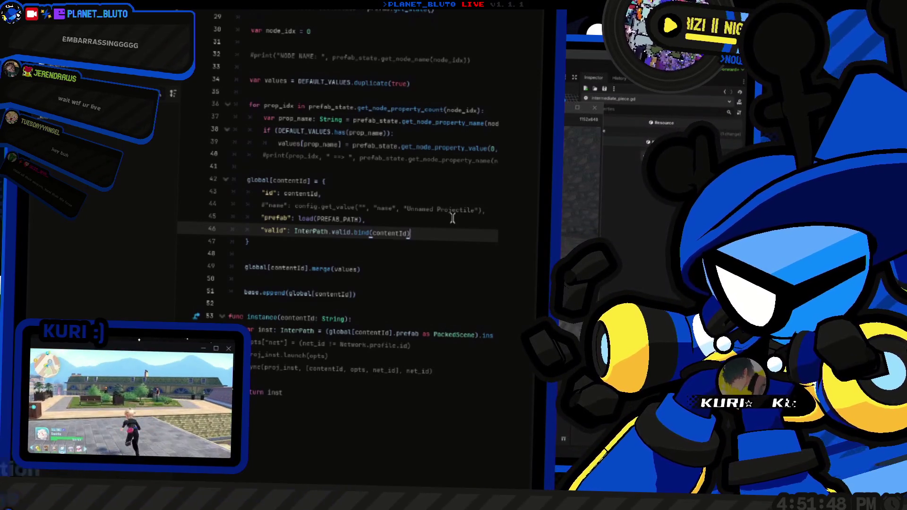
pyautogui.scroll(-1, 452, 217)
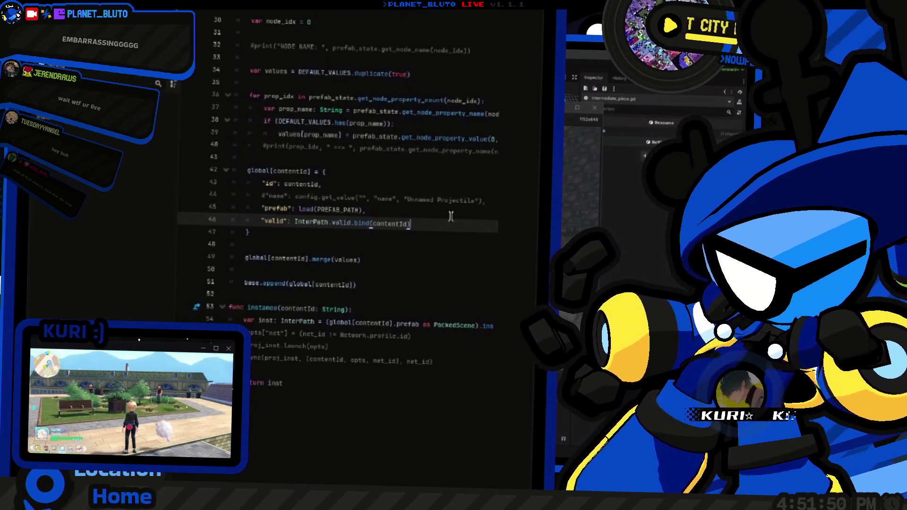
pyautogui.scroll(-1, 451, 216)
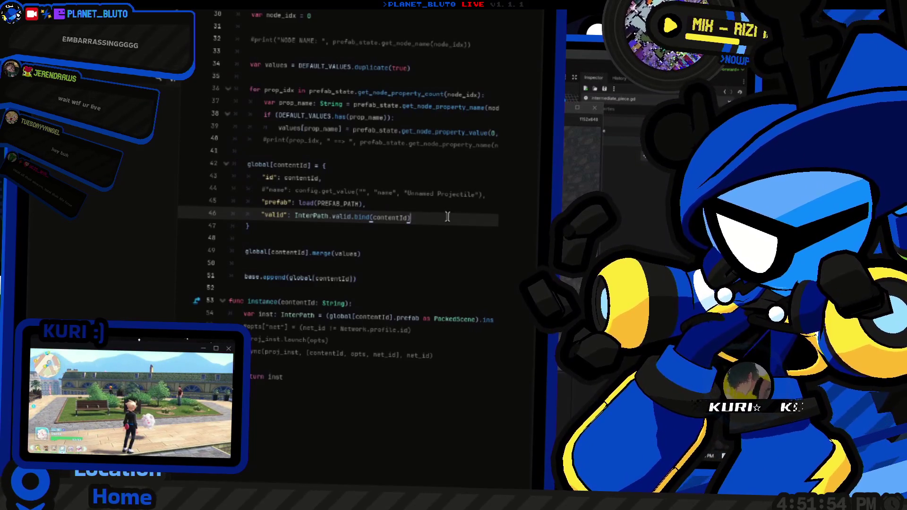
pyautogui.moveTo(384, 214)
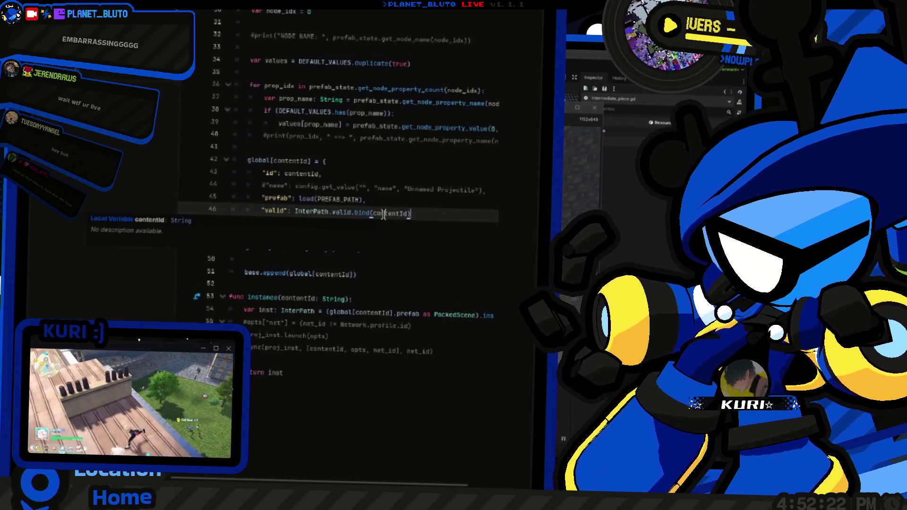
# Step: Switch to scenes/dungeon.gd, then bring up dungeon_generator.gd at its DIR_TO_ANGLE and UNIT_SIZE constants
pyautogui.scroll(5, 384, 214)
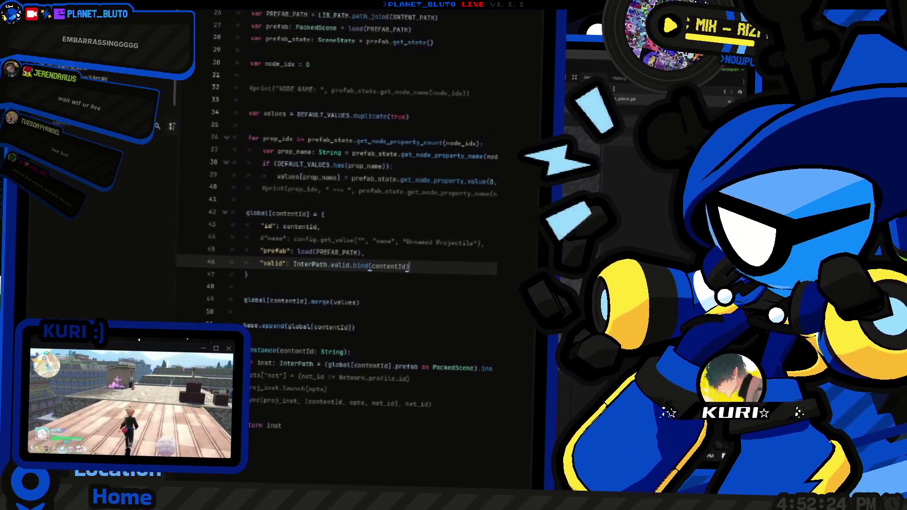
pyautogui.scroll(8, 392, 259)
pyautogui.hotkey('alt', 'Tab')
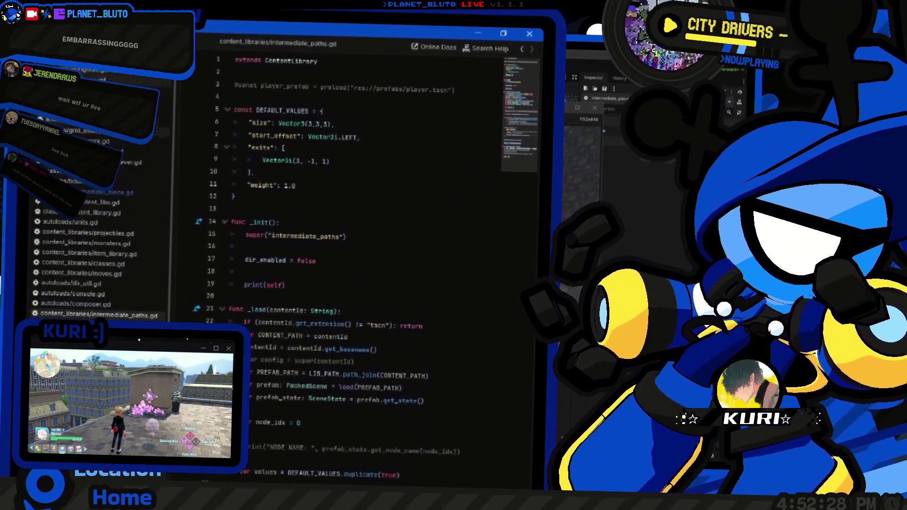
pyautogui.keyDown('ctrl'); pyautogui.click(361, 141); pyautogui.keyUp('ctrl')
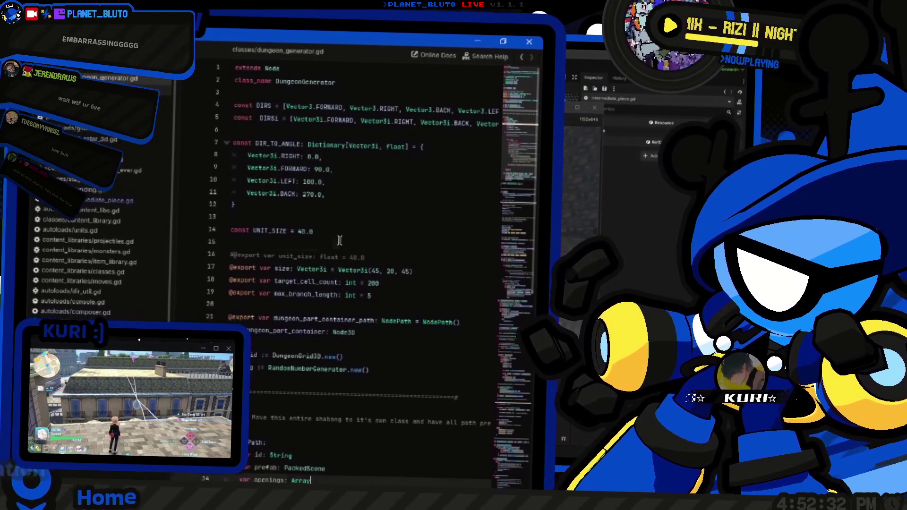
# Step: Declare 'static var current: DungeonGenerator' below UNIT_SIZE, then return to scenes/dungeon.gd
pyautogui.click(339, 238)
pyautogui.press('Return')
pyautogui.press('Return')
pyautogui.press('Up')
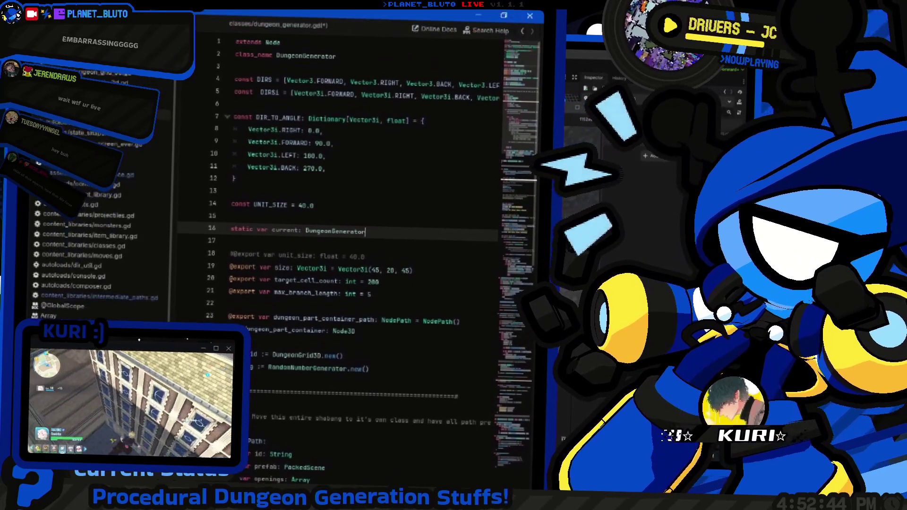
pyautogui.hotkey('alt', 'Left')
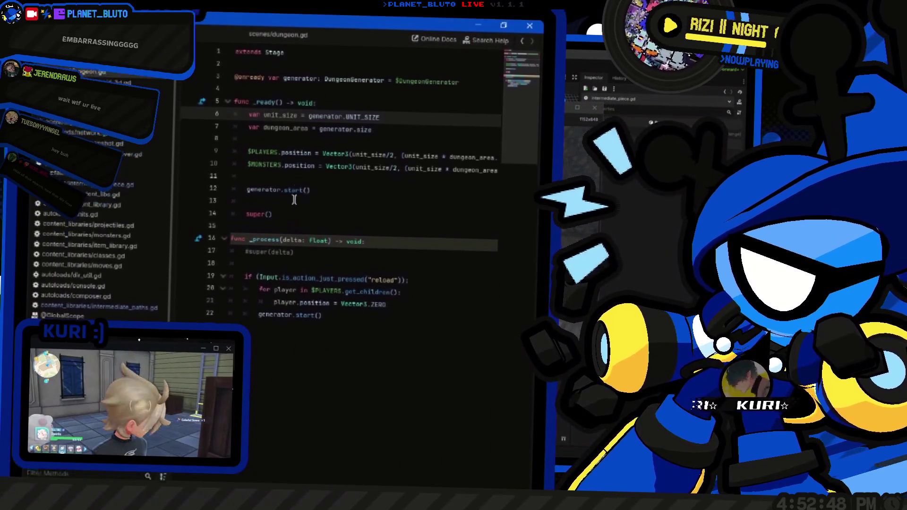
# Step: Make start() in dungeon_generator.gd begin with 'DungeonGenerator.current = self'
pyautogui.keyDown('ctrl'); pyautogui.click(289, 218); pyautogui.keyUp('ctrl')
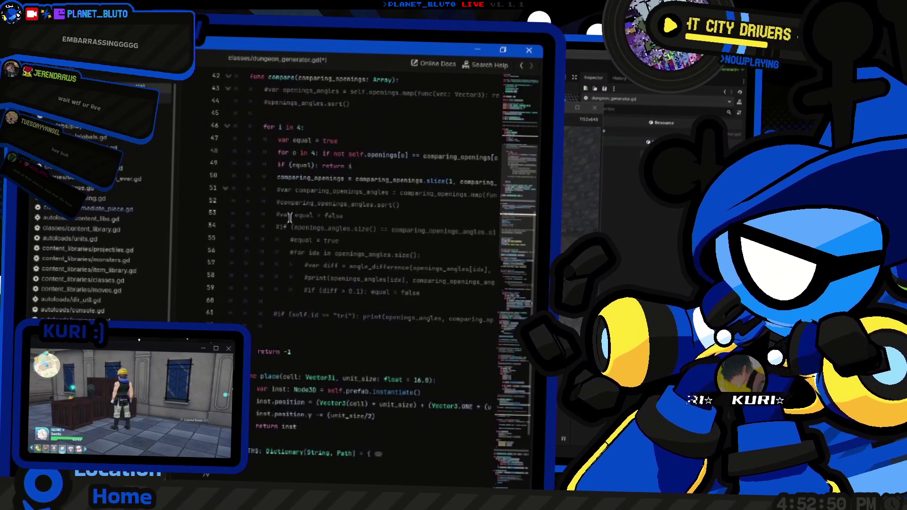
pyautogui.scroll(-6, 289, 218)
pyautogui.click(308, 264)
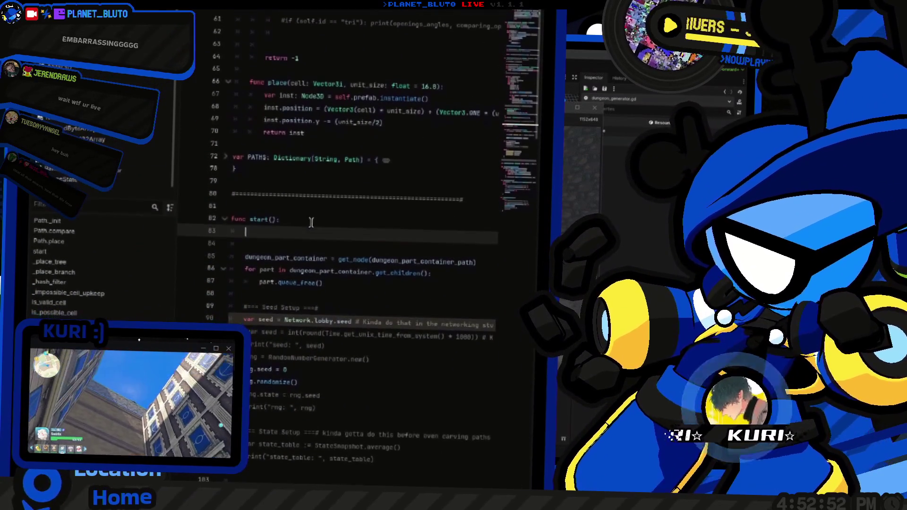
pyautogui.write('current')
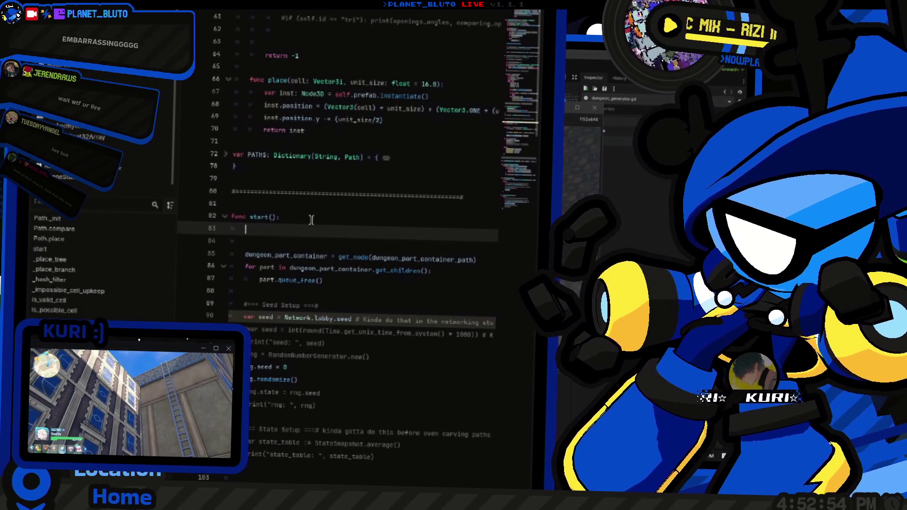
pyautogui.write('urrent')
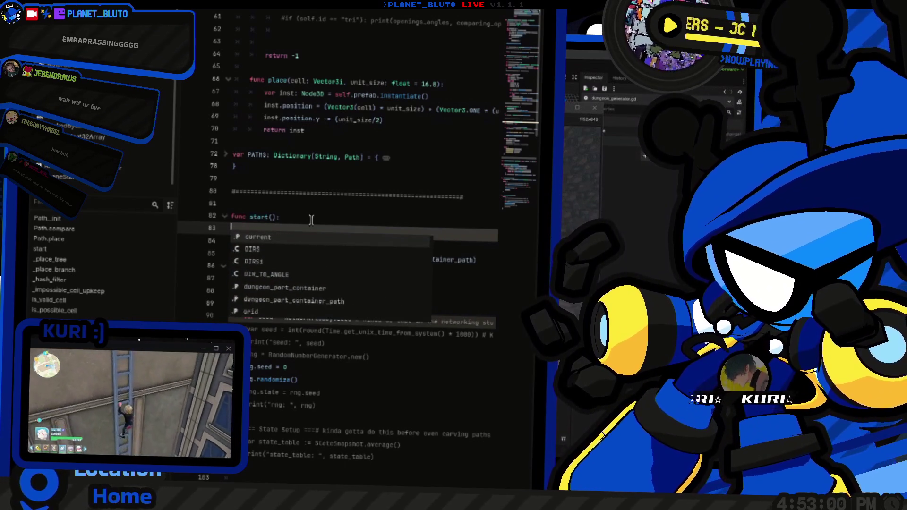
pyautogui.write('ung')
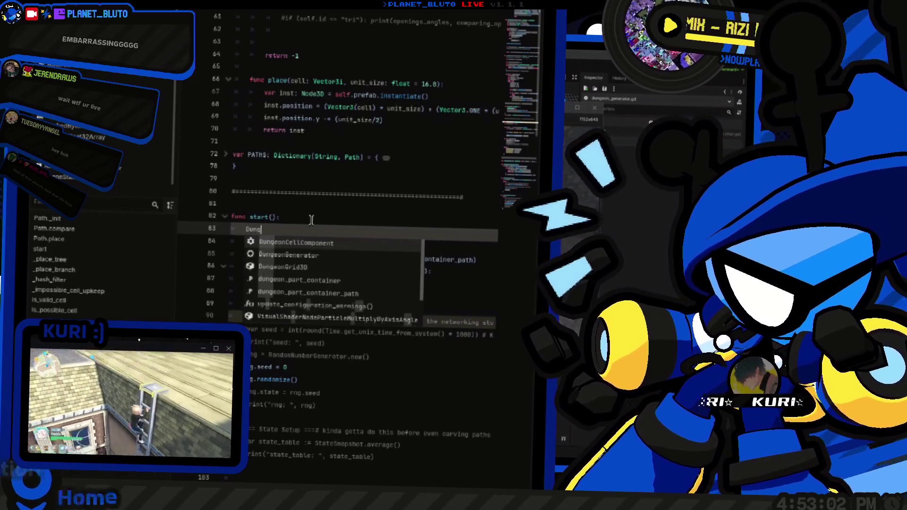
pyautogui.write('eonGenerator.current = self')
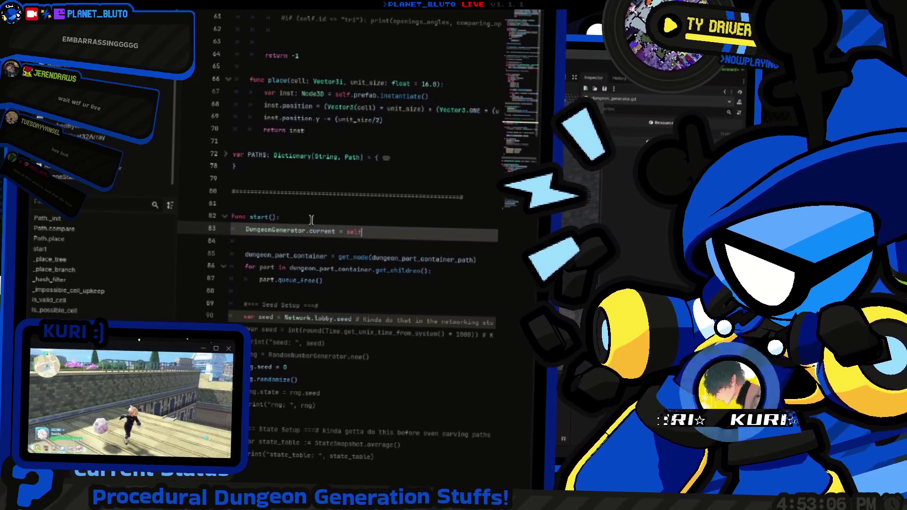
pyautogui.press('Home')
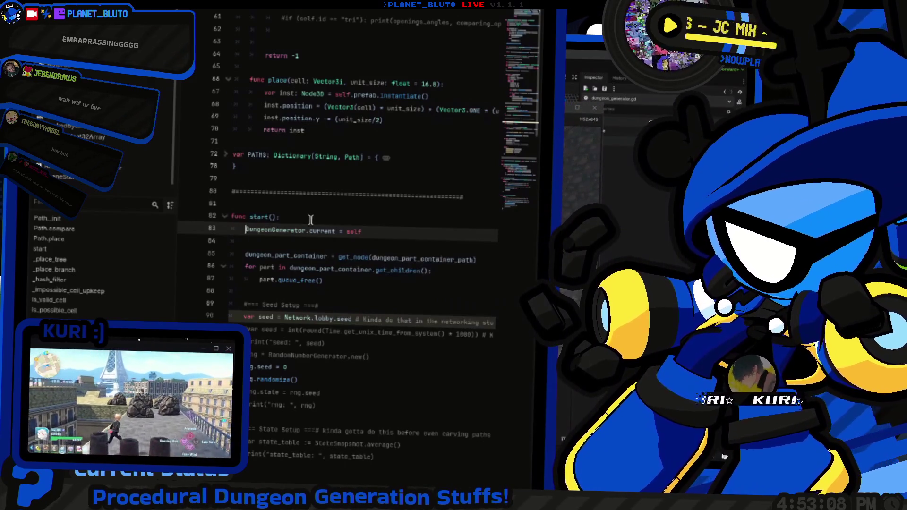
pyautogui.scroll(5, 310, 220)
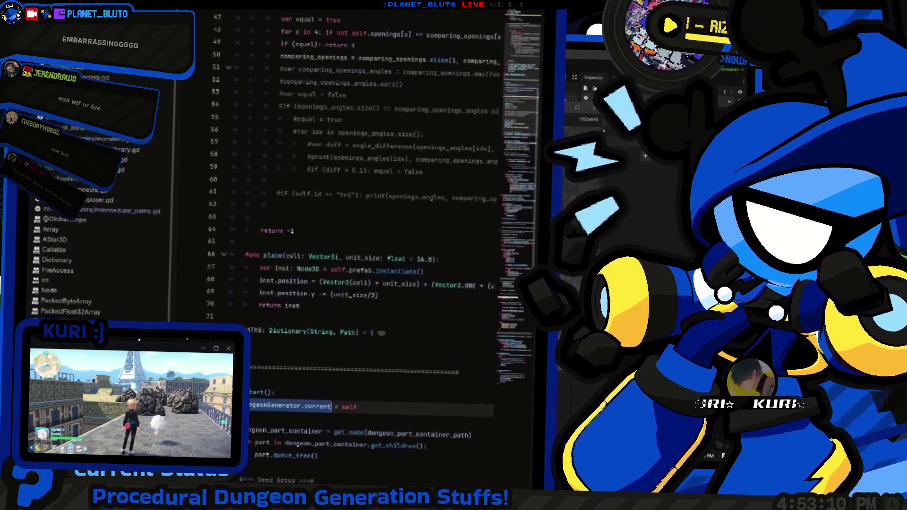
pyautogui.hotkey('alt', 'Left')
pyautogui.scroll(3, 302, 286)
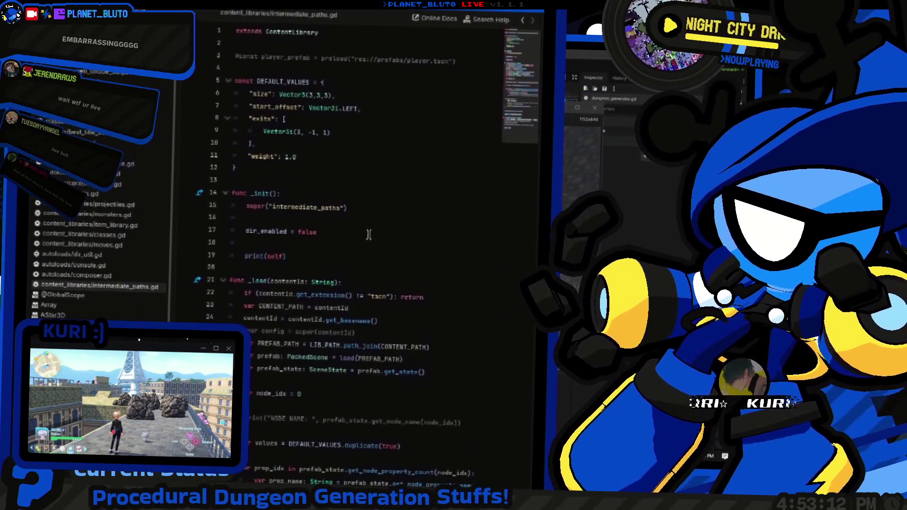
# Step: Drop the generator parameter from InterPath's valid() and declare generator from DungeonGenerator.current inside it
pyautogui.click(107, 204)
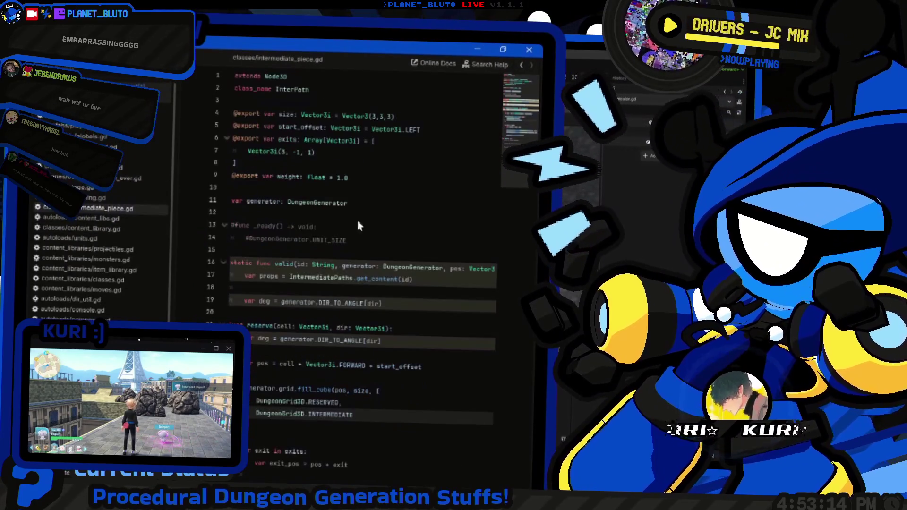
pyautogui.press('Down')
pyautogui.press('Down')
pyautogui.press('Down')
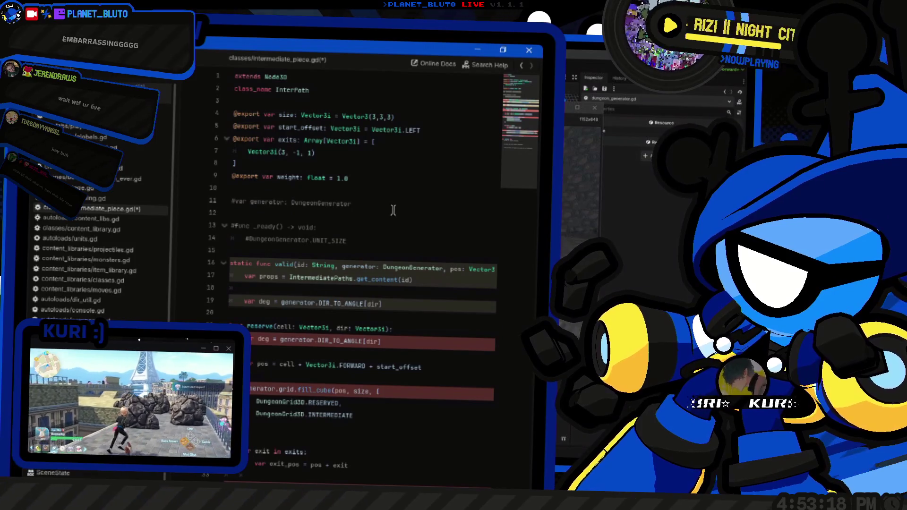
pyautogui.press('Up')
pyautogui.press('Up')
pyautogui.press('Up')
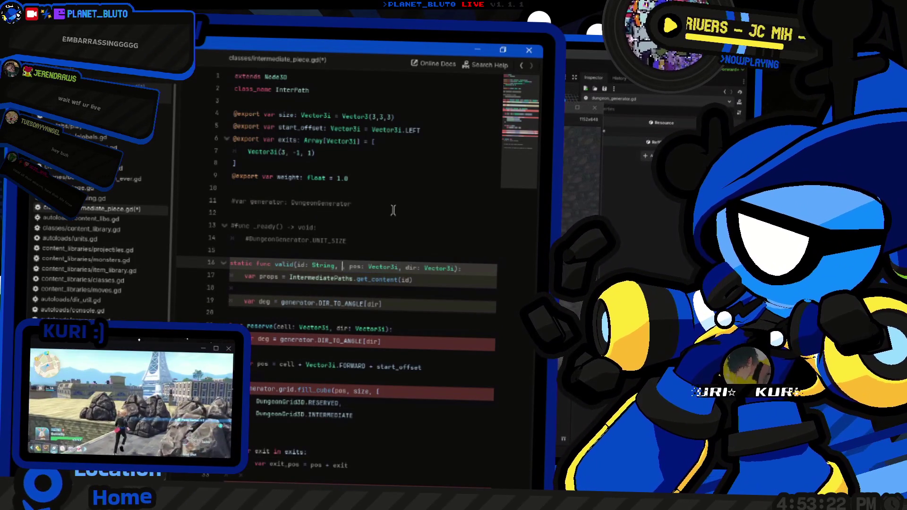
pyautogui.write(',')
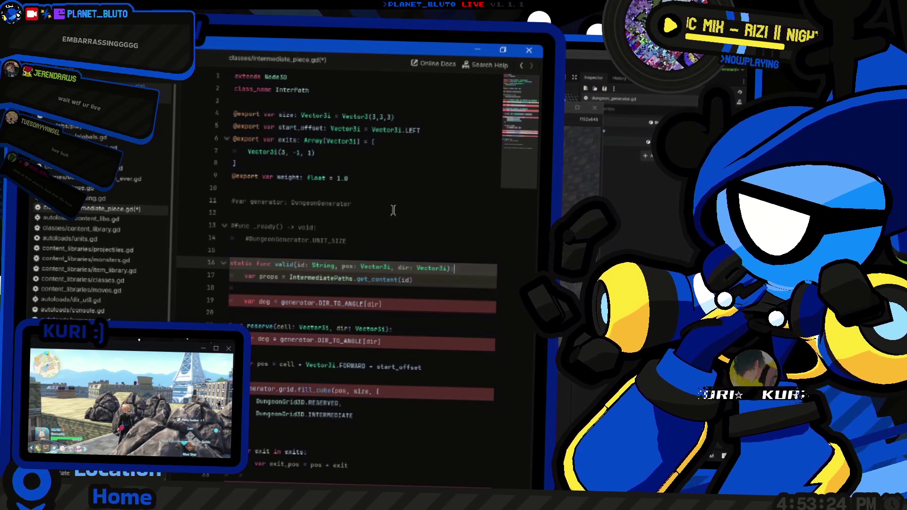
pyautogui.press('End')
pyautogui.press('Return')
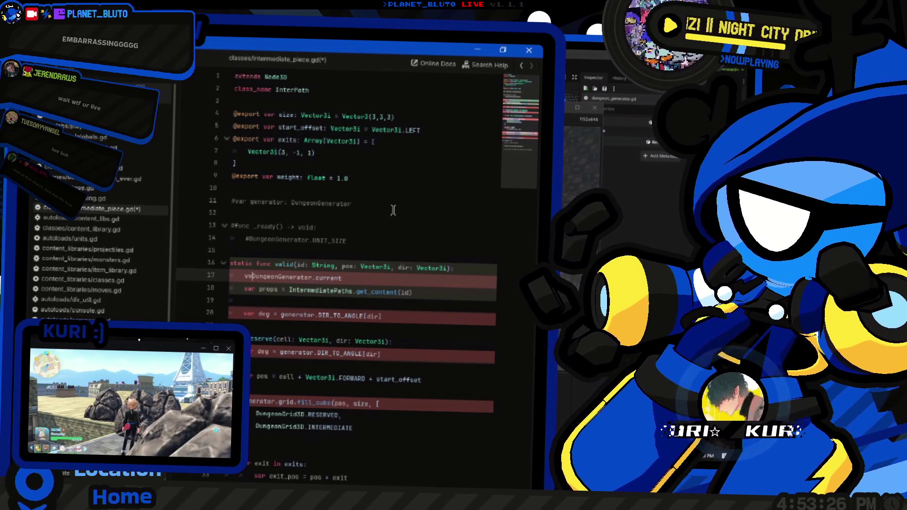
pyautogui.write('ar generator')
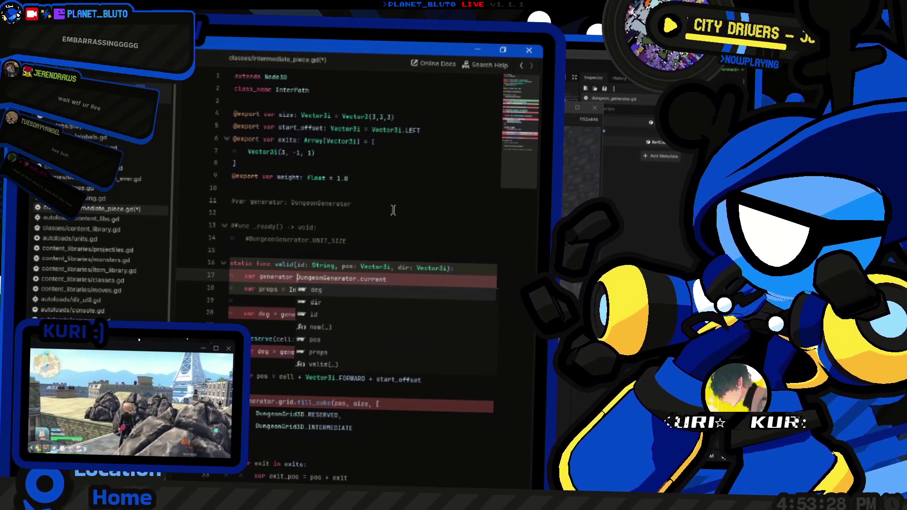
pyautogui.press('Home')
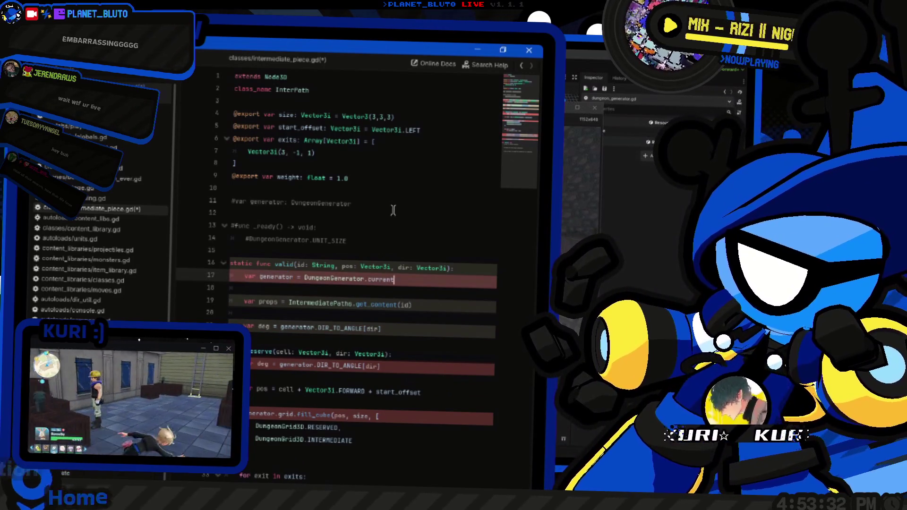
# Step: Paste 'var generator = DungeonGenerator.current' at the start of the reserve() function
pyautogui.hotkey('alt', 'Left')
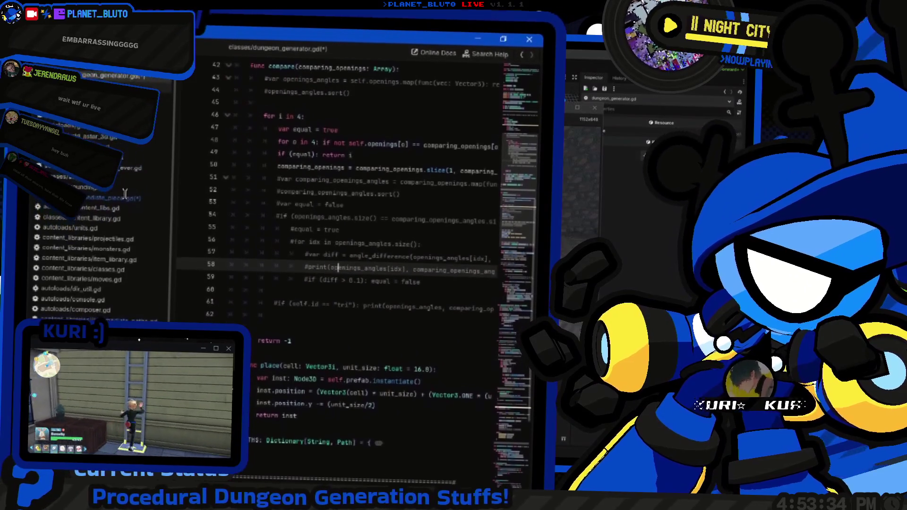
pyautogui.click(126, 196)
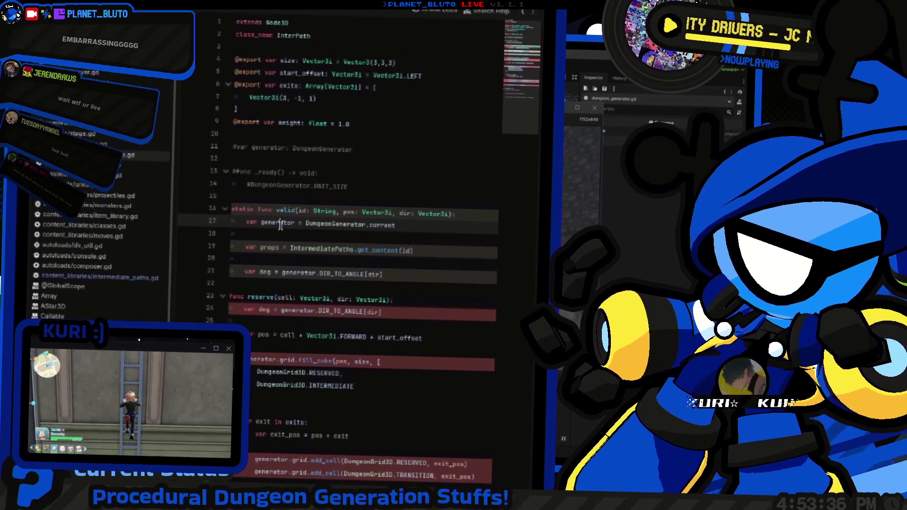
pyautogui.scroll(-2, 445, 237)
pyautogui.click(445, 232)
pyautogui.click(445, 237)
pyautogui.press('Return')
pyautogui.write('var generator = DungeonGenerator.current')
pyautogui.press('Return')
# Step: Add the same generator line under func place and save intermediate_piece.gd
pyautogui.scroll(-1, 448, 254)
pyautogui.scroll(-8, 447, 254)
pyautogui.click(427, 219)
pyautogui.press('Return')
pyautogui.write('var generator = DungeonGenerator.current')
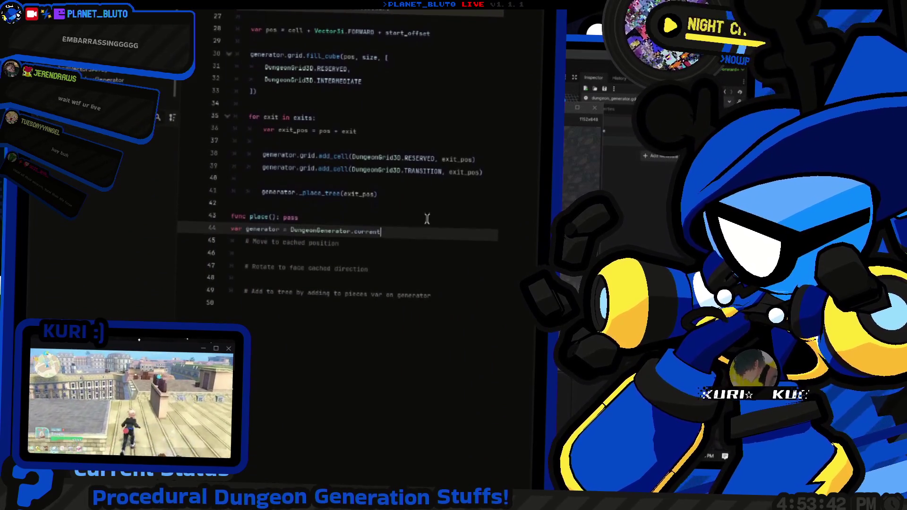
pyautogui.scroll(10, 427, 217)
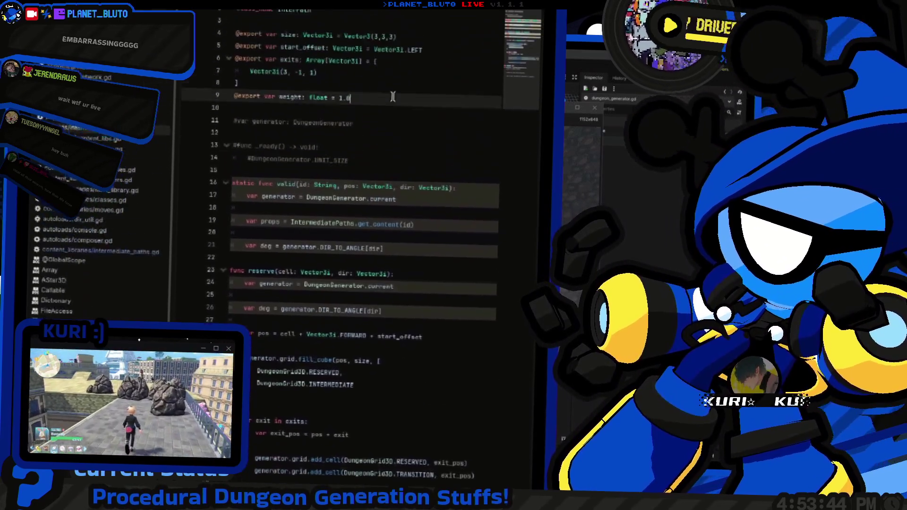
pyautogui.hotkey('ctrl', 's')
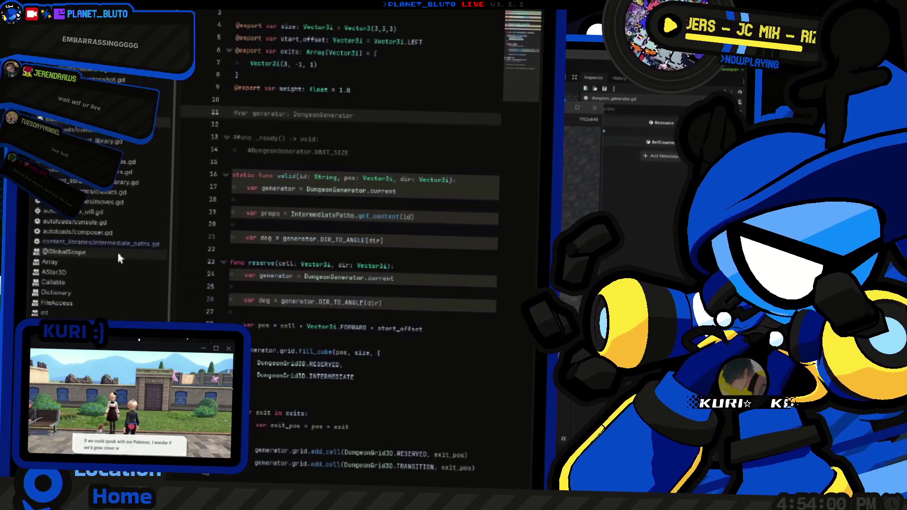
pyautogui.click(121, 233)
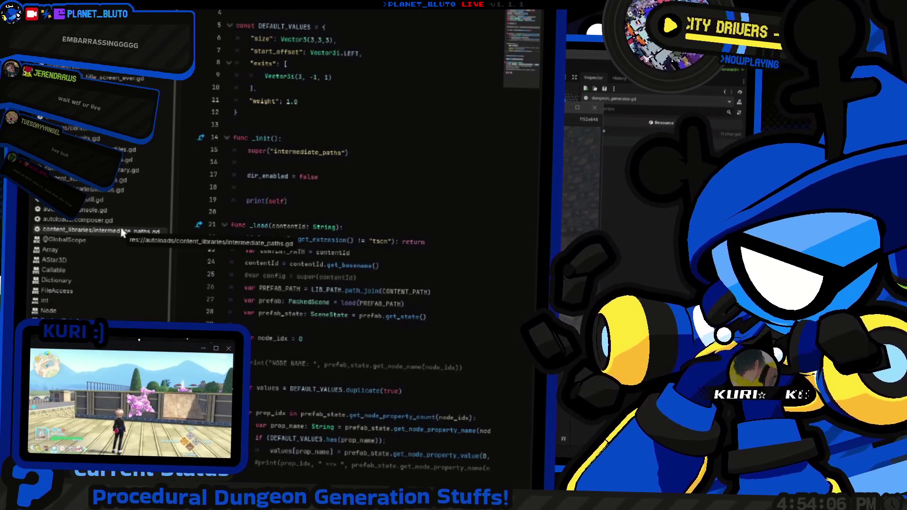
pyautogui.click(340, 227)
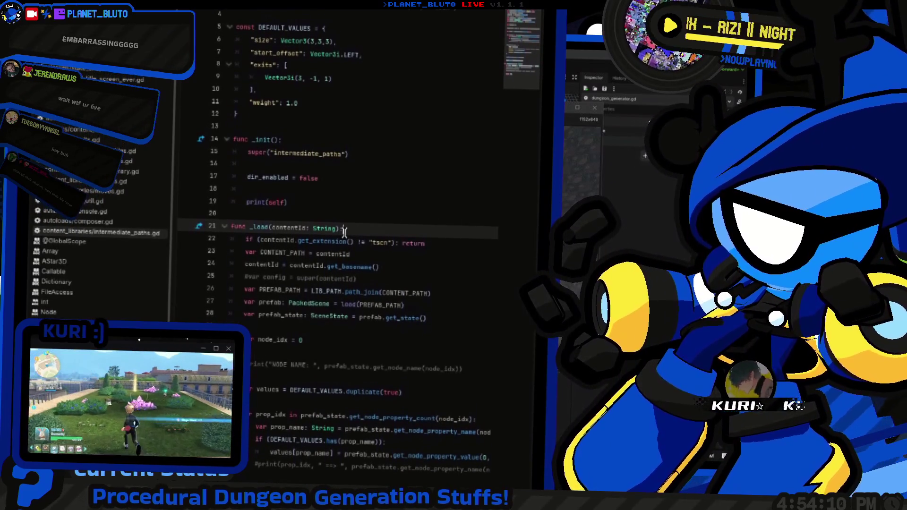
pyautogui.scroll(-5, 341, 232)
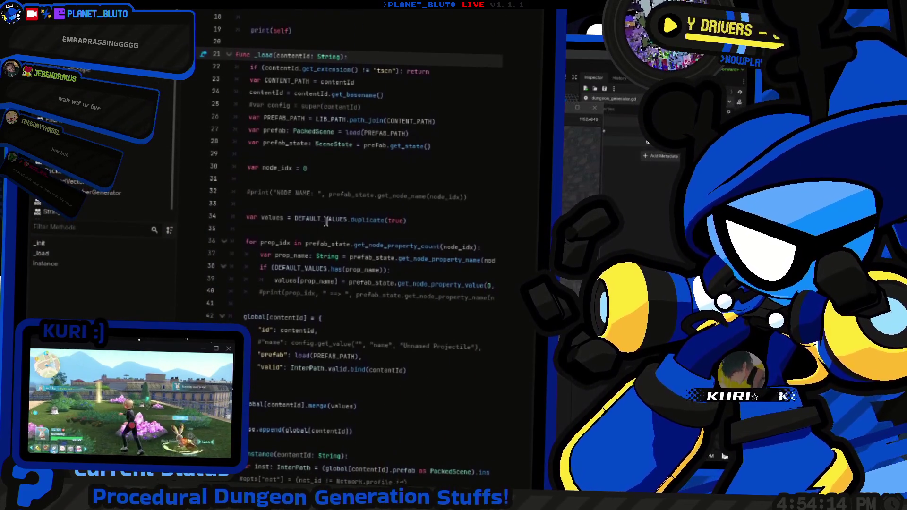
pyautogui.press('F5')
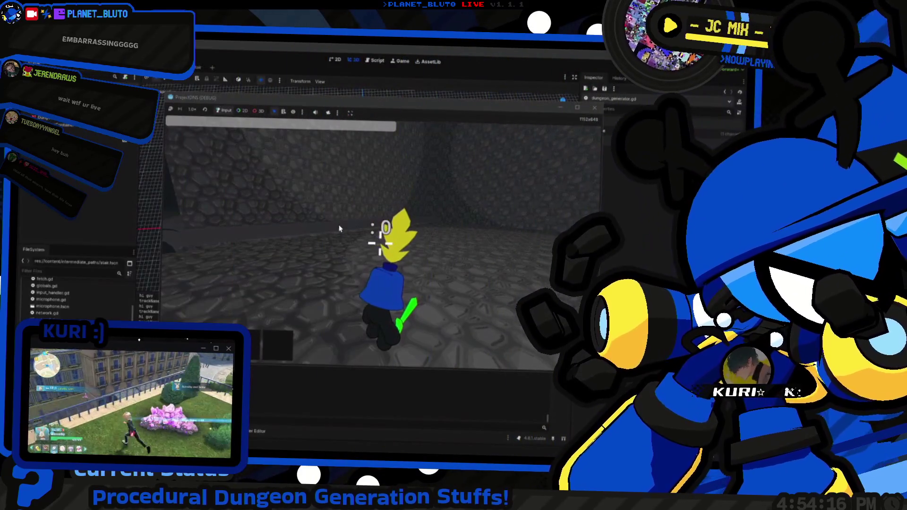
pyautogui.hotkey('alt', 'Tab')
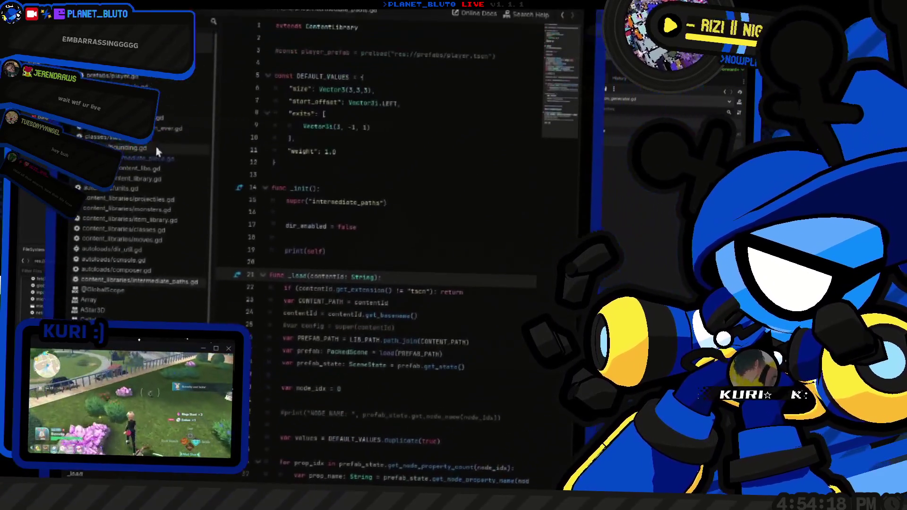
pyautogui.scroll(-4, 357, 279)
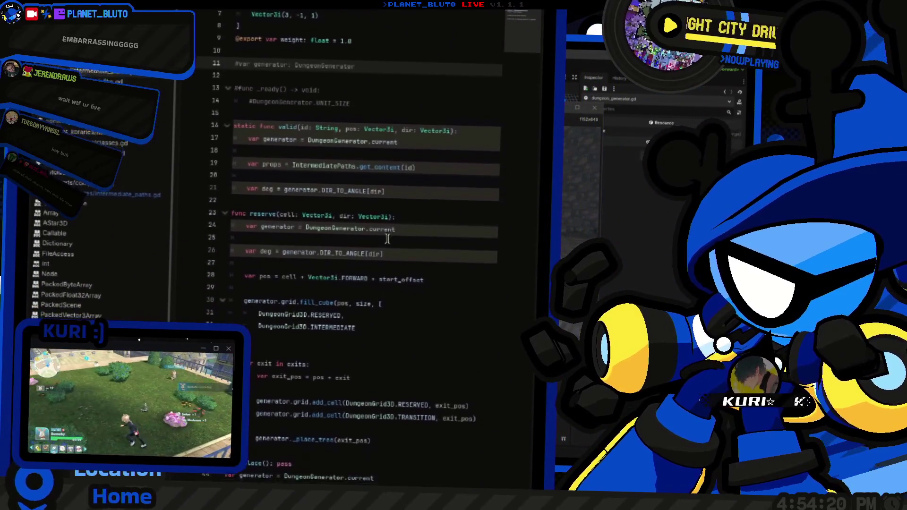
pyautogui.click(395, 242)
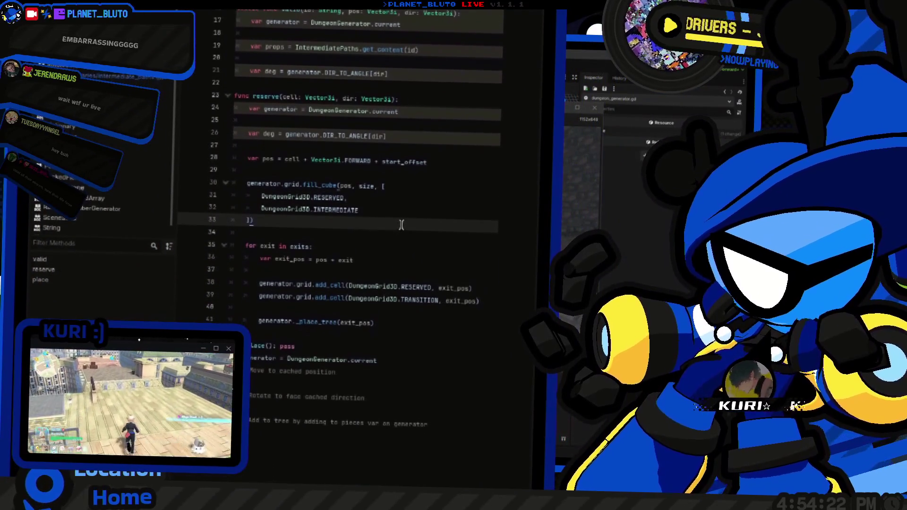
pyautogui.click(382, 221)
pyautogui.scroll(2, 381, 221)
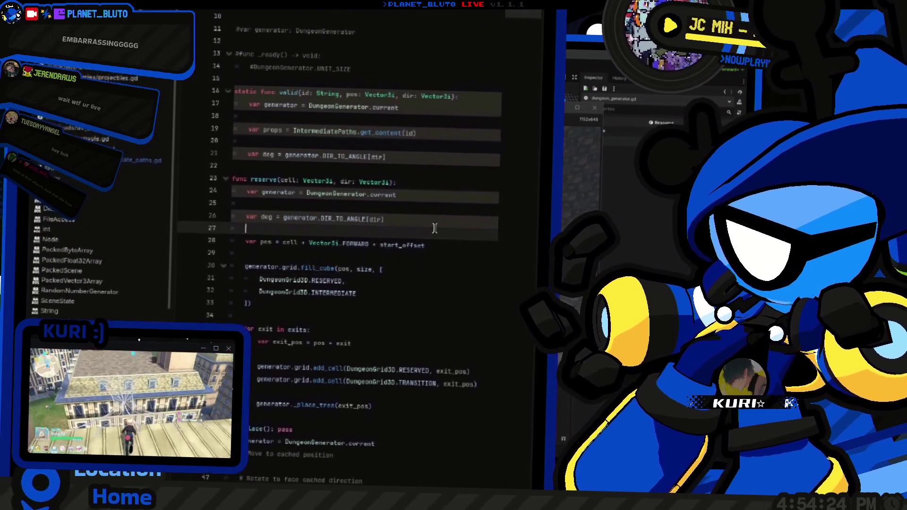
pyautogui.click(449, 213)
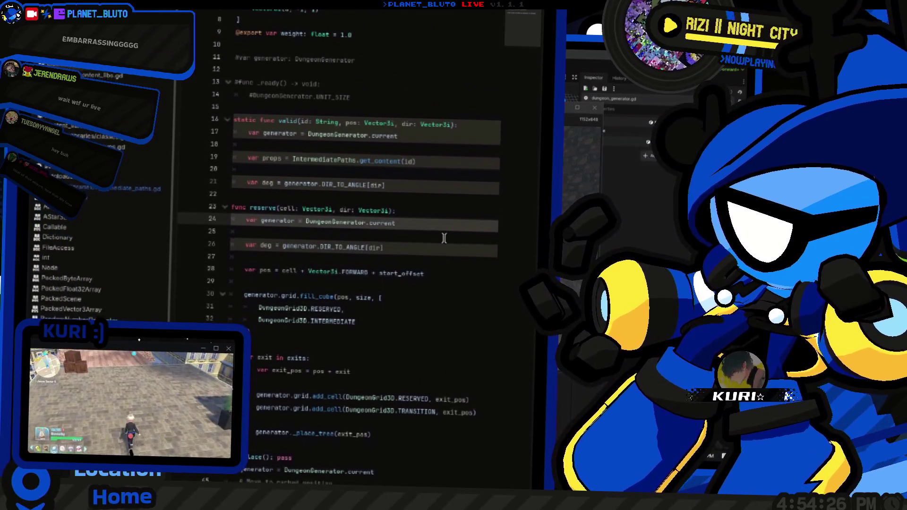
pyautogui.scroll(2, 451, 222)
pyautogui.click(452, 210)
pyautogui.click(454, 189)
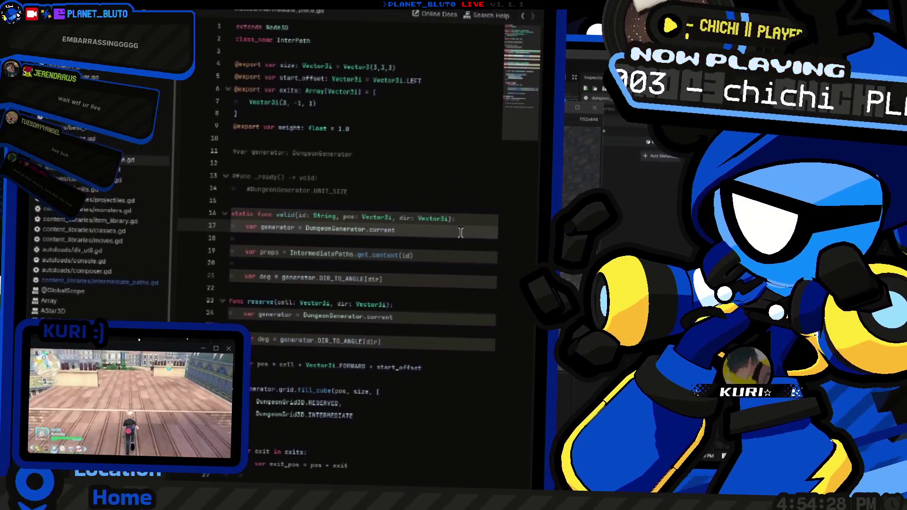
pyautogui.scroll(-8, 435, 250)
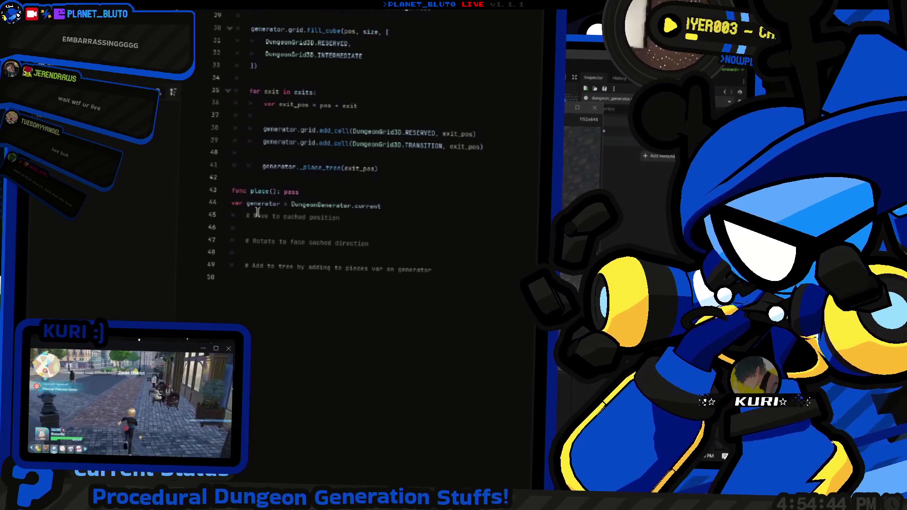
pyautogui.scroll(5, 431, 195)
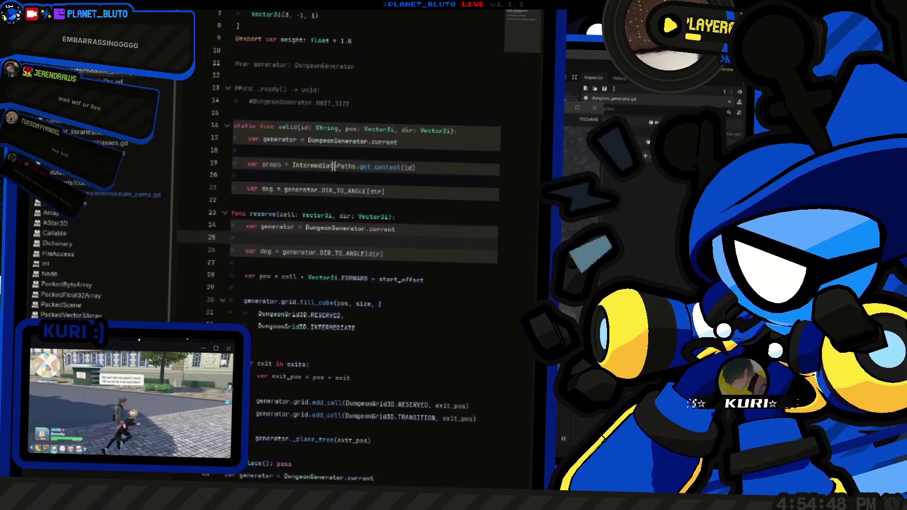
pyautogui.click(392, 234)
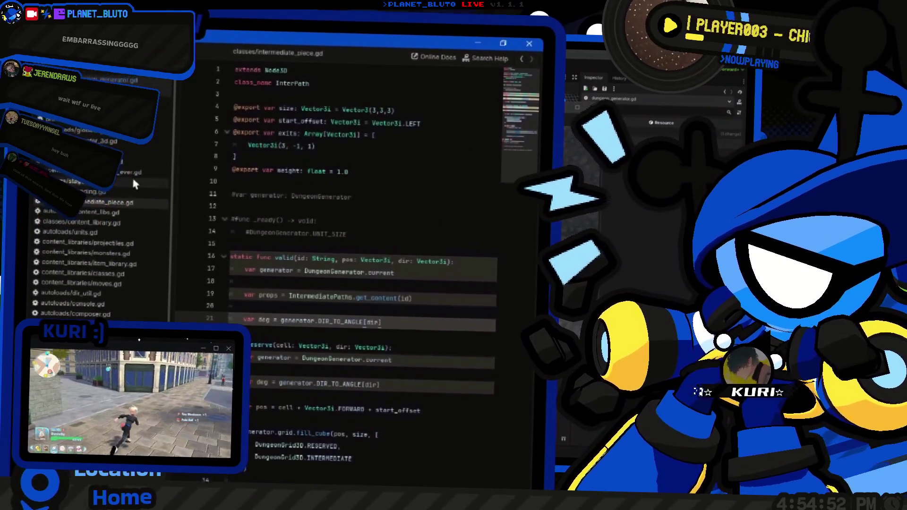
# Step: Copy the 'var stair_cells = Stair._gen_cells...' line from the Stair valid function in node_3d.gd
pyautogui.click(130, 142)
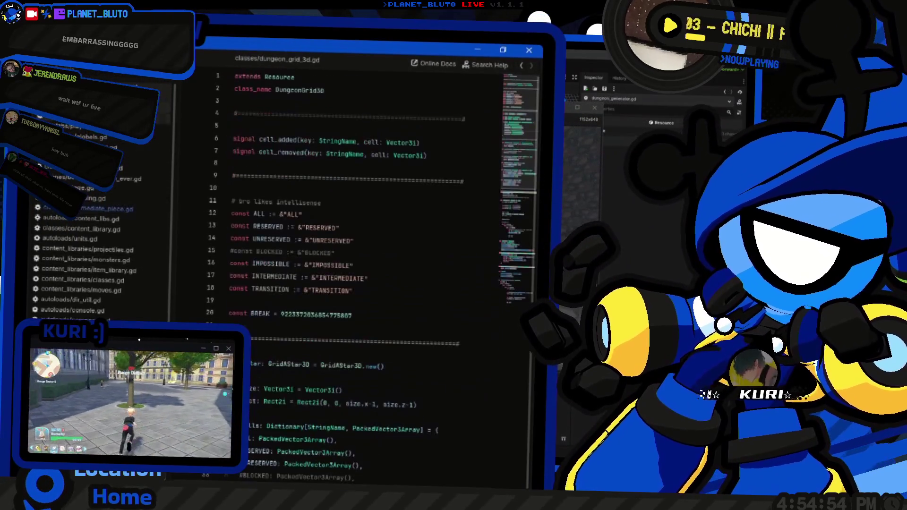
pyautogui.scroll(-5, 267, 289)
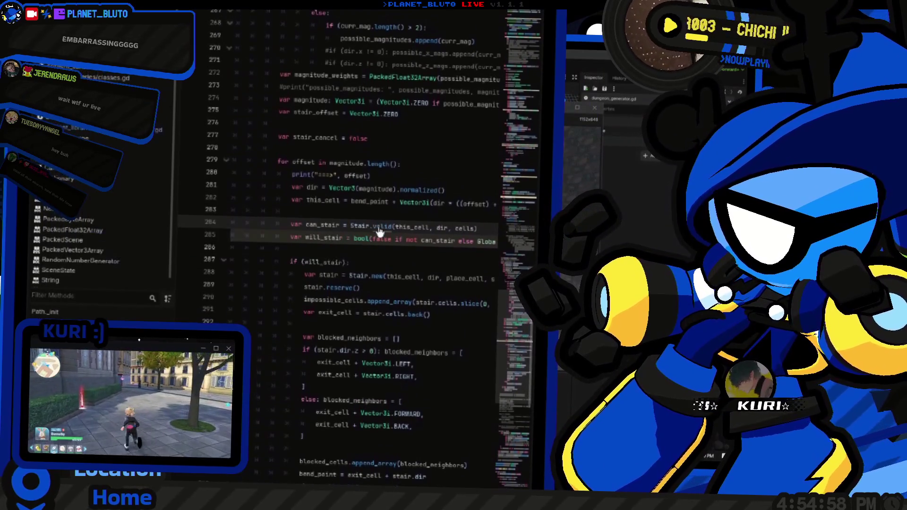
pyautogui.keyDown('ctrl'); pyautogui.click(378, 227); pyautogui.keyUp('ctrl')
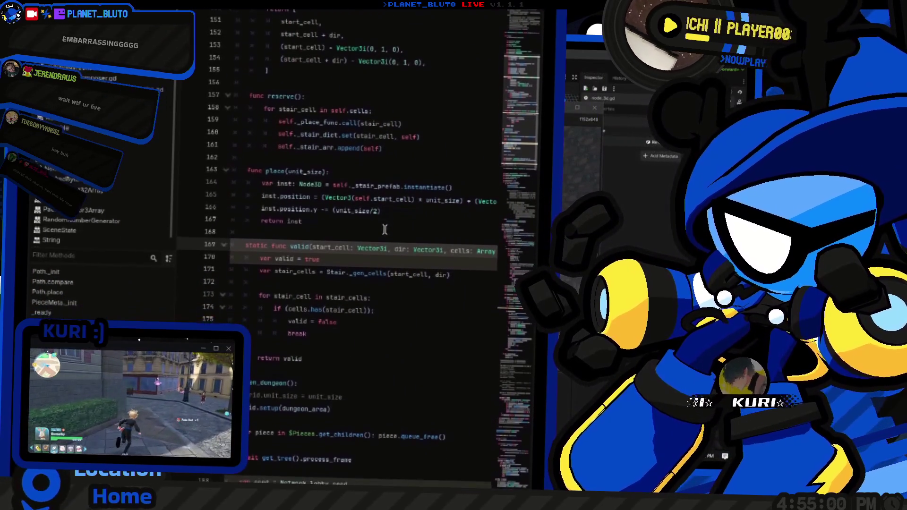
pyautogui.doubleClick(368, 230)
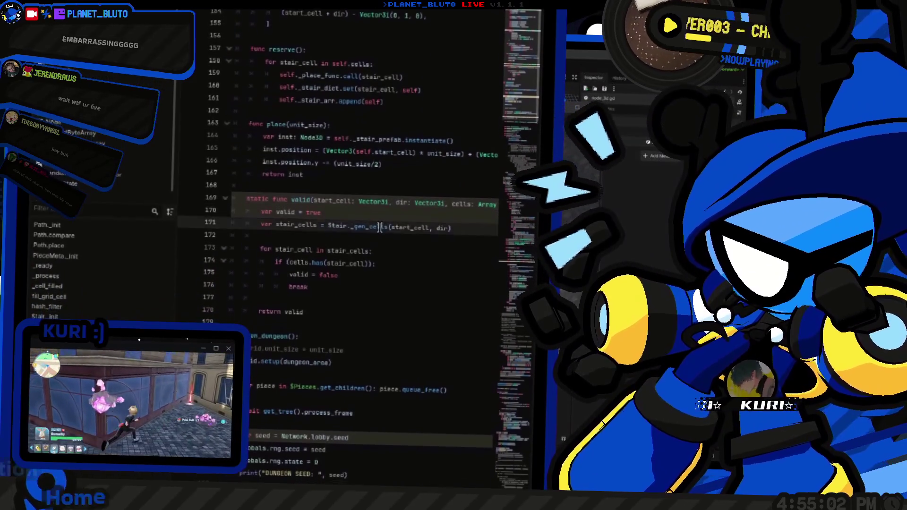
pyautogui.click(366, 223)
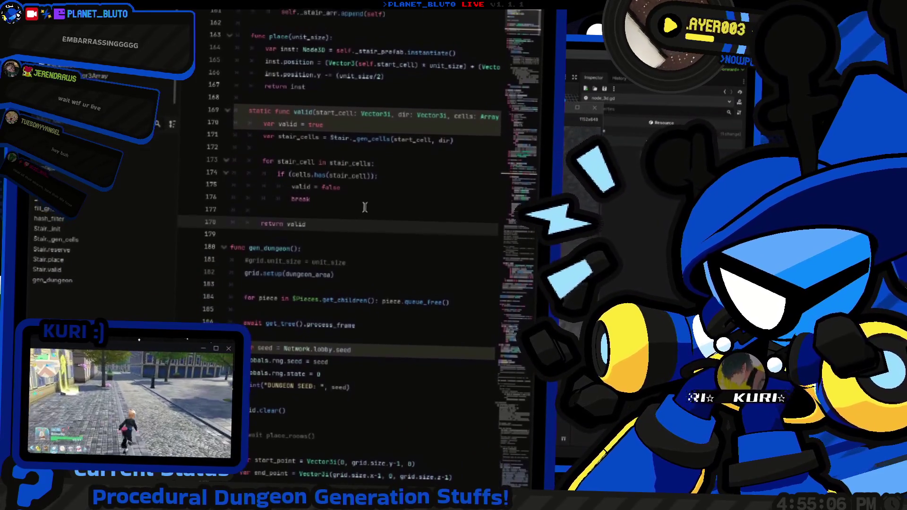
pyautogui.moveTo(309, 244)
pyautogui.mouseDown()
pyautogui.moveTo(253, 198)
pyautogui.moveTo(258, 216)
pyautogui.mouseUp()
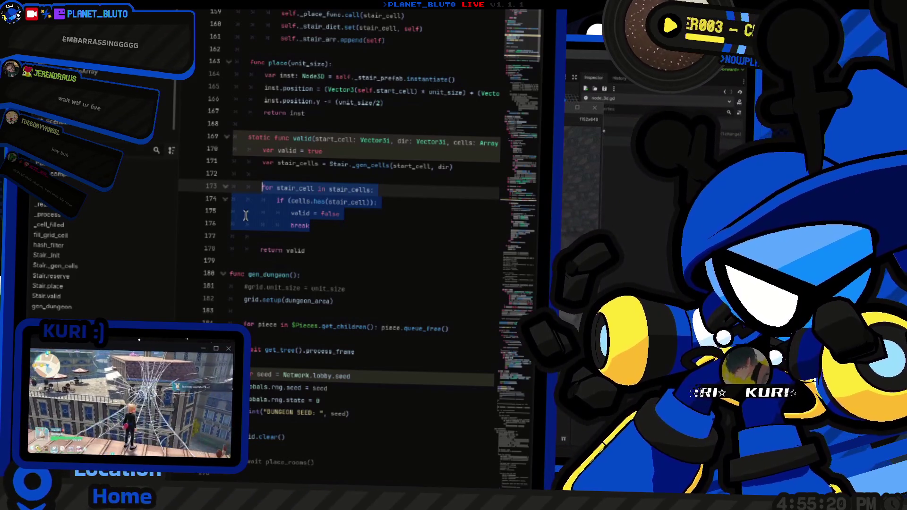
pyautogui.scroll(8, 246, 216)
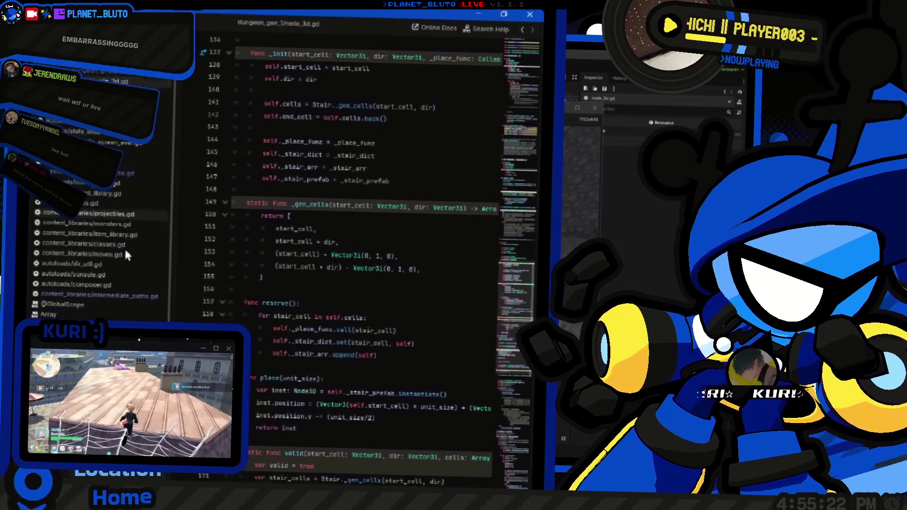
pyautogui.scroll(-6, 328, 336)
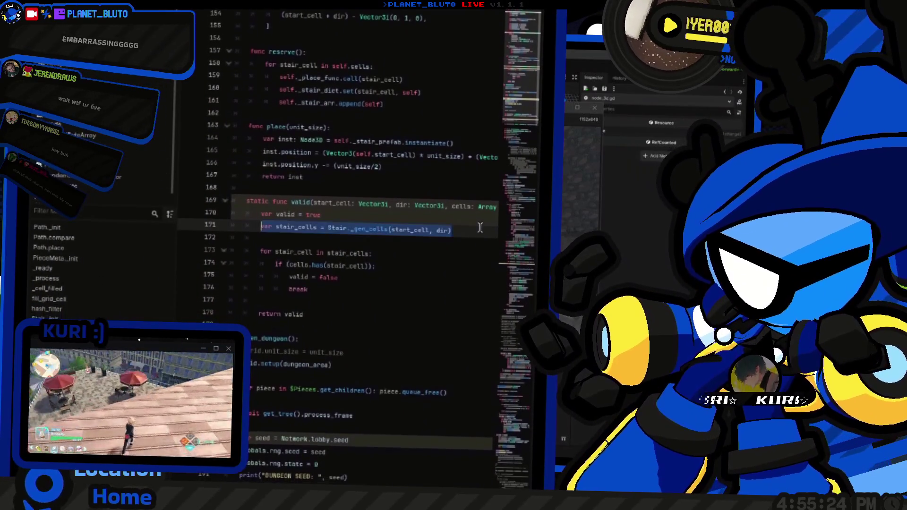
pyautogui.hotkey('shift', 'Home')
pyautogui.scroll(2, 480, 227)
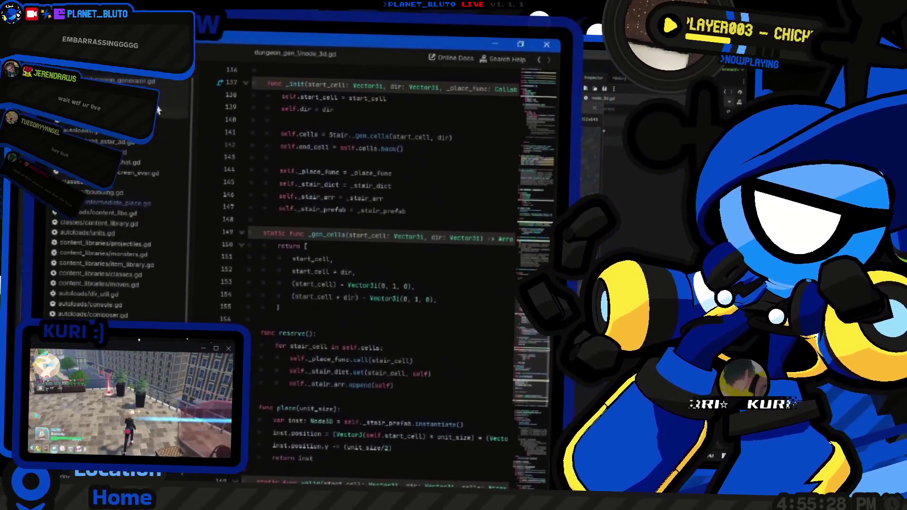
# Step: Open intermediate_piece.gd and select the whole valid() function
pyautogui.click(158, 110)
pyautogui.click(124, 211)
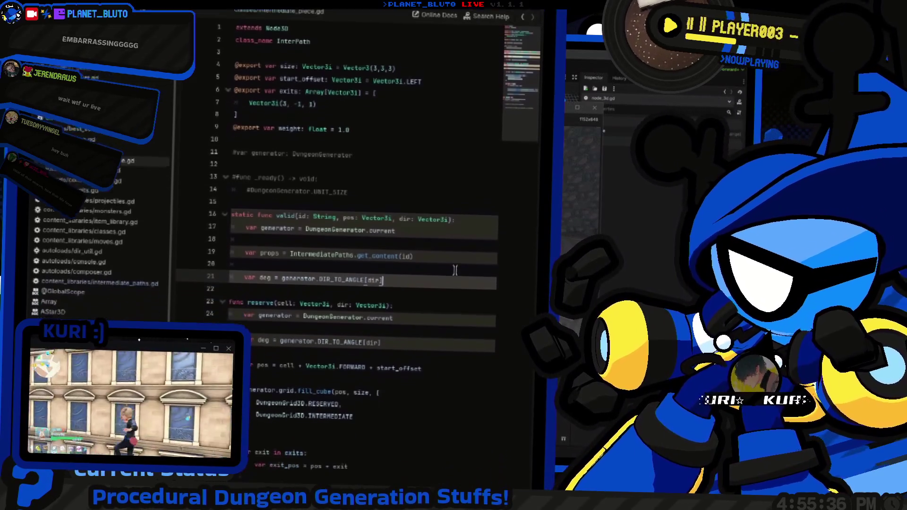
pyautogui.moveTo(438, 235)
pyautogui.mouseDown()
pyautogui.moveTo(223, 203)
pyautogui.moveTo(226, 220)
pyautogui.mouseUp()
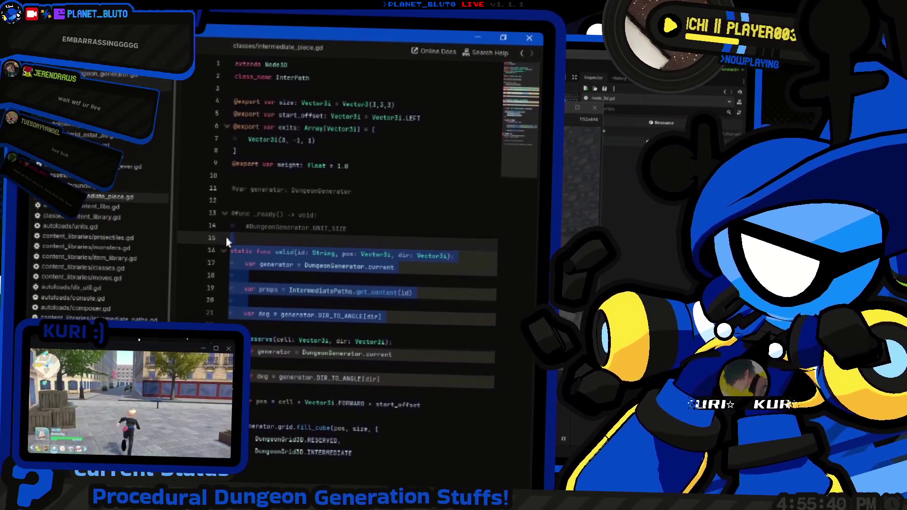
# Step: Duplicate valid() and rename the first copy to _gen_cells
pyautogui.hotkey('ctrl', 'shift', 'd')
pyautogui.click(289, 232)
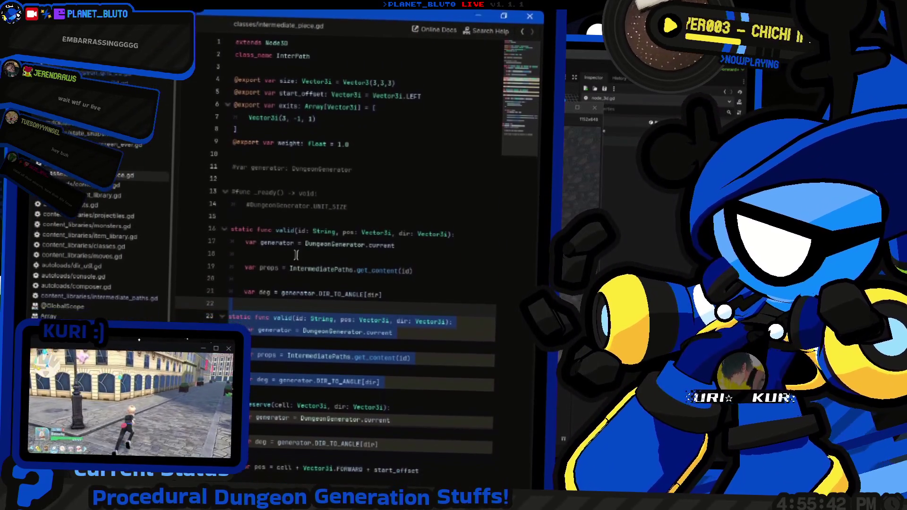
pyautogui.doubleClick(289, 232)
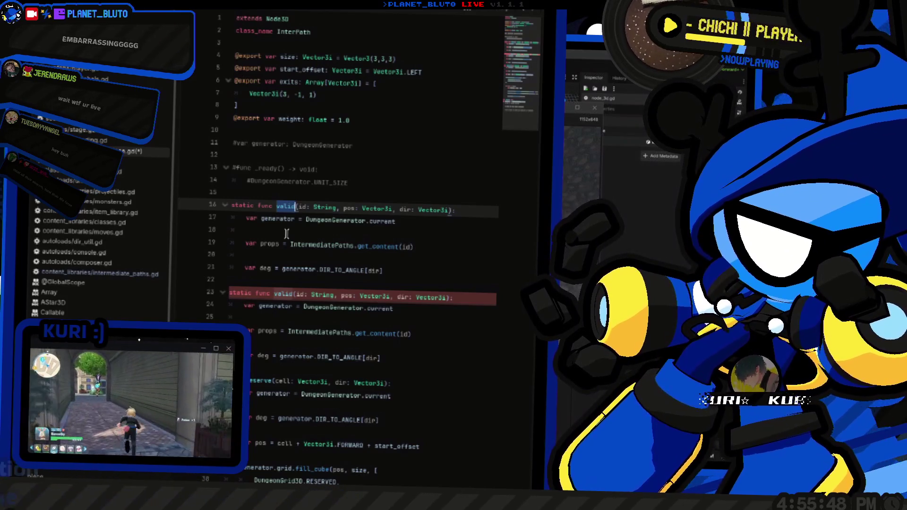
pyautogui.press('BackSpace')
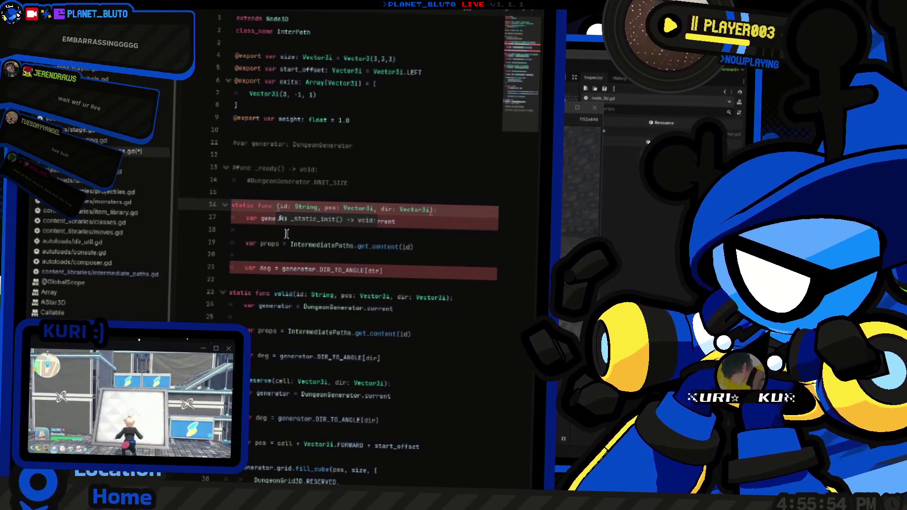
pyautogui.write('_gen_cells')
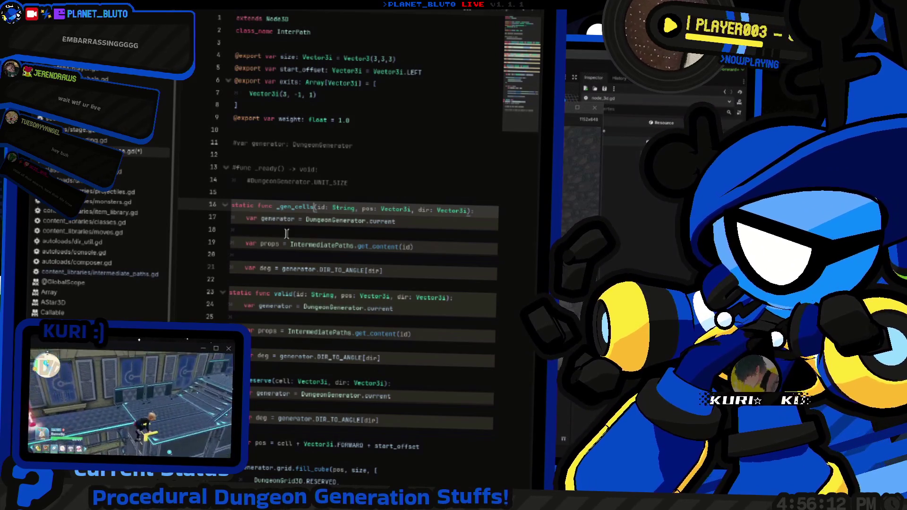
# Step: Paste the stair-cell loop into valid(), fed by 'var stair_cells = InterPath._gen_cells(id, pos, dir)'
pyautogui.scroll(-4, 287, 233)
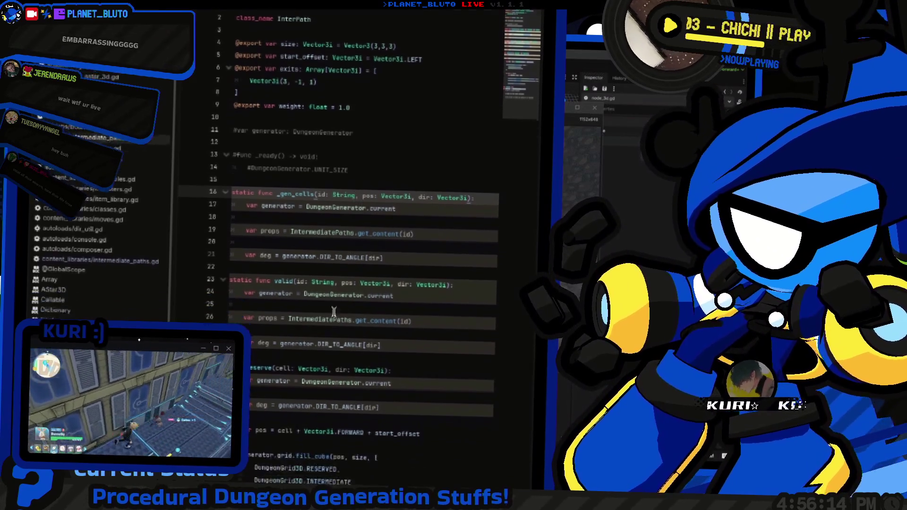
pyautogui.hotkey('shift', 'Home')
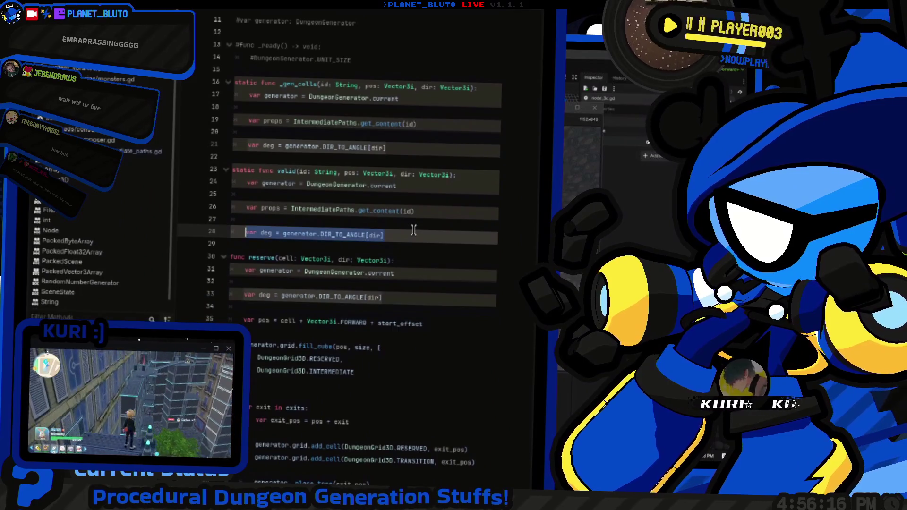
pyautogui.press('super+v')
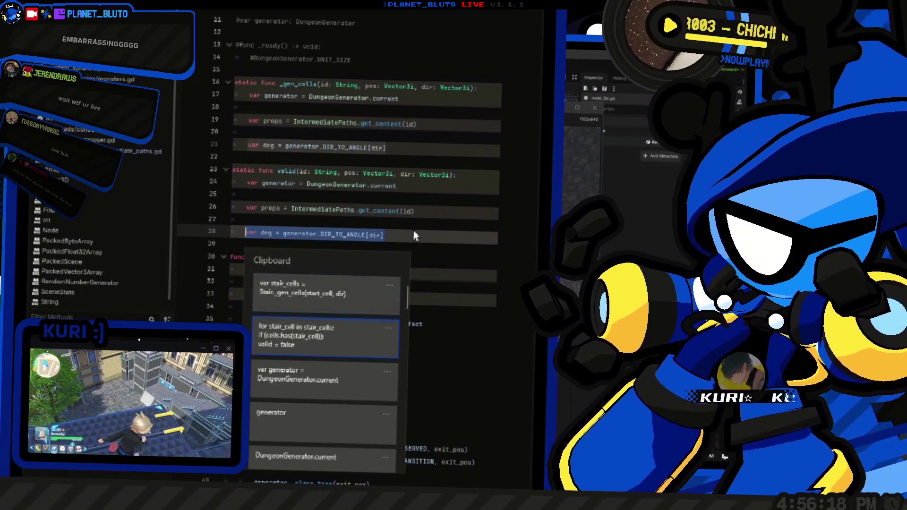
pyautogui.press('Return')
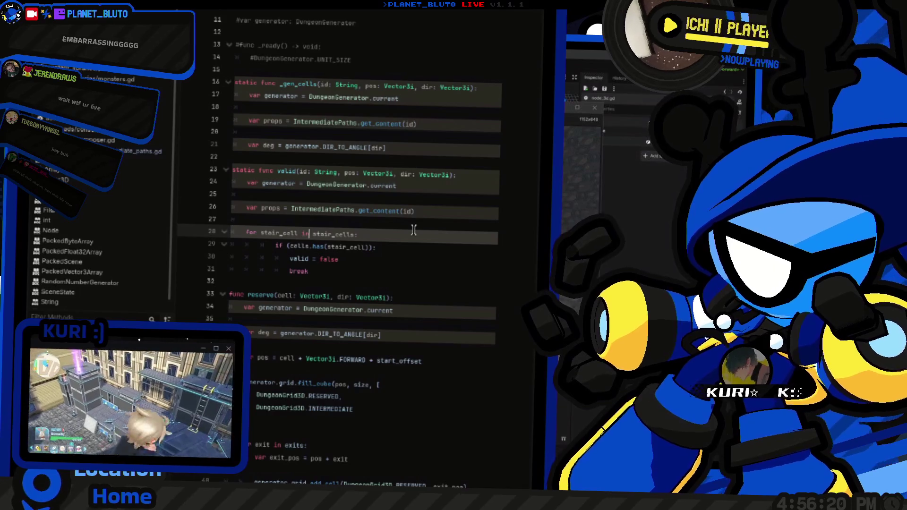
pyautogui.press('Home')
pyautogui.press('Return')
pyautogui.press('Return')
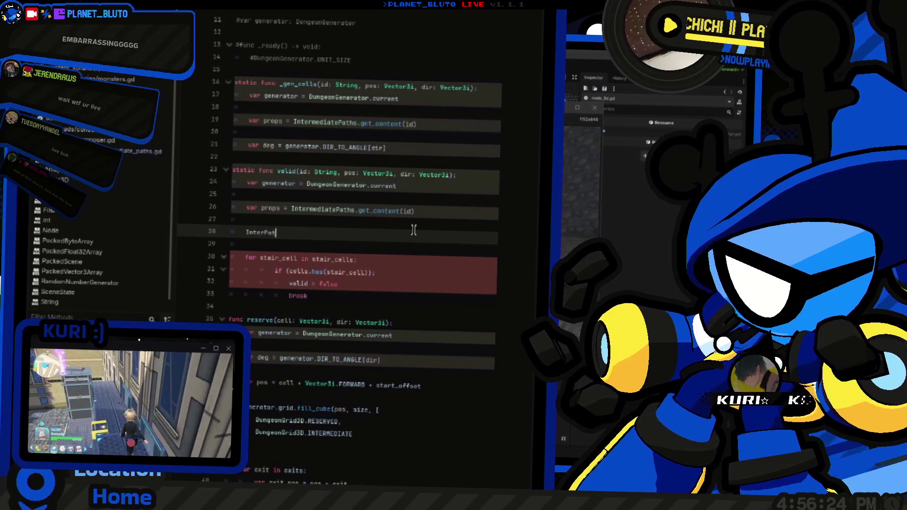
pyautogui.write('h._gen')
pyautogui.press('Return')
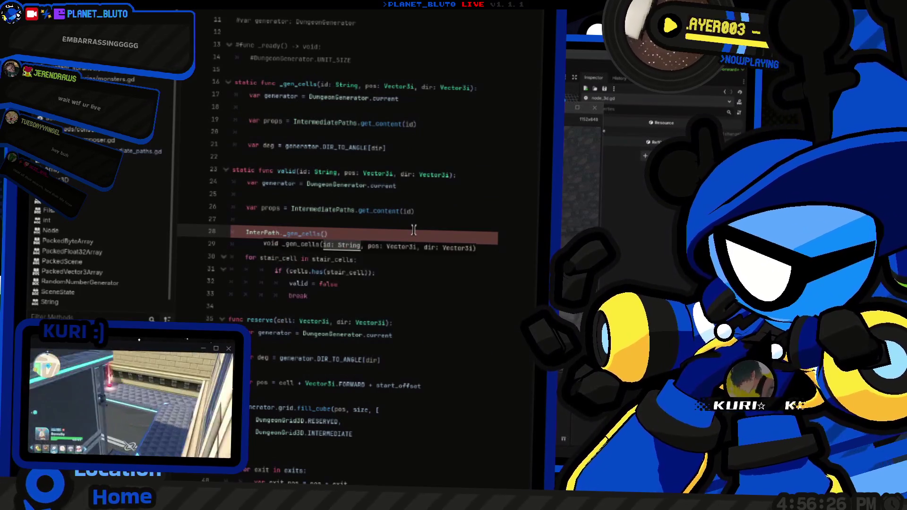
pyautogui.press('BackSpace')
pyautogui.press('BackSpace')
pyautogui.write('dir')
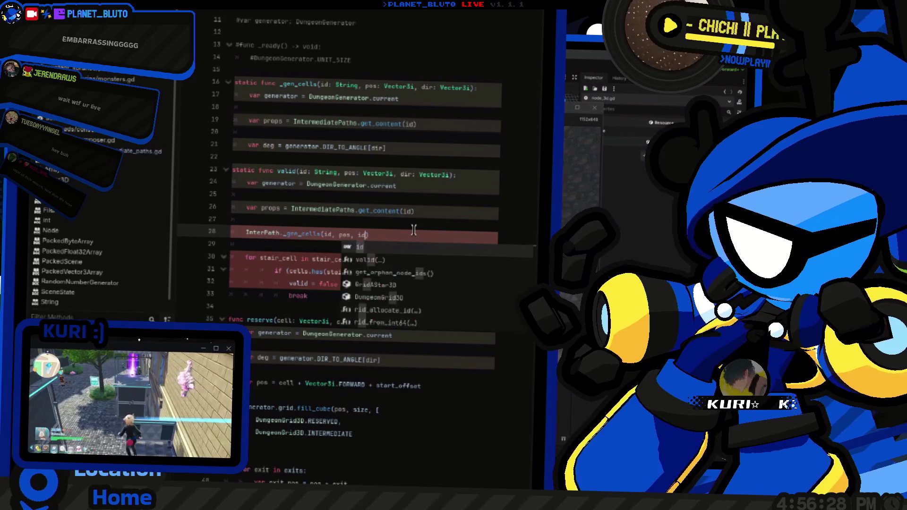
pyautogui.press('Home')
pyautogui.write('var stair_cells')
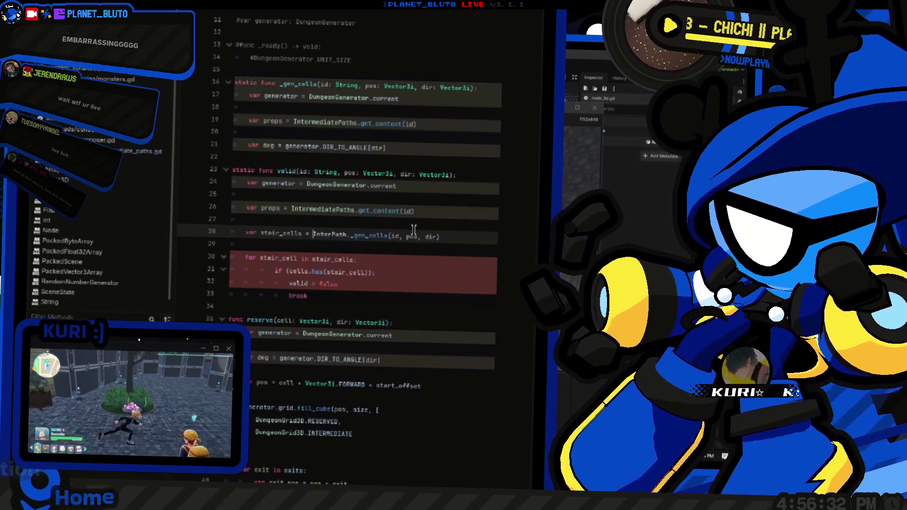
# Step: Correct 'gene' to generator in the loop's check and jump to grid's definition
pyautogui.press('Down')
pyautogui.press('Down')
pyautogui.press('Down')
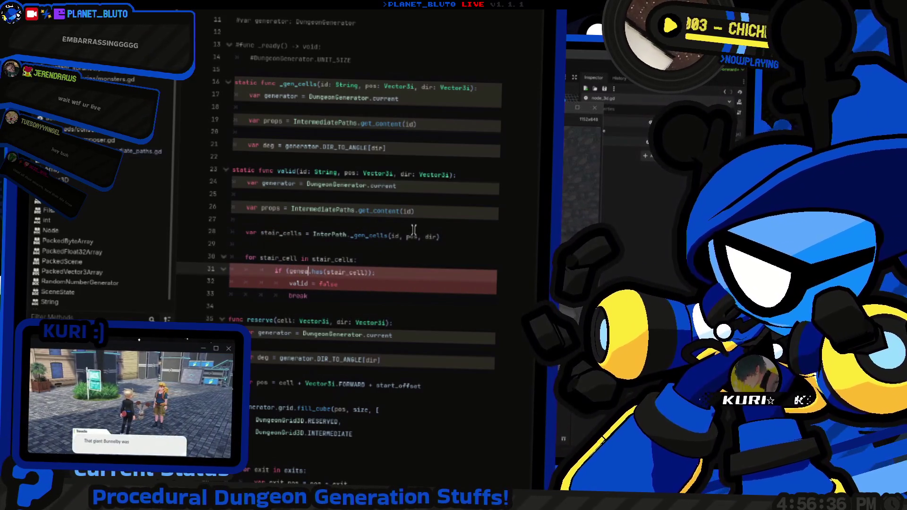
pyautogui.press('Delete')
pyautogui.press('Return')
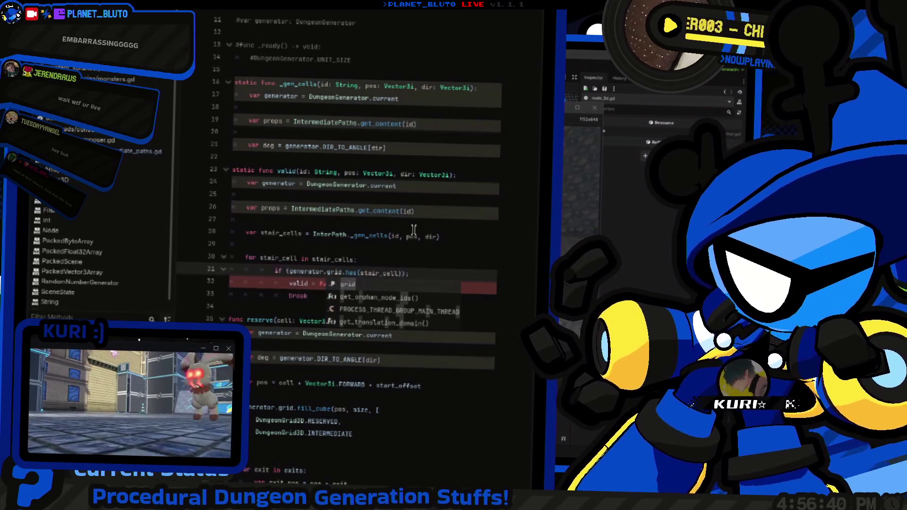
pyautogui.press('F12')
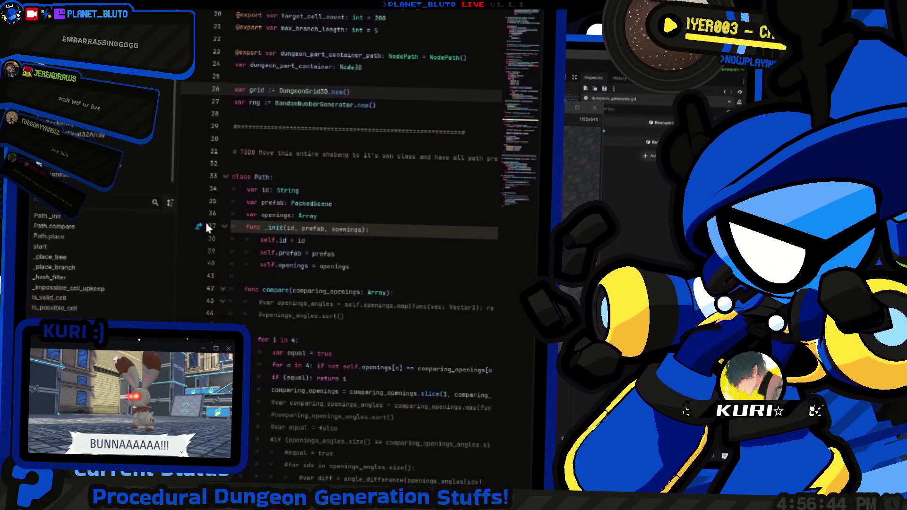
# Step: Check has_cell in DungeonGrid3D, then make the loop call has_cell(DungeonGrid3D.RESERVED, stair_cell)
pyautogui.keyDown('ctrl'); pyautogui.click(299, 146); pyautogui.keyUp('ctrl')
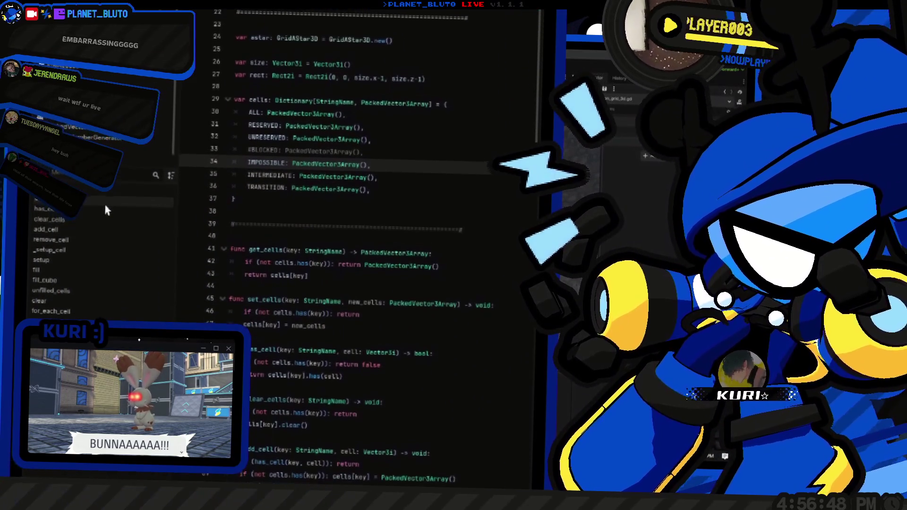
pyautogui.click(109, 219)
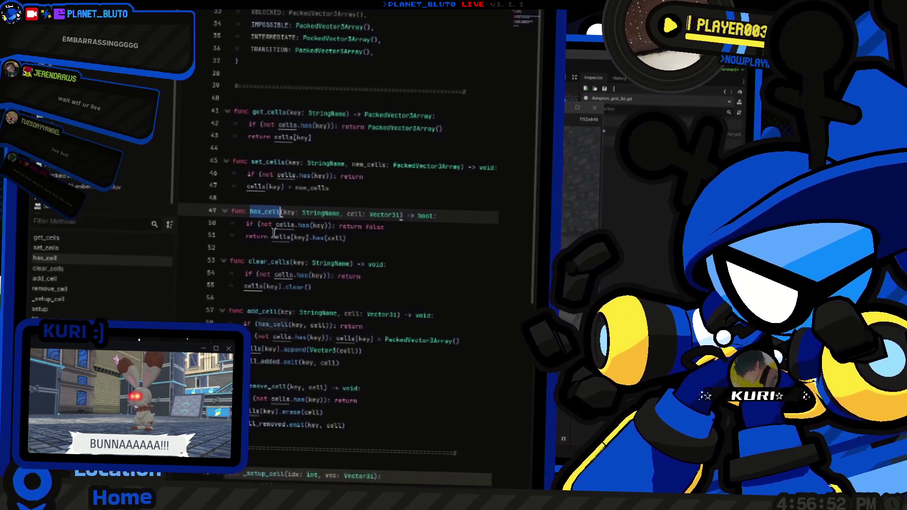
pyautogui.hotkey('alt', 'Left')
pyautogui.scroll(-5, 274, 223)
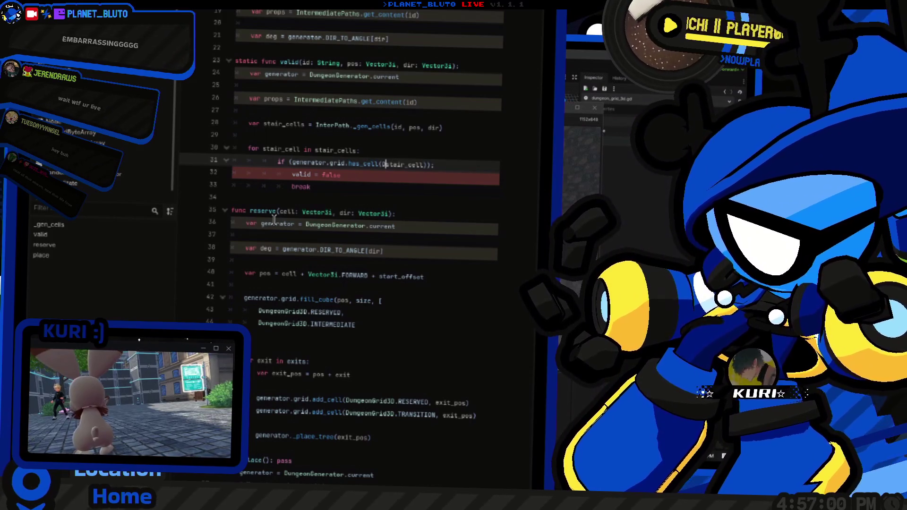
pyautogui.write('Dungeon')
pyautogui.press('Tab')
pyautogui.write('.')
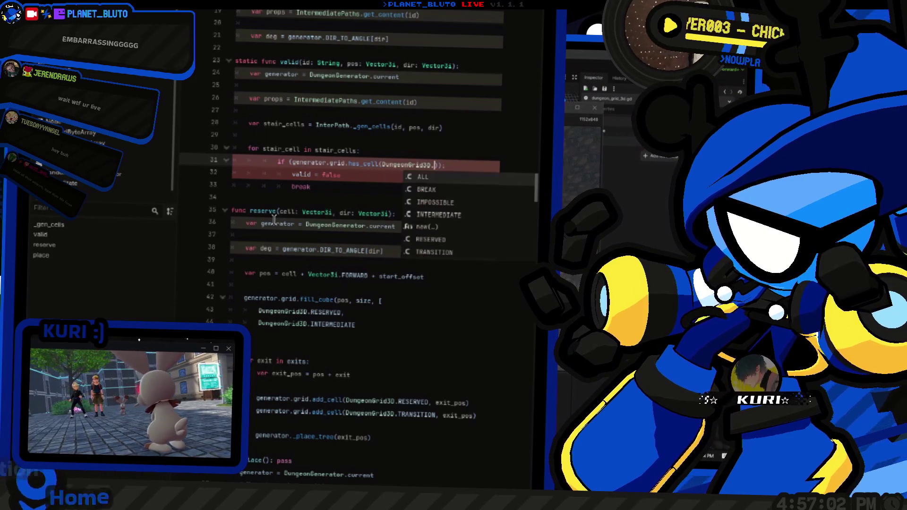
pyautogui.write('RES')
pyautogui.press('Return')
pyautogui.write(', stair')
pyautogui.press('Return')
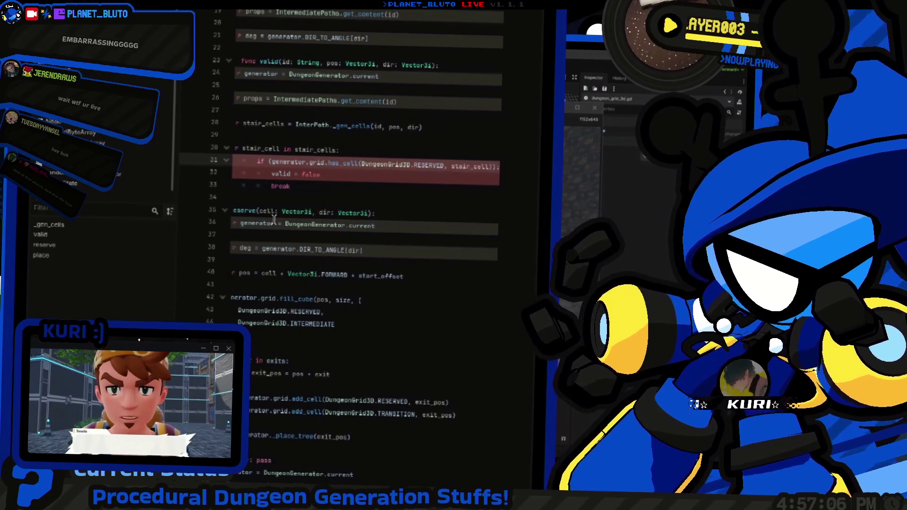
# Step: Start a 'var valid' declaration on a new first line of valid()
pyautogui.press('Down')
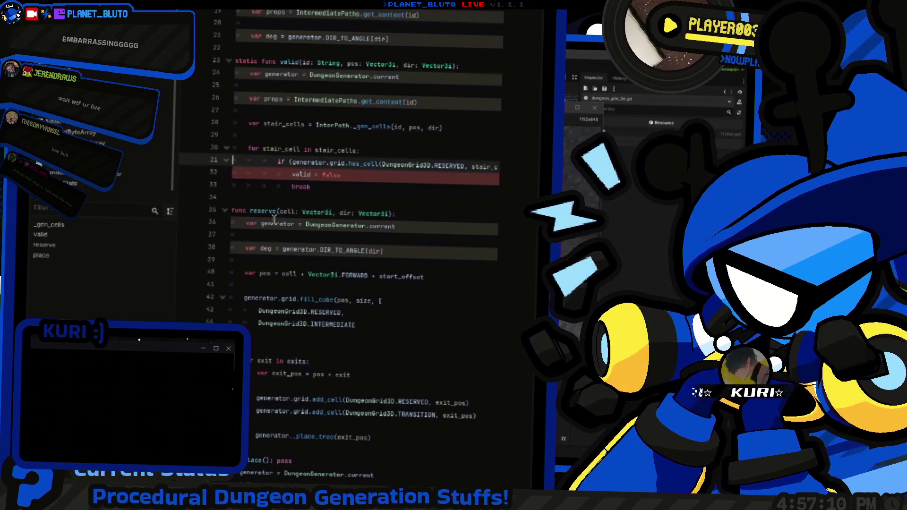
pyautogui.press('Up')
pyautogui.press('Up')
pyautogui.press('Up')
pyautogui.press('End')
pyautogui.press('Return')
pyautogui.write('var ')
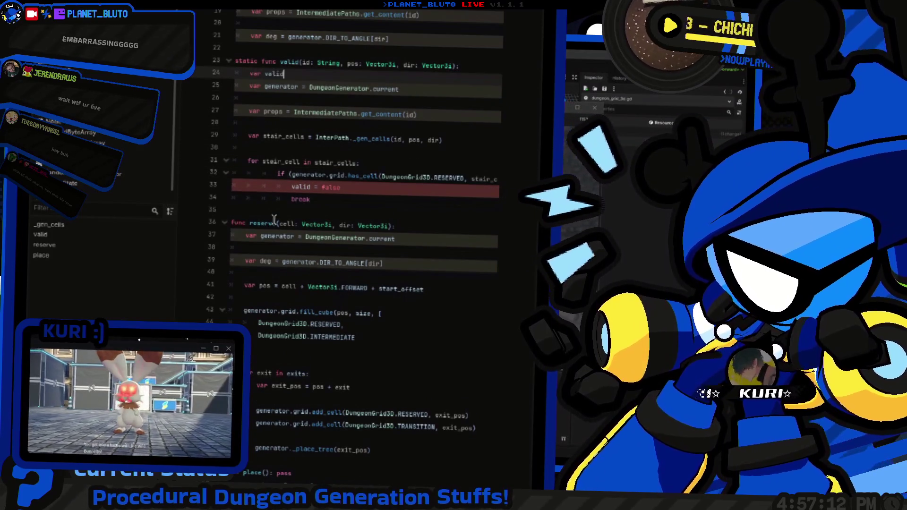
pyautogui.write('valid = tr')
# Step: Complete 'var valid = true' and end valid() with 'return valid' after the loop's break
pyautogui.press('Return')
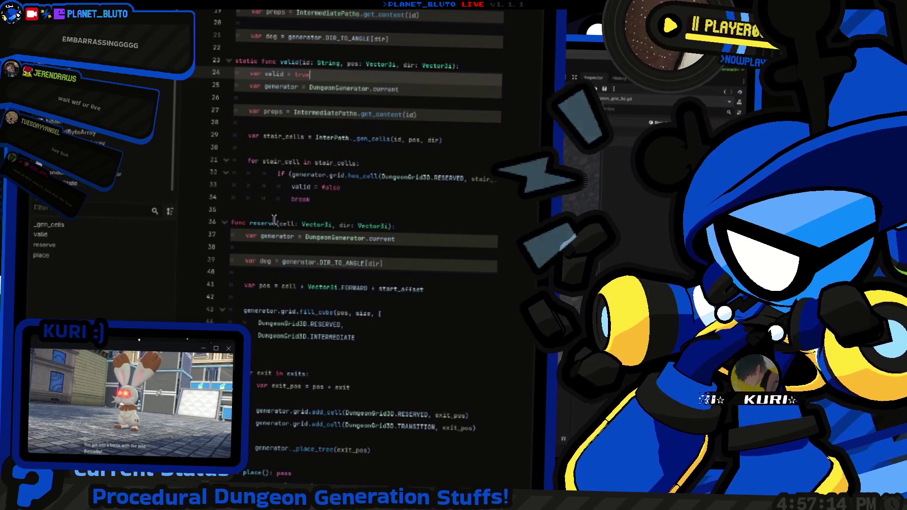
pyautogui.press('Down')
pyautogui.press('Down')
pyautogui.press('Down')
pyautogui.press('Down')
pyautogui.press('End')
pyautogui.press('Return')
pyautogui.press('Return')
pyautogui.press('BackSpace')
pyautogui.press('BackSpace')
pyautogui.press('Return')
pyautogui.write('return valid')
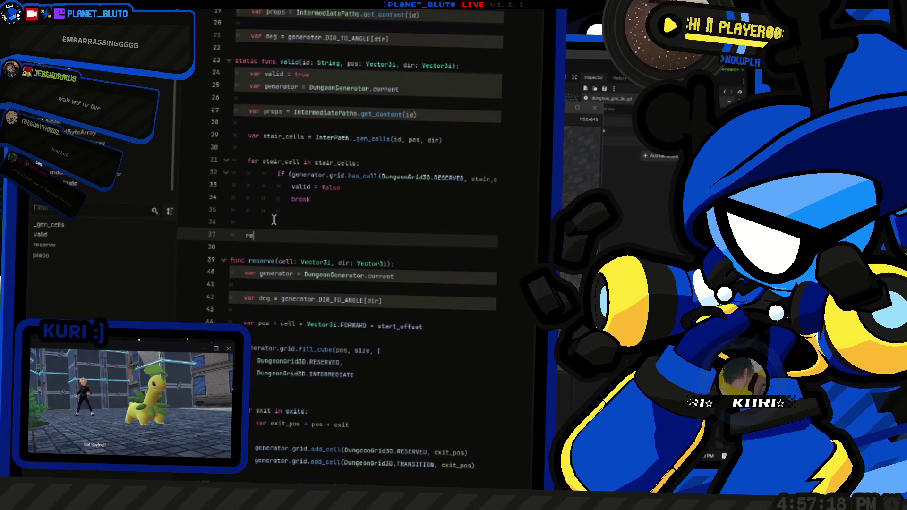
pyautogui.press('Up')
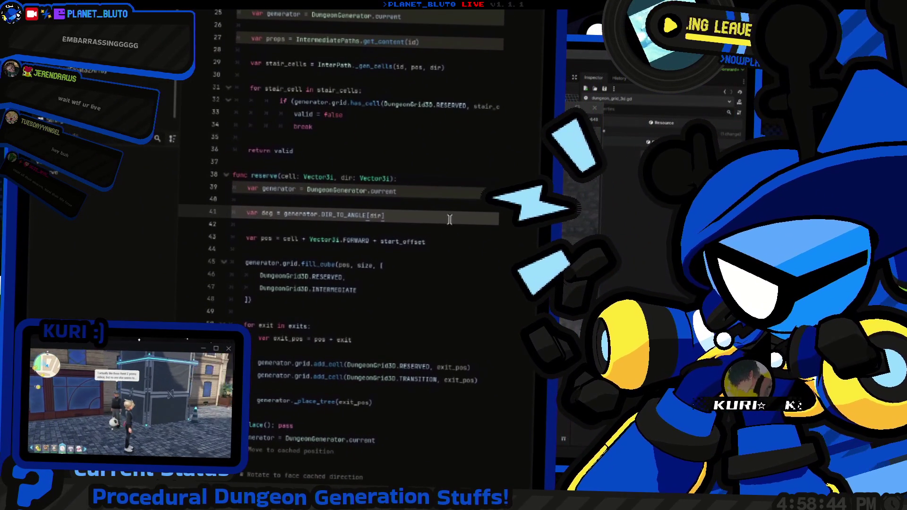
# Step: Scroll through the script, run the project with F5 to test it, then return to the code
pyautogui.scroll(-2, 454, 222)
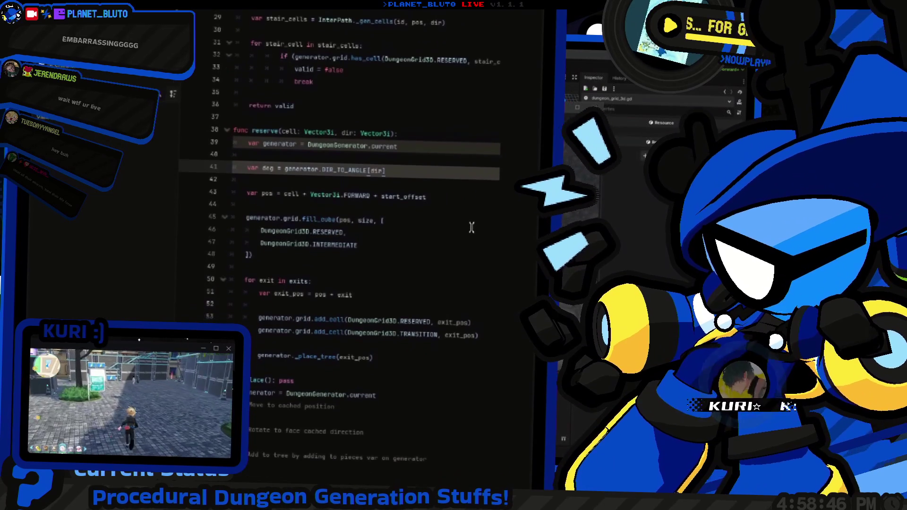
pyautogui.scroll(-1, 472, 227)
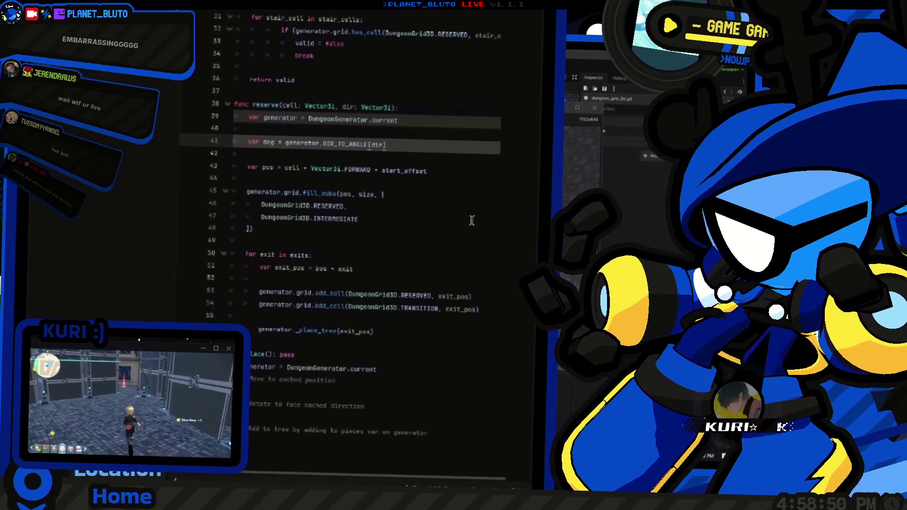
pyautogui.scroll(-1, 467, 222)
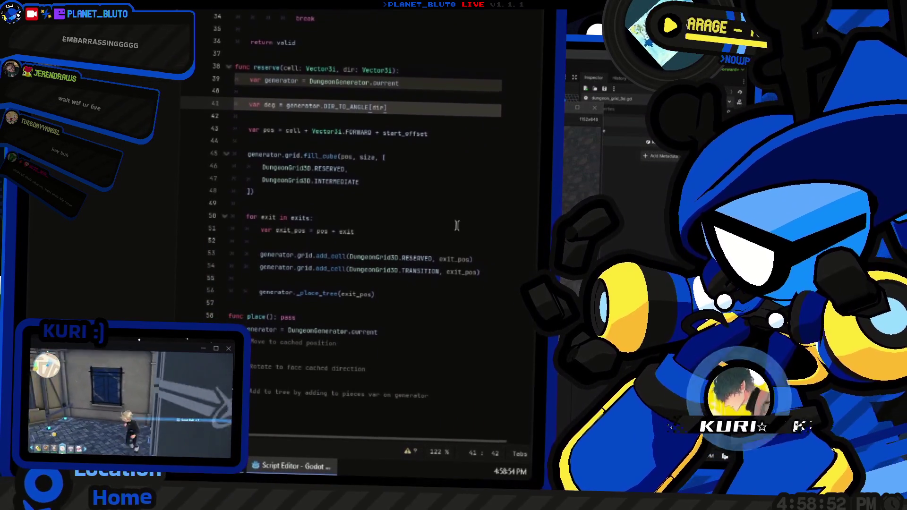
pyautogui.press('F5')
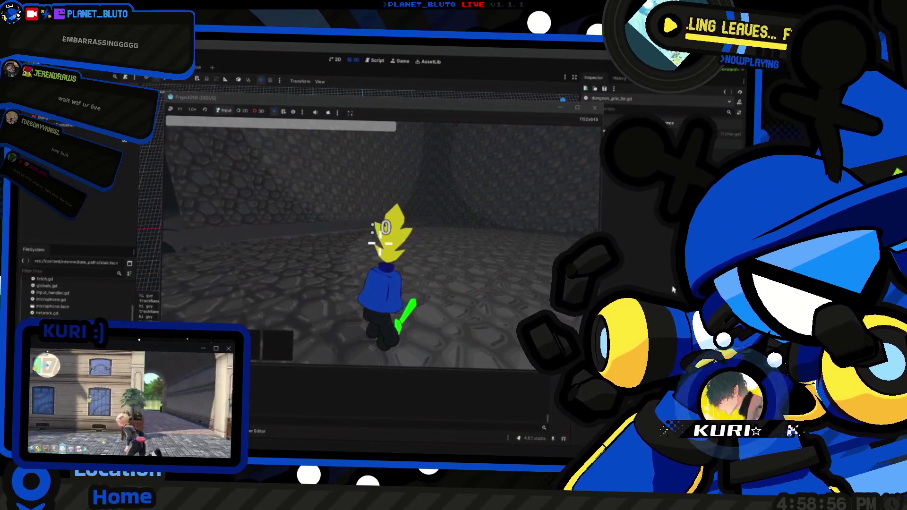
pyautogui.hotkey('alt', 'Tab')
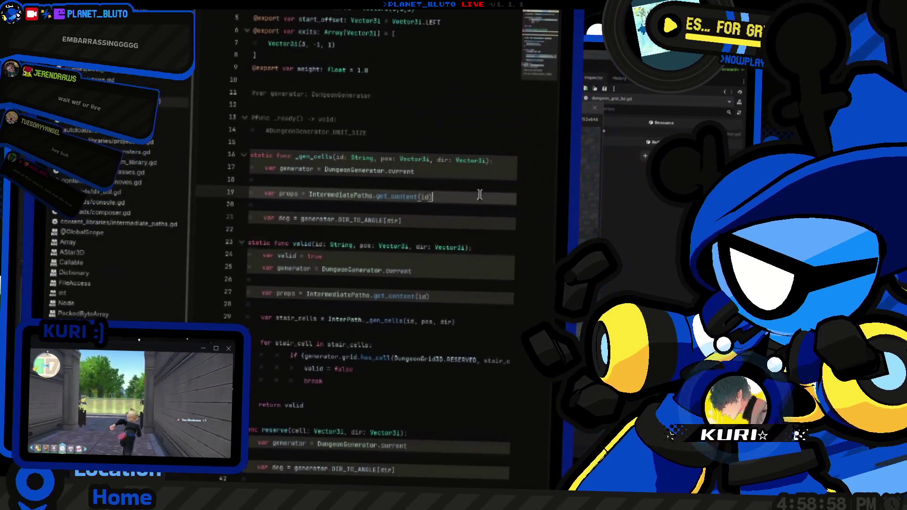
# Step: Rename the props variable to inter_path in _gen_cells
pyautogui.click(466, 235)
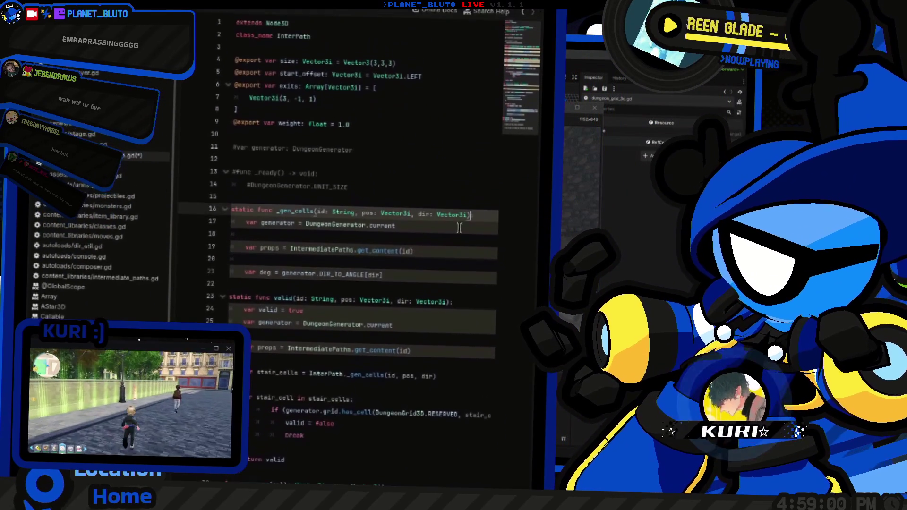
pyautogui.click(284, 214)
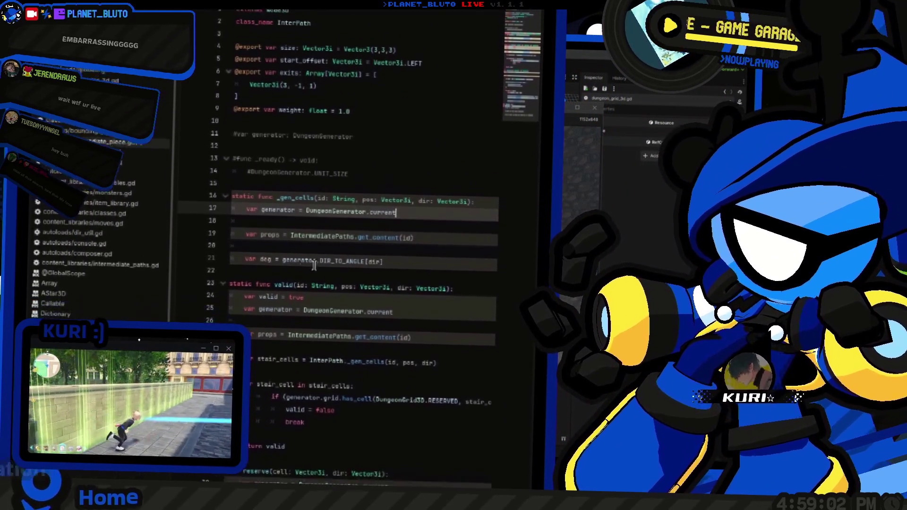
pyautogui.doubleClick(284, 214)
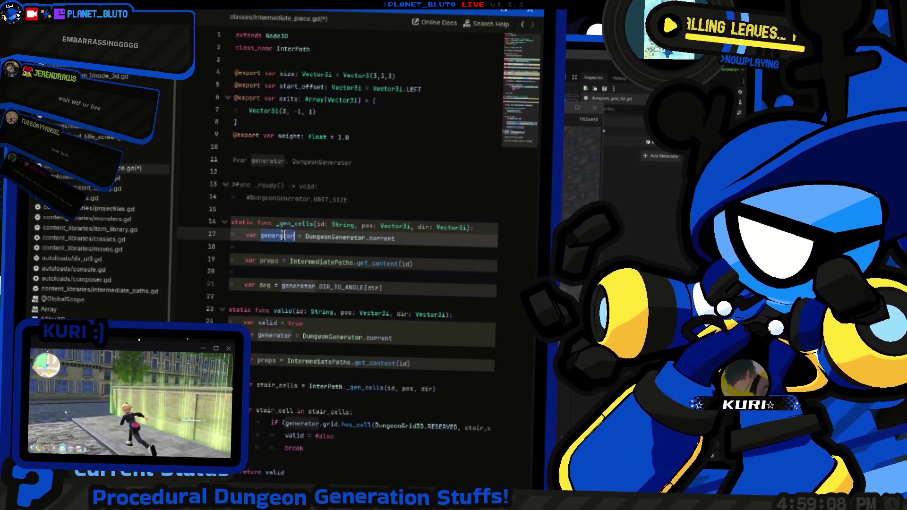
pyautogui.press('Down')
pyautogui.press('Down')
pyautogui.press('End')
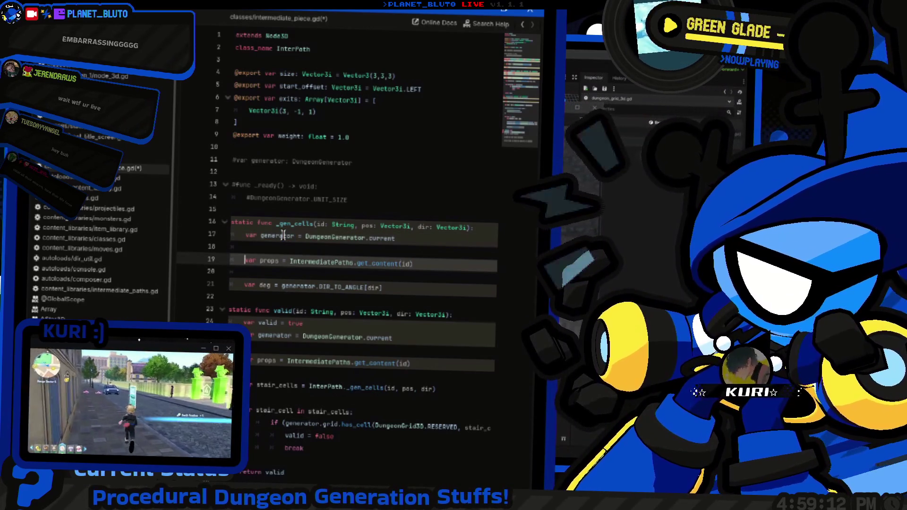
pyautogui.write('inter_path')
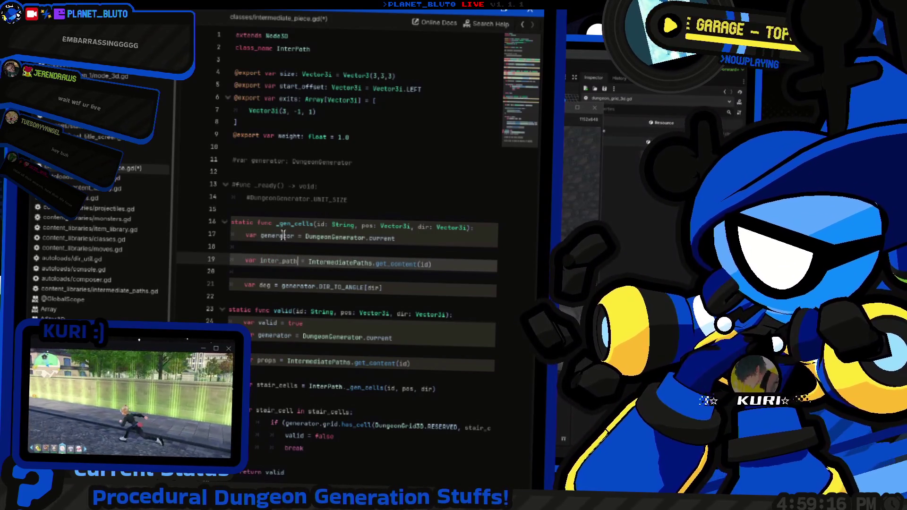
pyautogui.press('Down')
pyautogui.press('Down')
pyautogui.press('Down')
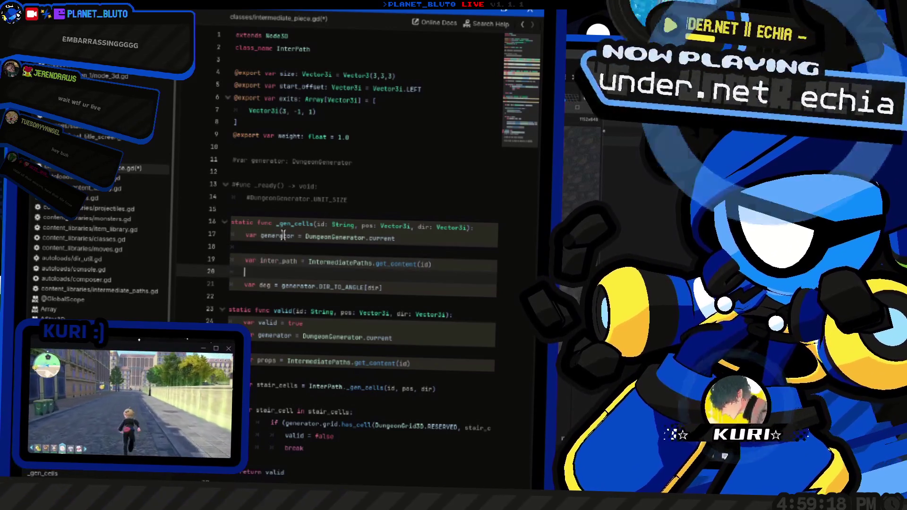
pyautogui.hotkey('ctrl', 'shift', 'Right')
pyautogui.write('inter_path')
# Step: Delete the redundant inter_path get_content line from valid()
pyautogui.press('Down')
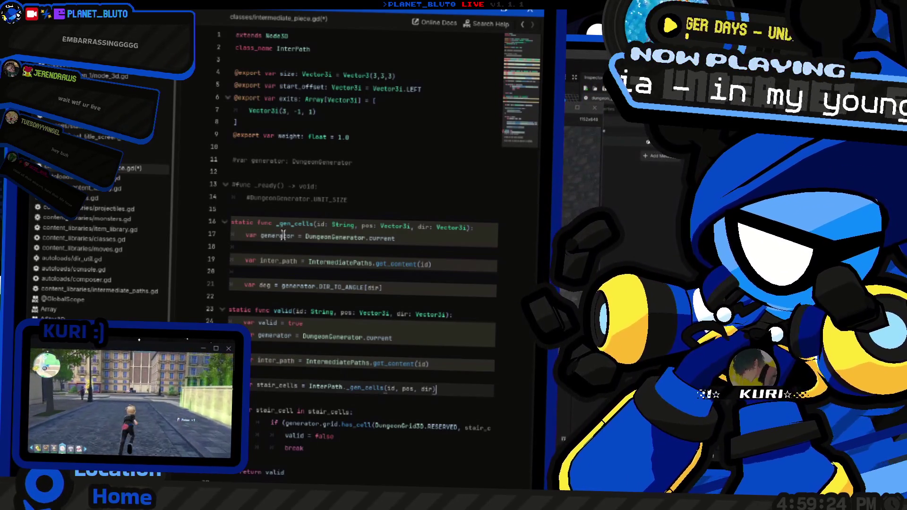
pyautogui.press('Up')
pyautogui.hotkey('shift', 'Home')
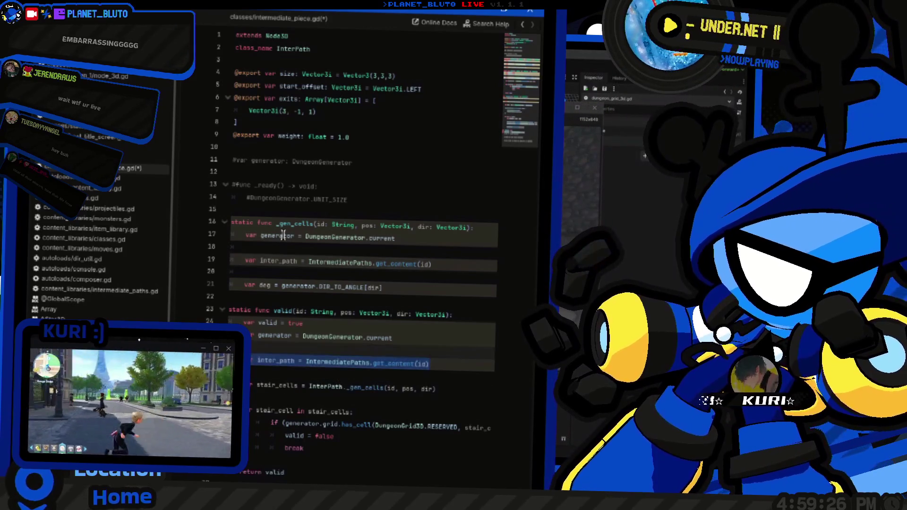
pyautogui.press('BackSpace')
pyautogui.press('BackSpace')
pyautogui.press('BackSpace')
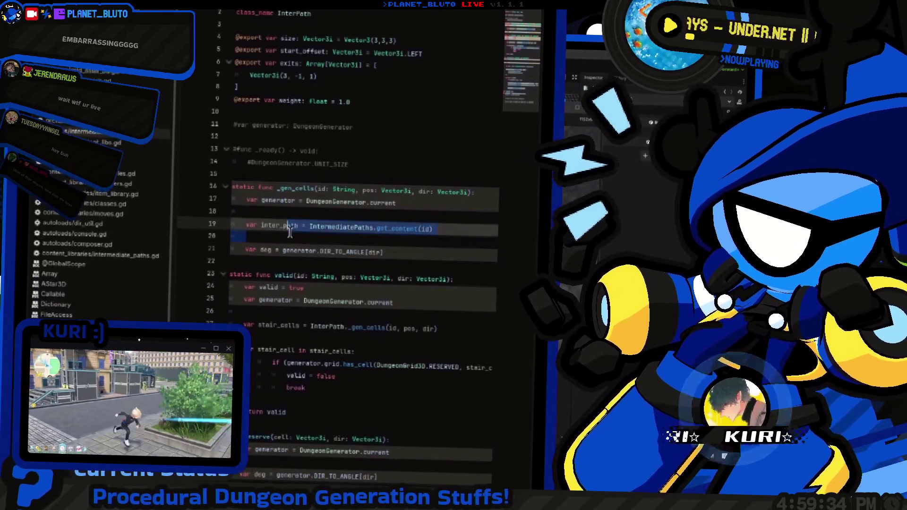
pyautogui.press('Down')
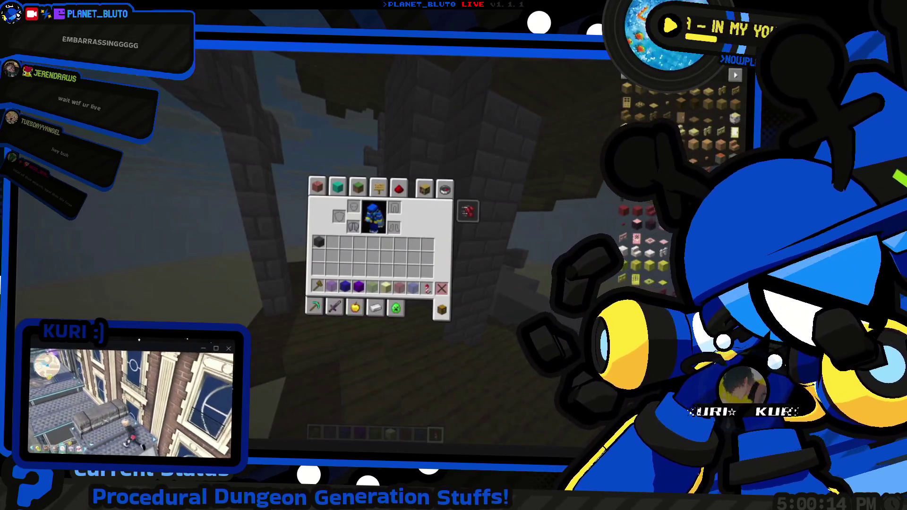
pyautogui.press('e')
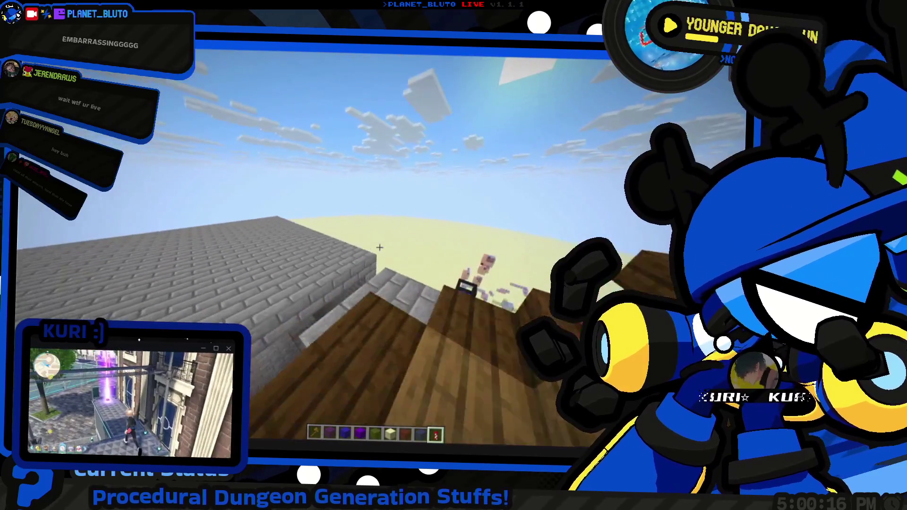
pyautogui.press('F5')
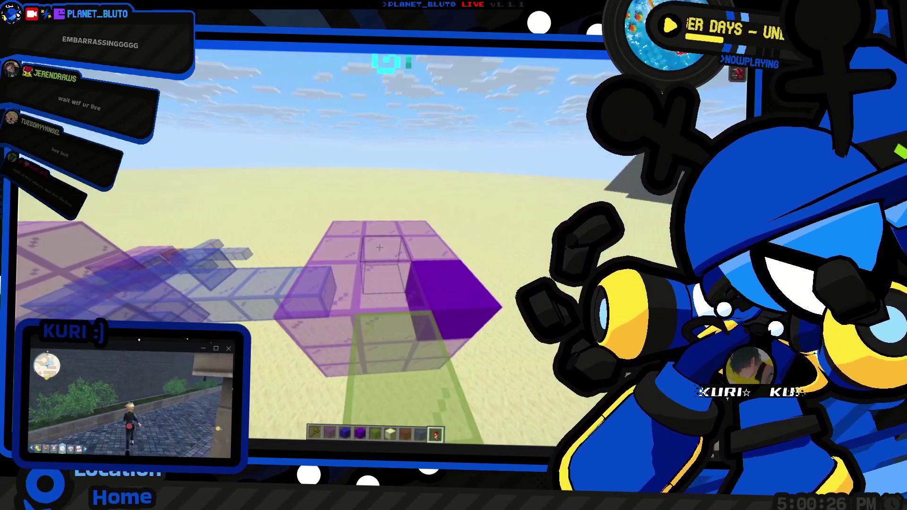
pyautogui.press('5')
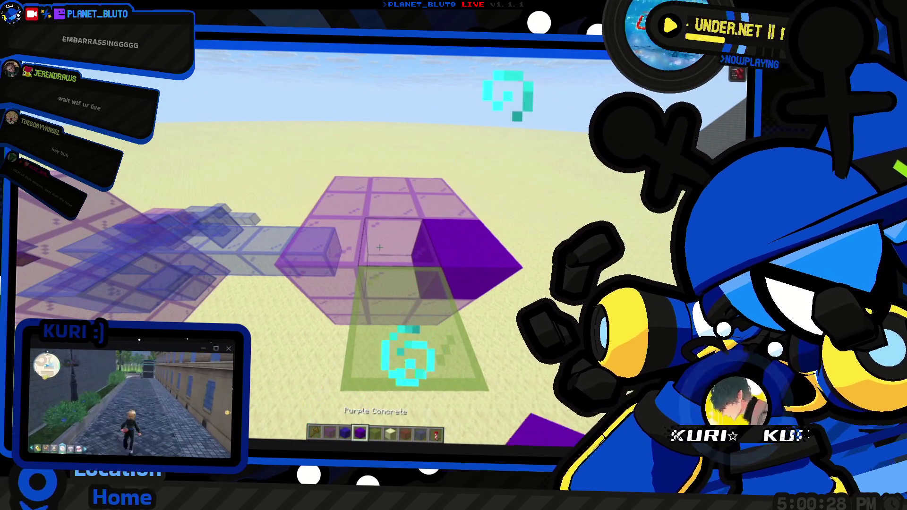
pyautogui.press('F1')
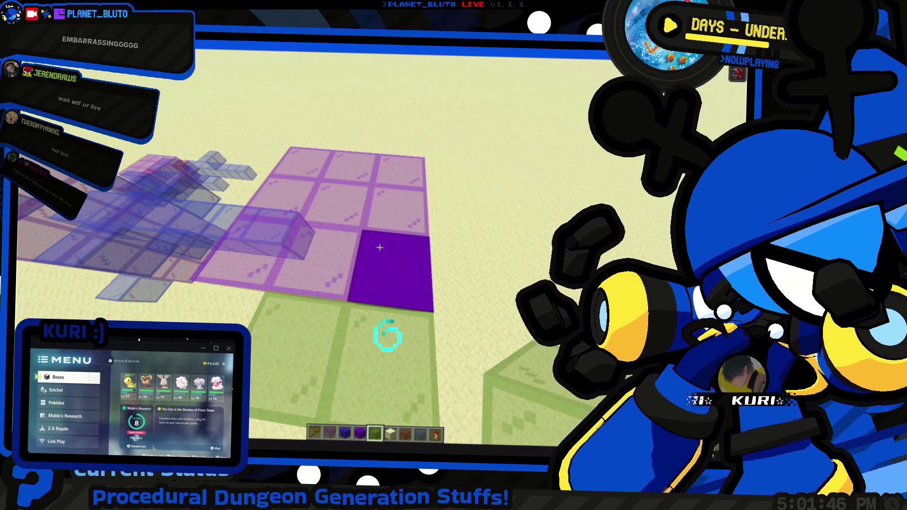
pyautogui.press('e')
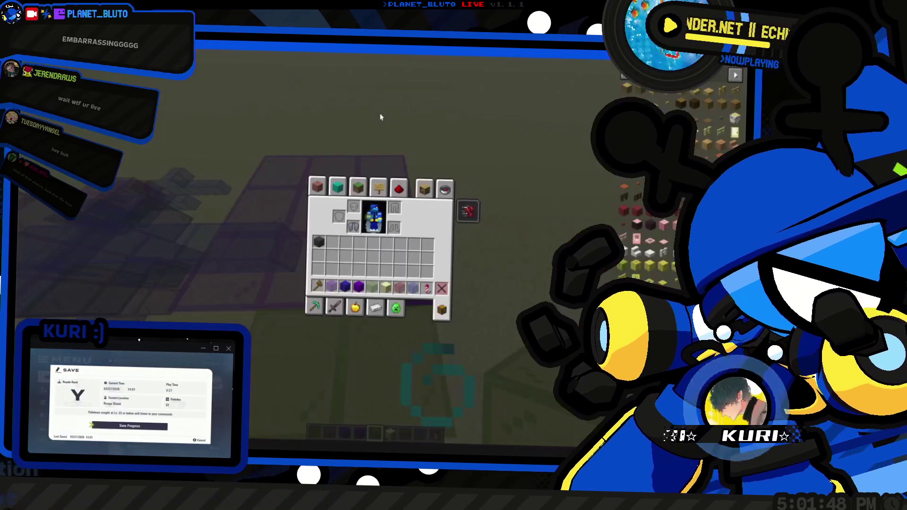
# Step: Back in Godot, review _gen_cells around the stair_cells loop and the deg line
pyautogui.hotkey('alt', 'Tab')
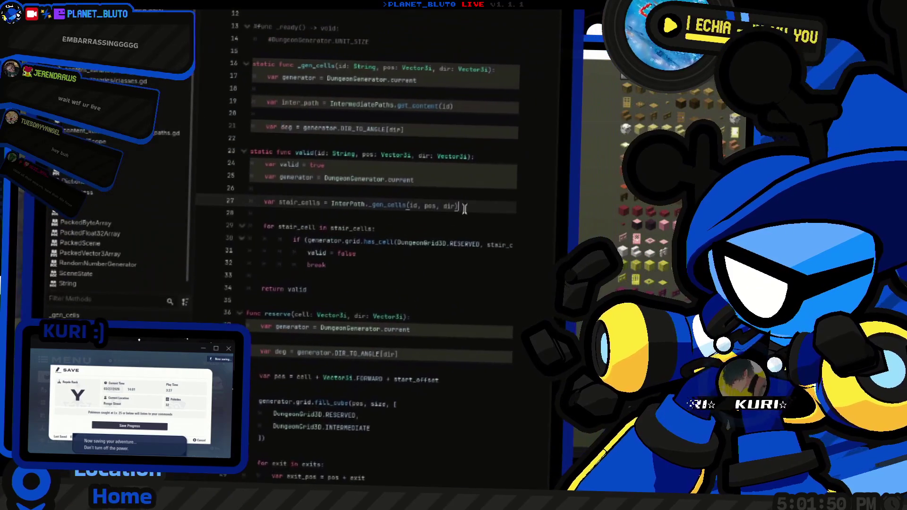
pyautogui.click(362, 226)
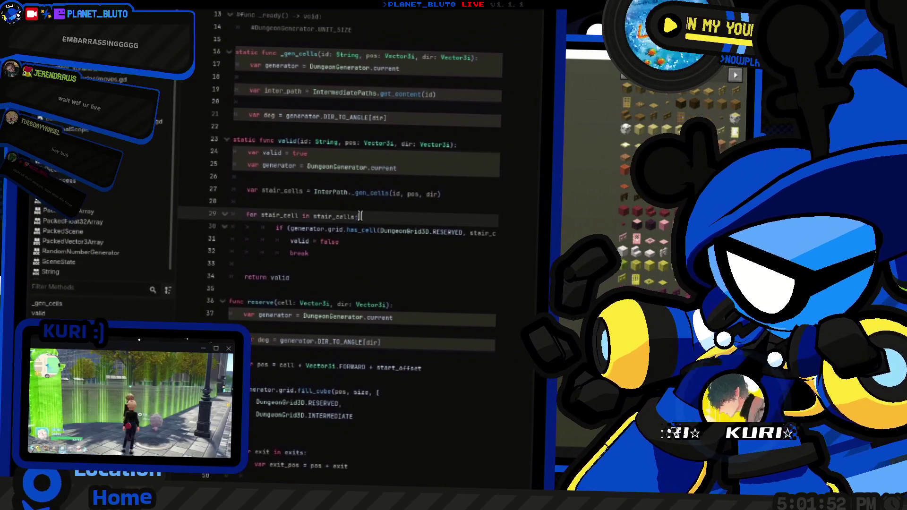
pyautogui.scroll(1, 362, 222)
pyautogui.doubleClick(364, 217)
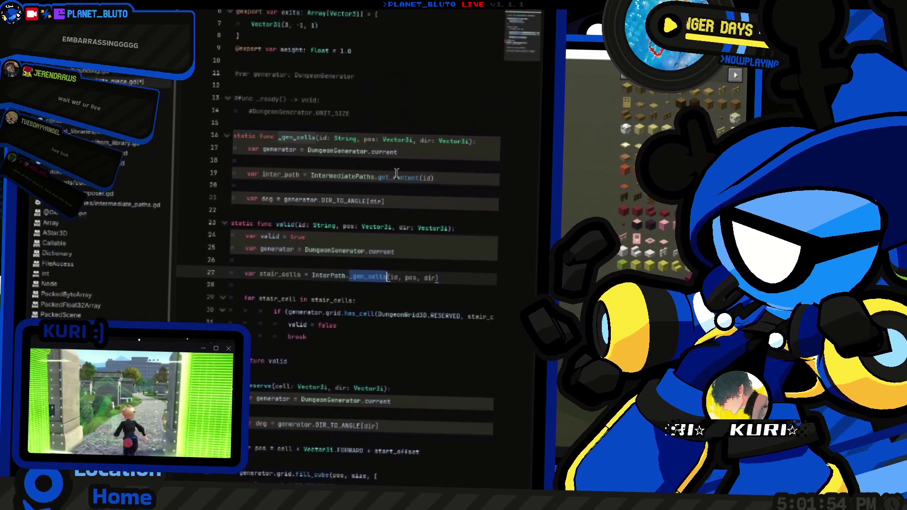
pyautogui.scroll(2, 410, 228)
pyautogui.click(410, 232)
pyautogui.scroll(2, 401, 231)
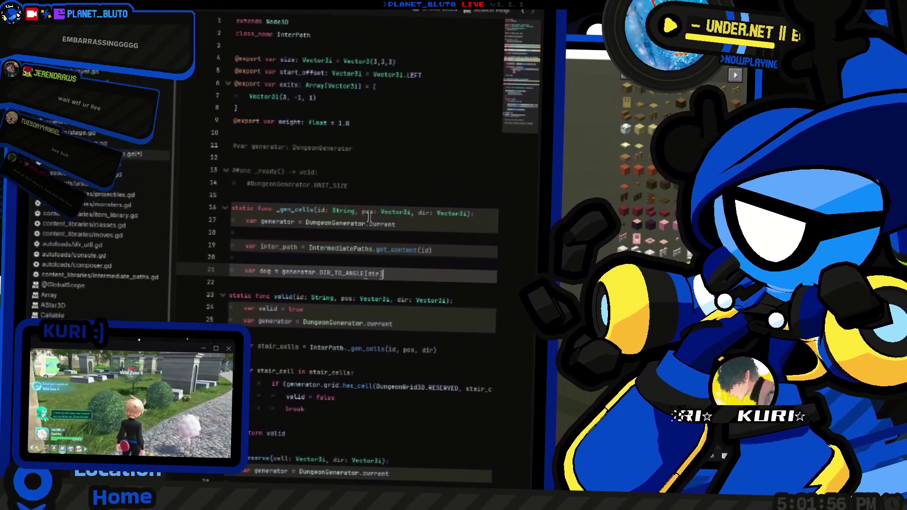
pyautogui.scroll(-1, 400, 232)
# Step: Insert blank lines above the deg line in _gen_cells, discarding a half-typed for loop
pyautogui.click(322, 288)
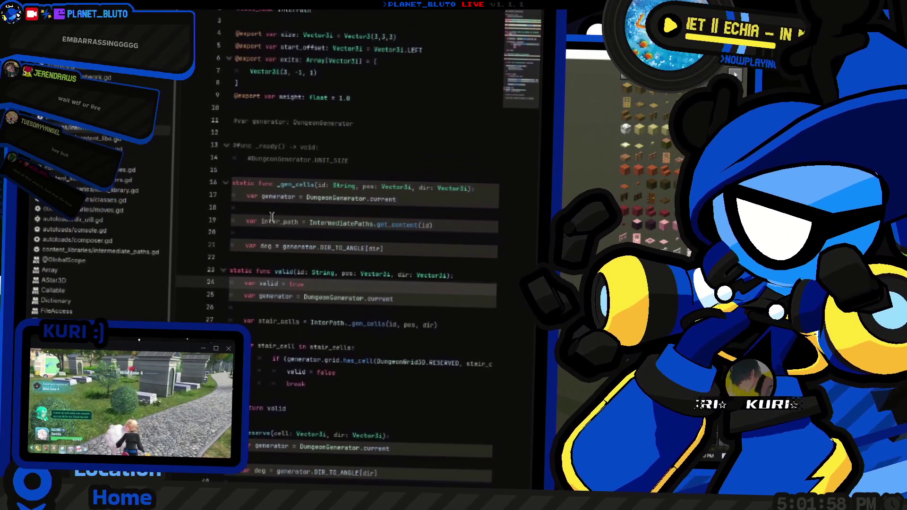
pyautogui.click(287, 233)
pyautogui.scroll(-3, 307, 234)
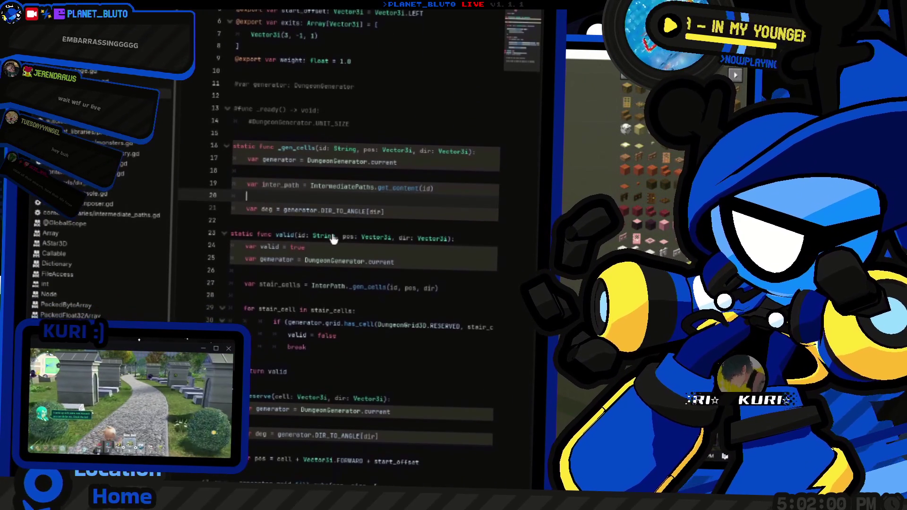
pyautogui.press('Return')
pyautogui.press('Return')
pyautogui.press('Up')
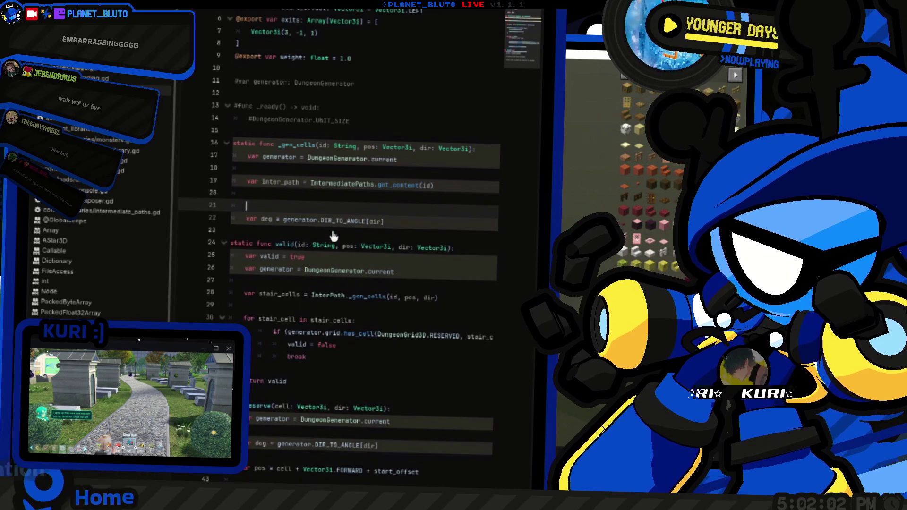
pyautogui.write('for')
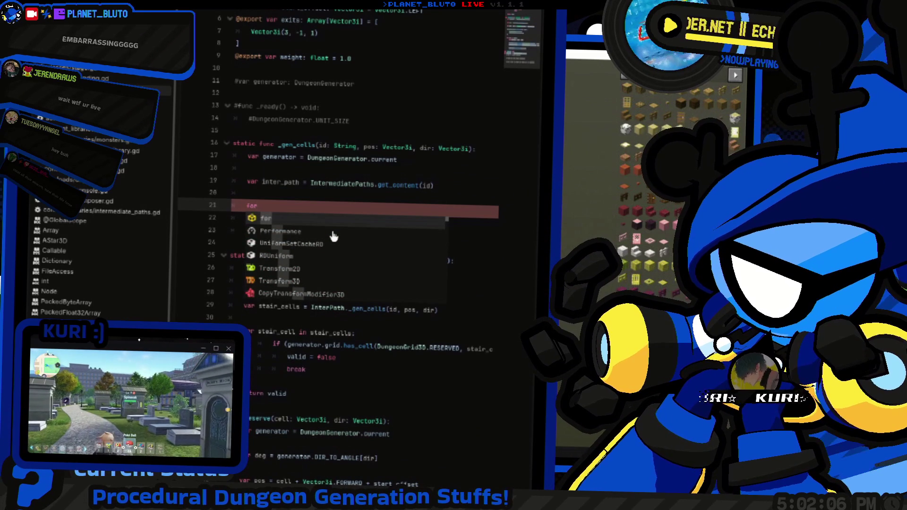
pyautogui.press('BackSpace')
pyautogui.press('BackSpace')
pyautogui.press('BackSpace')
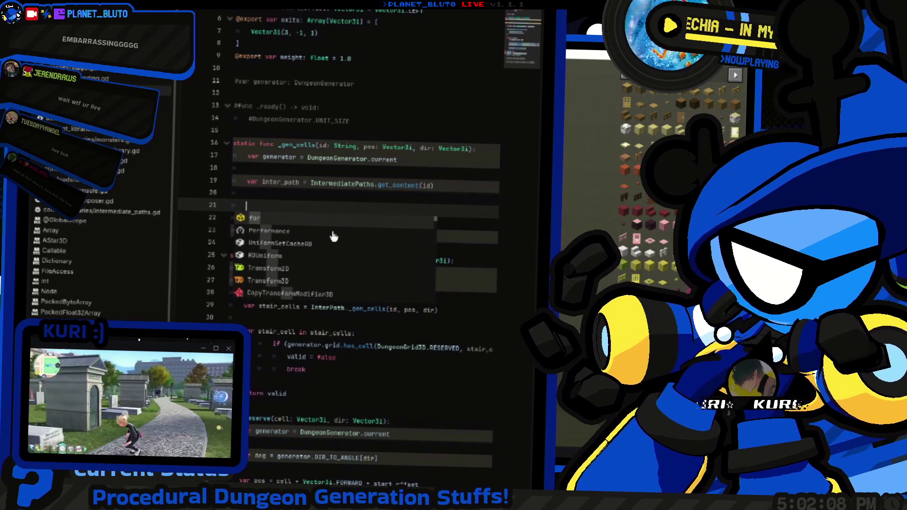
pyautogui.scroll(2, 334, 230)
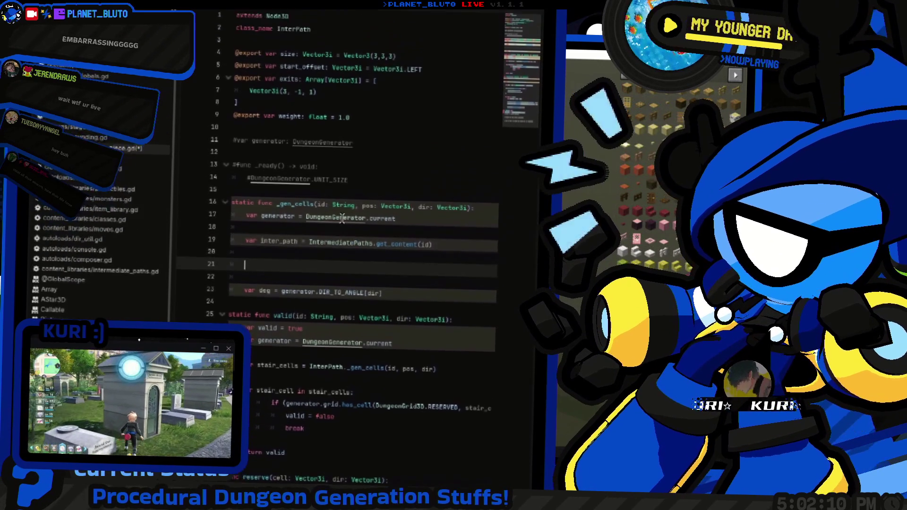
# Step: Review DungeonGenerator and DungeonGrid3D's fill_cube method, then return to InterPath.gd
pyautogui.keyDown('ctrl'); pyautogui.click(342, 218); pyautogui.keyUp('ctrl')
pyautogui.scroll(-10, 342, 218)
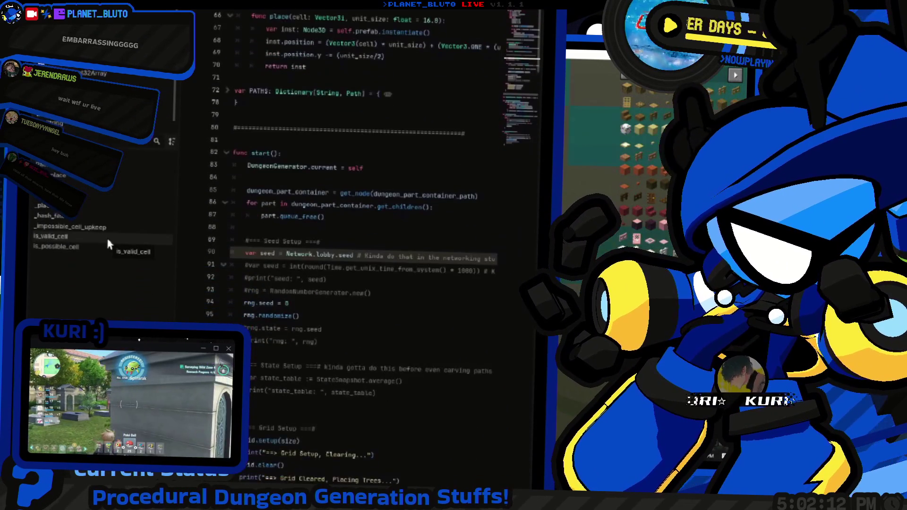
pyautogui.scroll(20, 194, 126)
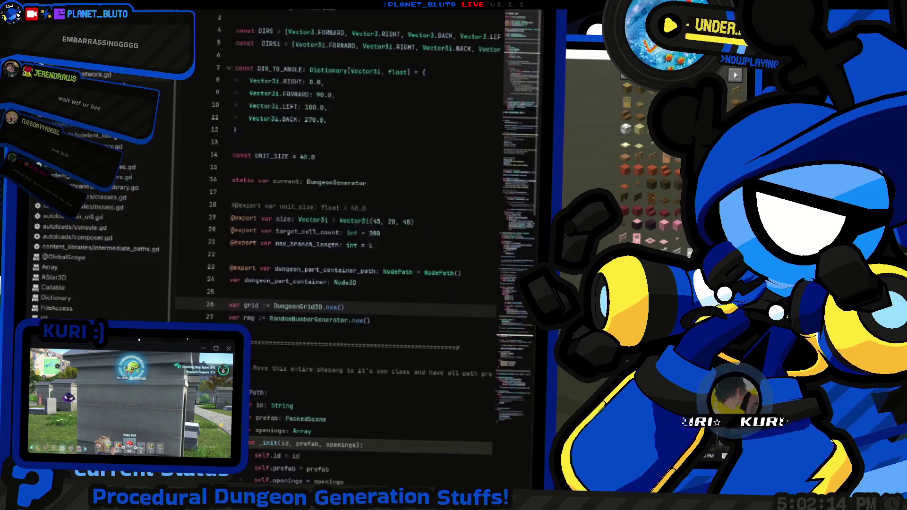
pyautogui.keyDown('ctrl'); pyautogui.click(303, 306); pyautogui.keyUp('ctrl')
pyautogui.scroll(-8, 331, 213)
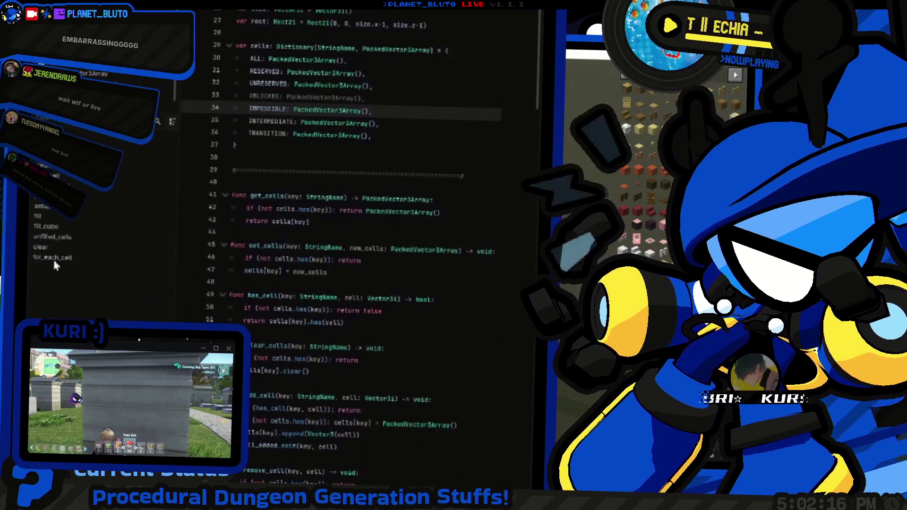
pyautogui.click(52, 236)
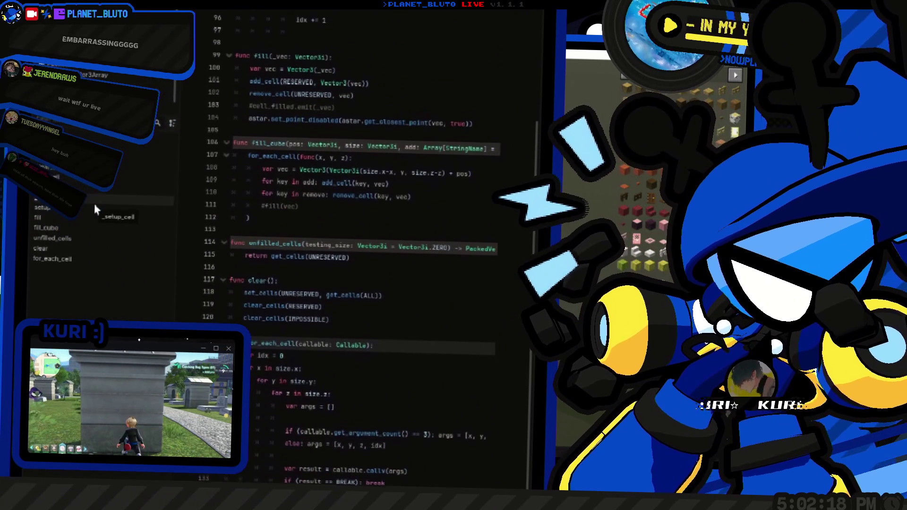
pyautogui.scroll(3, 355, 224)
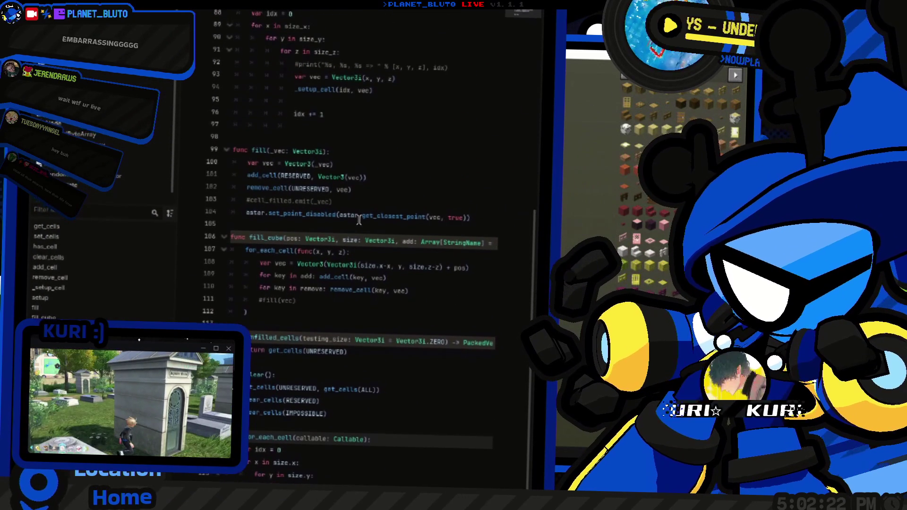
pyautogui.hotkey('alt', 'Left')
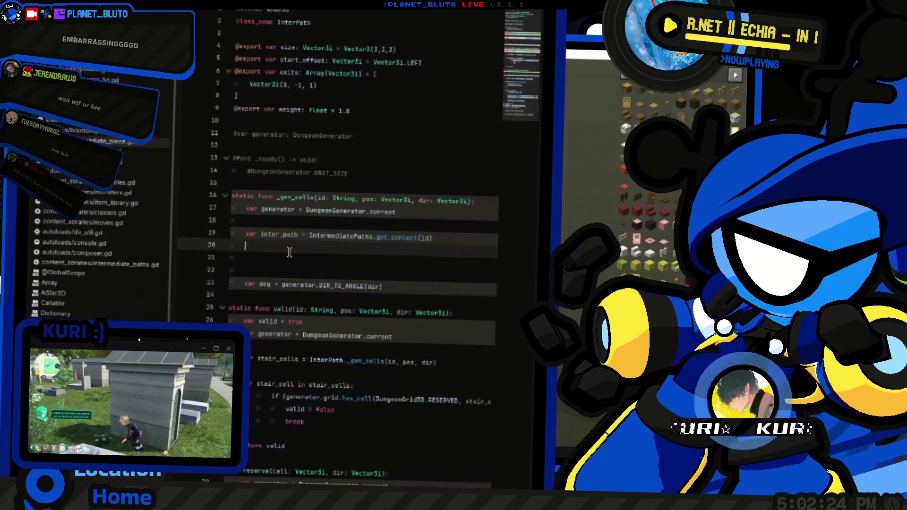
# Step: Write a for x loop over inter_path.size in _gen_cells
pyautogui.click(304, 232)
pyautogui.write('#')
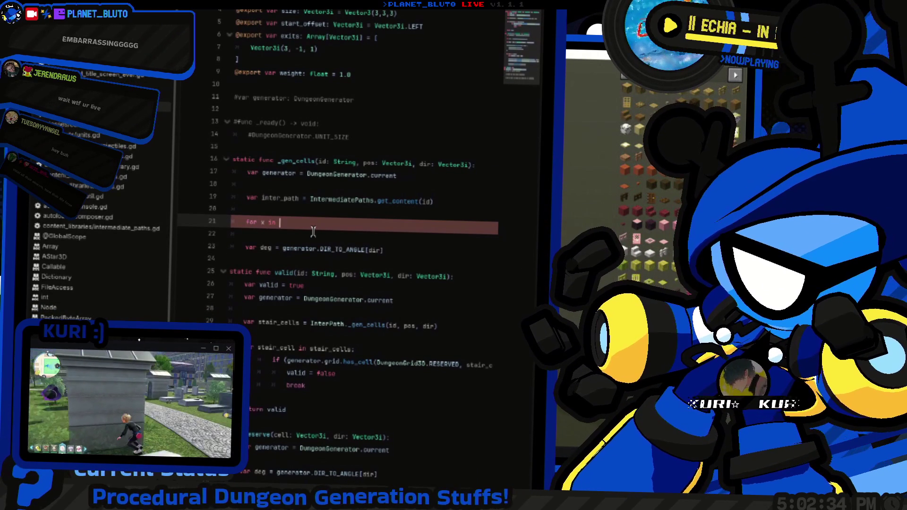
pyautogui.write('_path.size.x:')
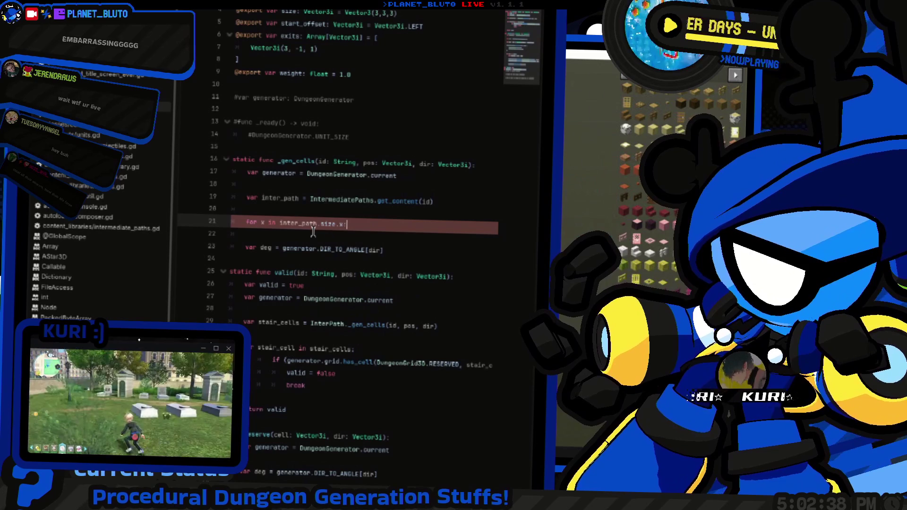
pyautogui.press('Return')
pyautogui.write('pass')
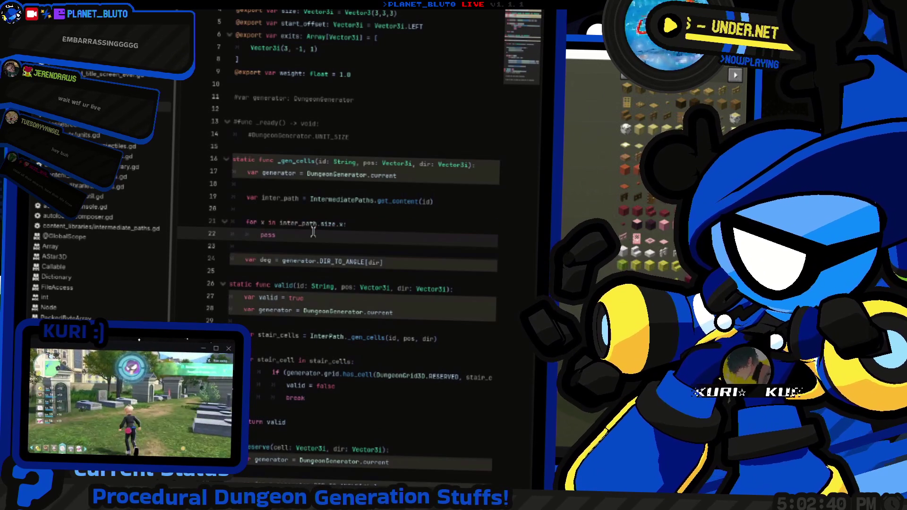
pyautogui.press('BackSpace')
pyautogui.press('BackSpace')
pyautogui.press('BackSpace')
pyautogui.press('Up')
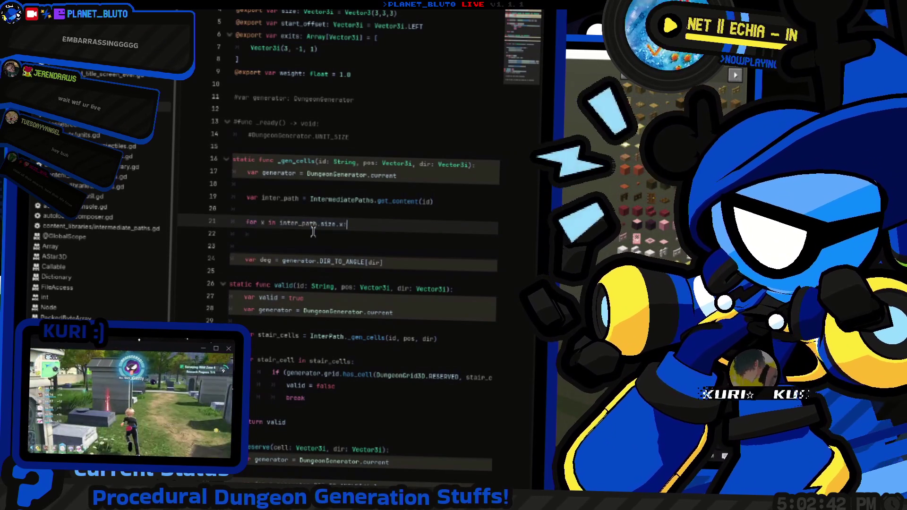
# Step: Duplicate the loop into nested y and z loops over inter_path.size.y and .z
pyautogui.press('Down')
pyautogui.write('for x in inter_path.size.x:')
pyautogui.press('Return')
pyautogui.write('for x in inter_path.size.x:')
pyautogui.press('Delete')
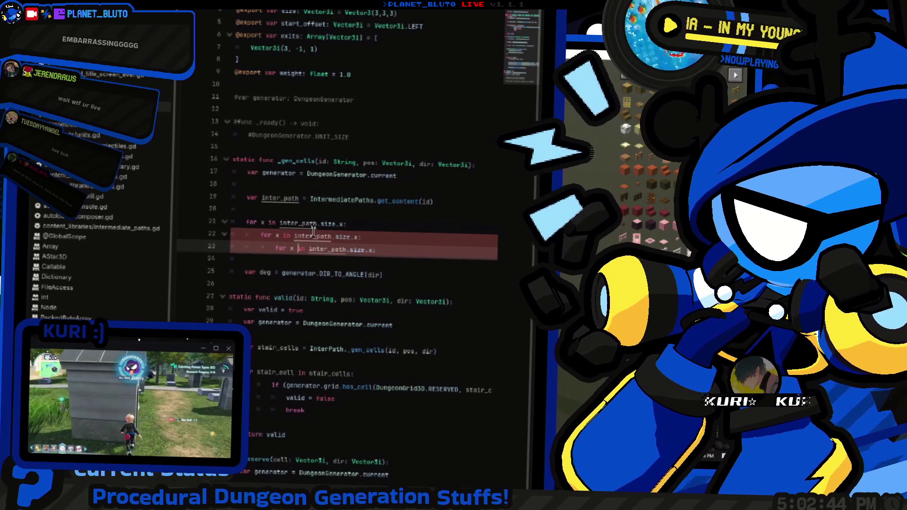
pyautogui.write('z')
pyautogui.press('BackSpace')
pyautogui.write('z')
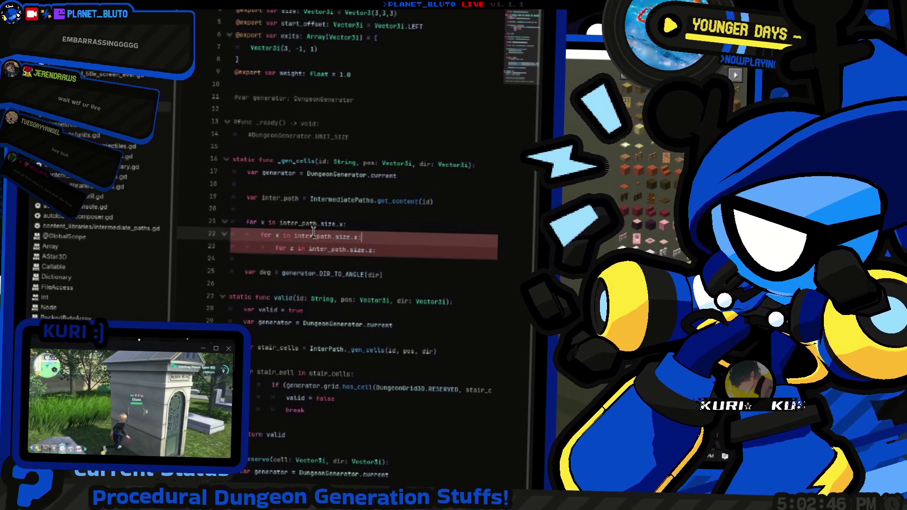
pyautogui.press('Up')
pyautogui.press('Left')
pyautogui.press('BackSpace')
pyautogui.write('y')
pyautogui.press('End')
# Step: Add print("() => ", x, y, z) inside the innermost z loop
pyautogui.press('Down')
pyautogui.press('End')
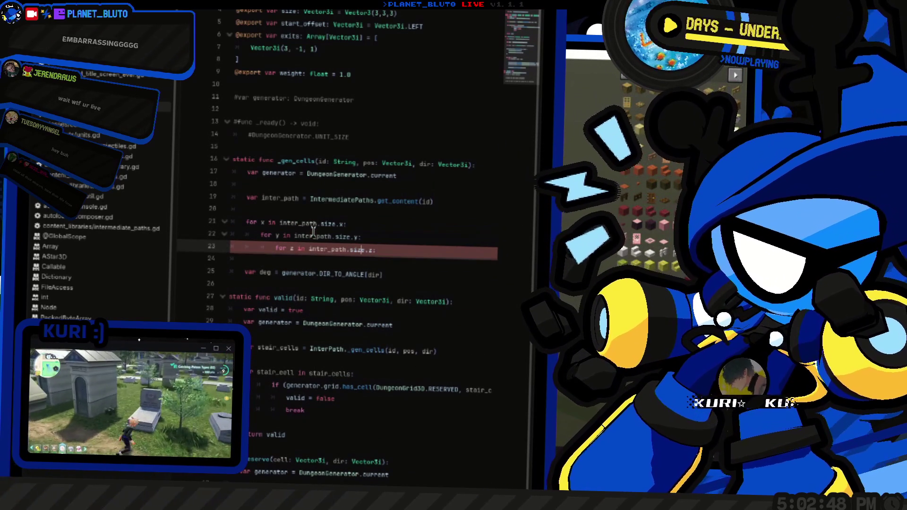
pyautogui.press('Return')
pyautogui.write('prin')
pyautogui.write('"')
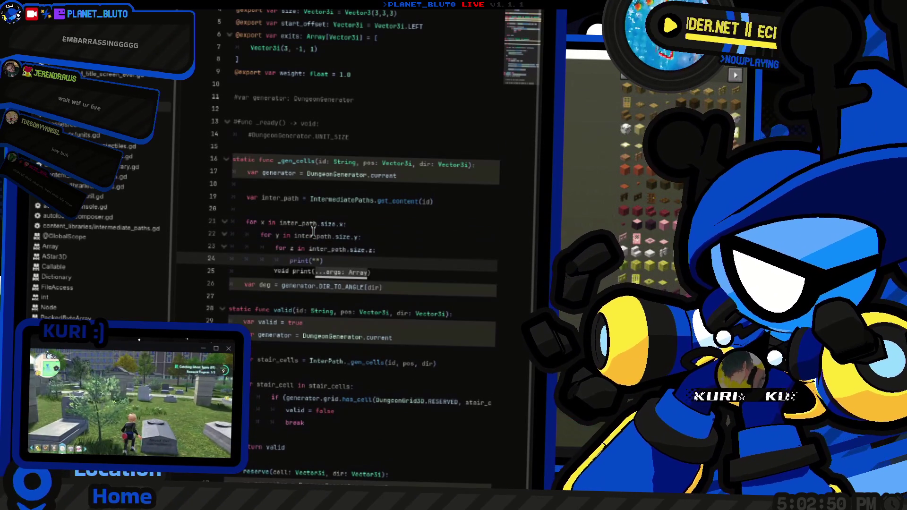
pyautogui.press('BackSpace')
pyautogui.write('z')
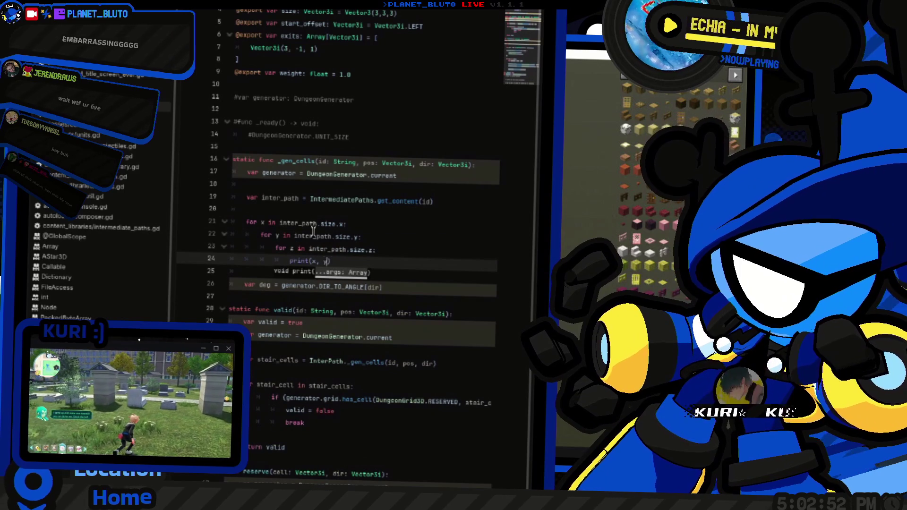
pyautogui.press('Left')
pyautogui.press('Left')
pyautogui.press('Left')
pyautogui.write('"')
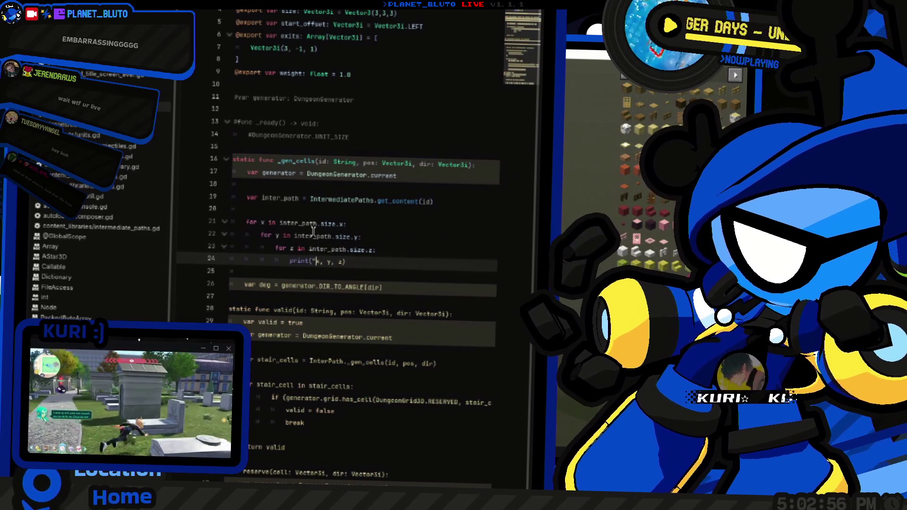
pyautogui.write('",')
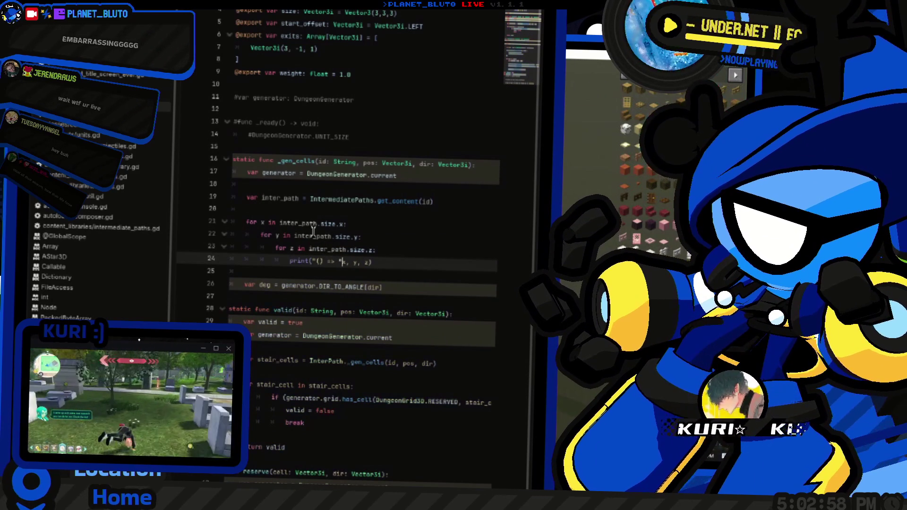
pyautogui.press('End')
pyautogui.press('Return')
pyautogui.press('Return')
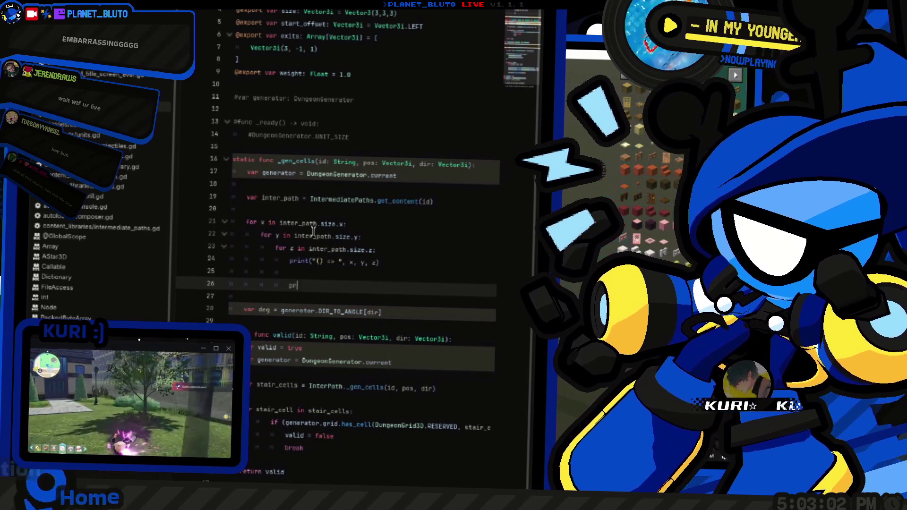
pyautogui.write('d')
pyautogui.press('BackSpace')
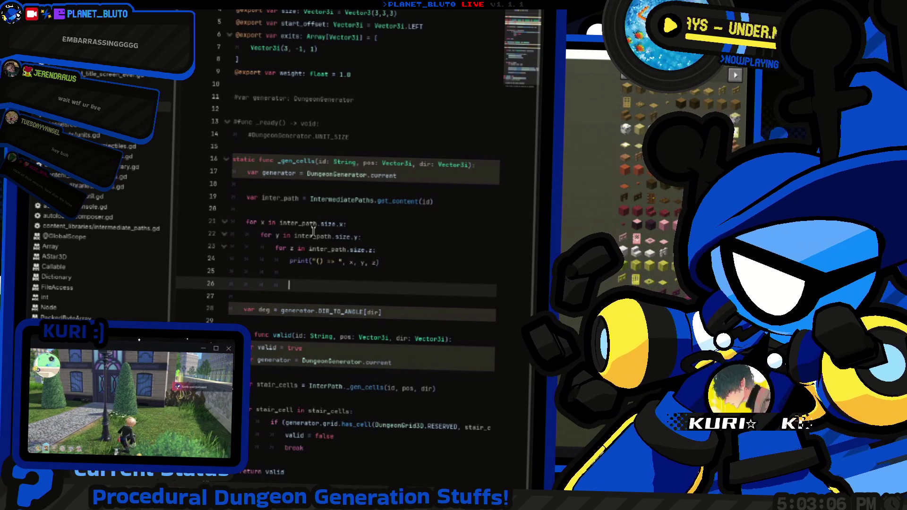
pyautogui.press('Up')
pyautogui.press('Up')
pyautogui.press('Up')
# Step: Declare a cells variable at the top of _gen_cells and add return cells after the loops
pyautogui.press('End')
pyautogui.press('Return')
pyautogui.write('var ')
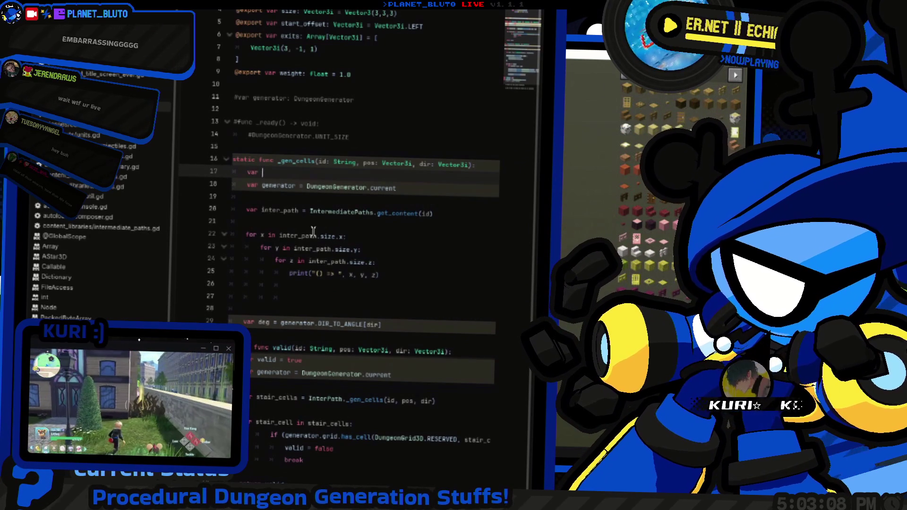
pyautogui.write('[')
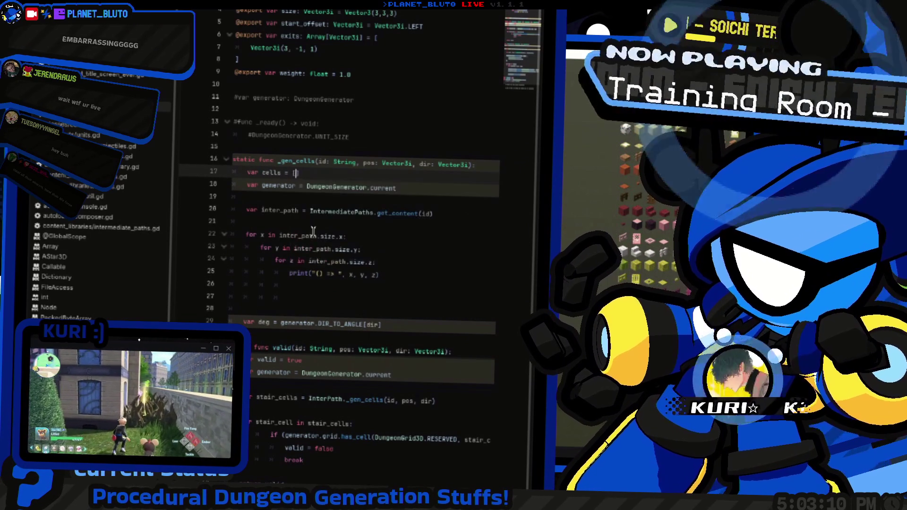
pyautogui.press('Return')
pyautogui.press('Down')
pyautogui.press('Down')
pyautogui.press('Down')
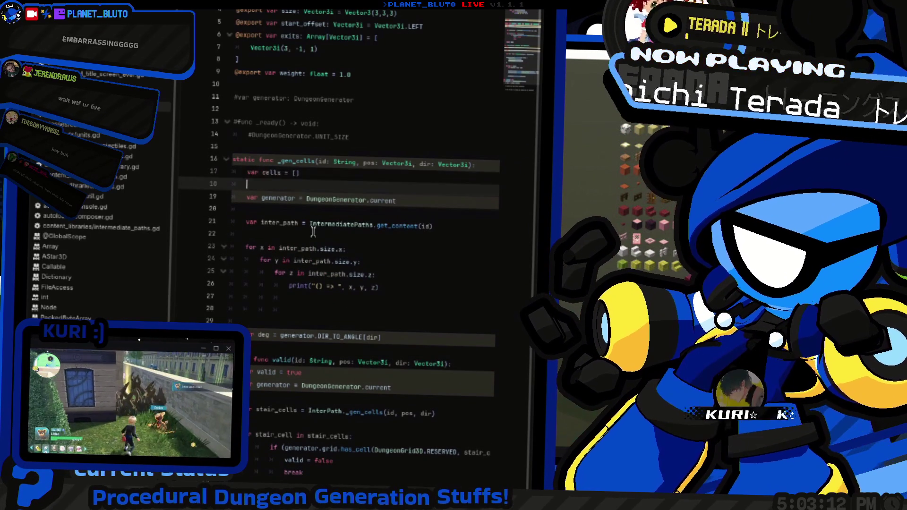
pyautogui.press('Down')
pyautogui.press('Down')
pyautogui.press('Down')
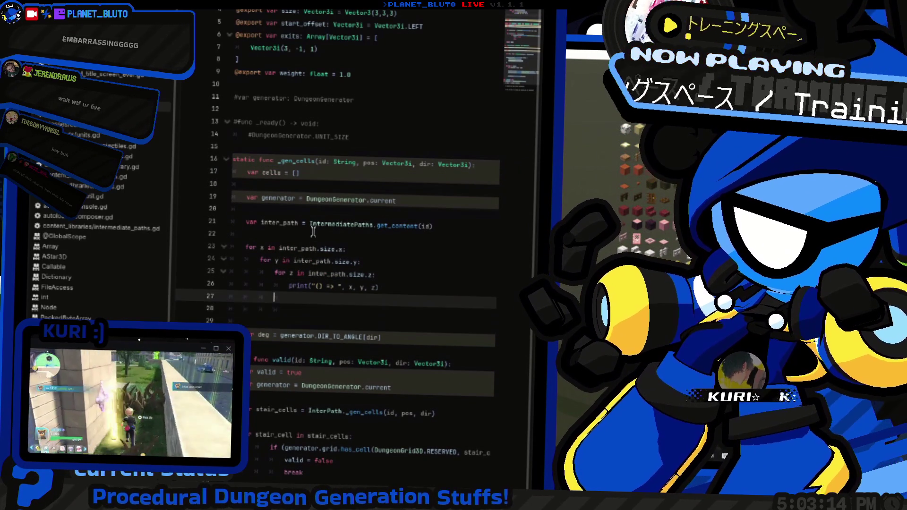
pyautogui.press('Return')
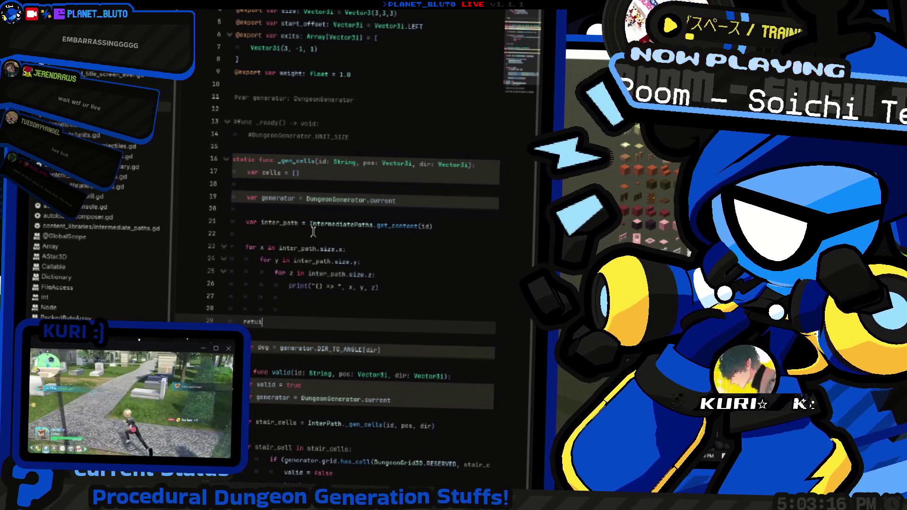
pyautogui.press('BackSpace')
pyautogui.press('BackSpace')
pyautogui.write('return cells')
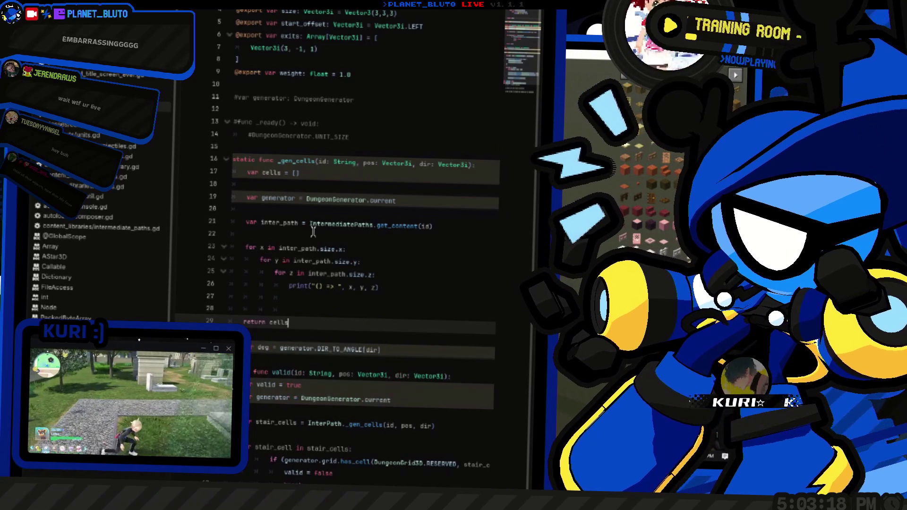
pyautogui.press('Escape')
pyautogui.press('Up')
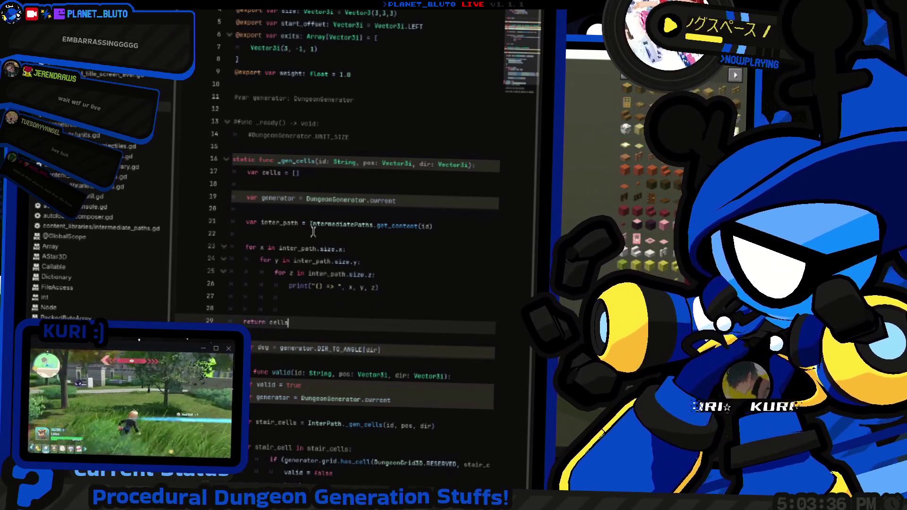
# Step: Remove the return cells line and paste var deg = generator.DIR_TO_ANGLE[dir] with a blank line after
pyautogui.press('Down')
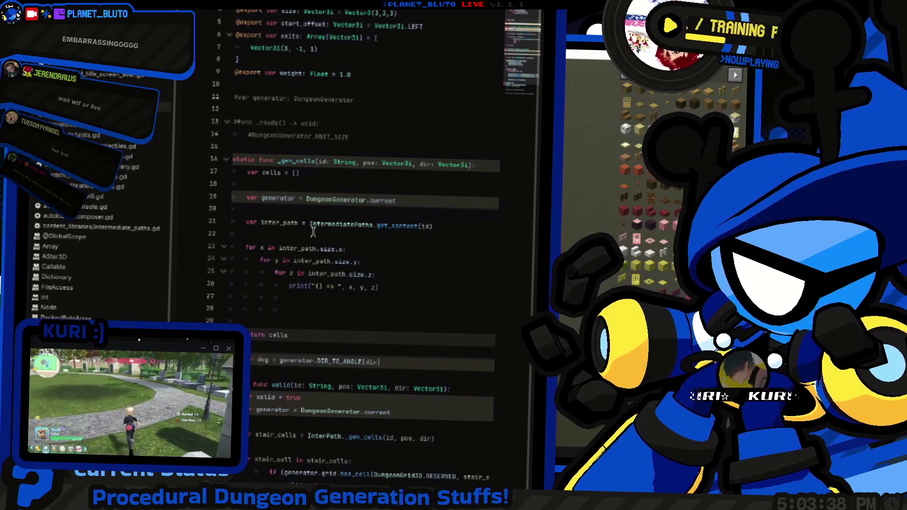
pyautogui.press('Down')
pyautogui.press('Down')
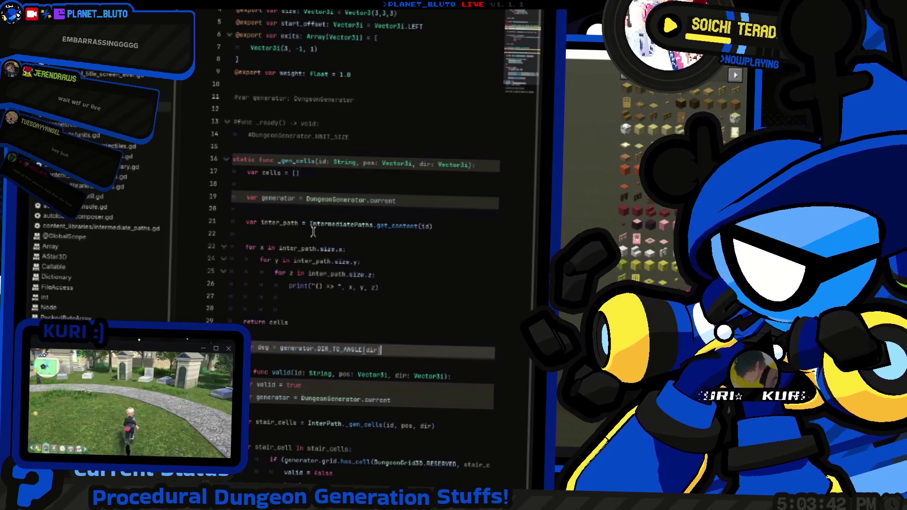
pyautogui.press('Up')
pyautogui.press('Up')
pyautogui.hotkey('shift', 'End')
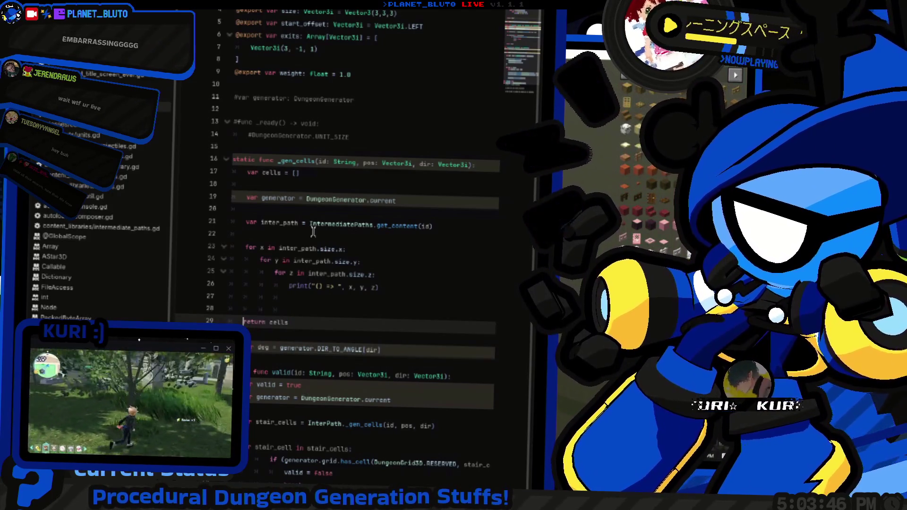
pyautogui.press('BackSpace')
pyautogui.hotkey('alt', 'Down')
pyautogui.hotkey('alt', 'Down')
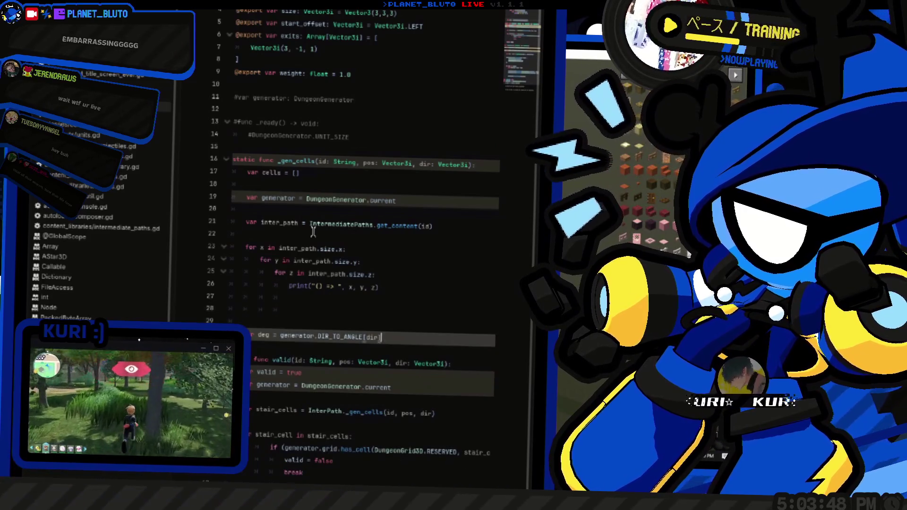
pyautogui.hotkey('ctrl', 'z')
pyautogui.hotkey('ctrl', 'z')
pyautogui.hotkey('ctrl', 'z')
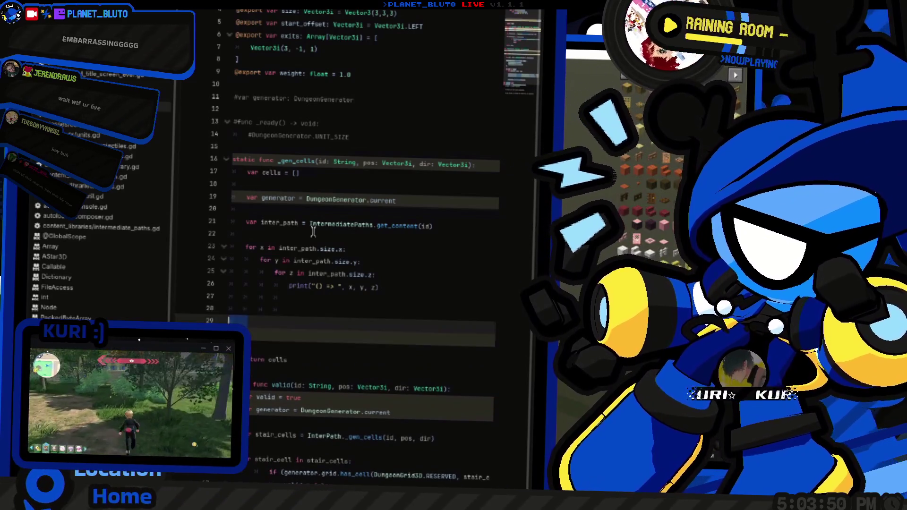
pyautogui.hotkey('alt', 'Up')
pyautogui.hotkey('alt', 'Up')
pyautogui.hotkey('alt', 'Up')
pyautogui.hotkey('ctrl', 'v')
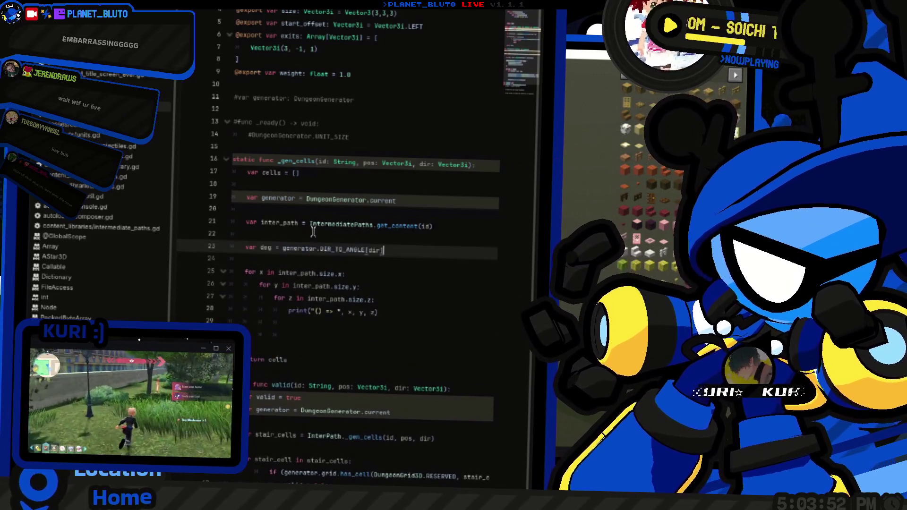
# Step: Paste the position calculation into the innermost z loop with a new 'var' line above it
pyautogui.scroll(-5, 308, 397)
pyautogui.scroll(-5, 308, 397)
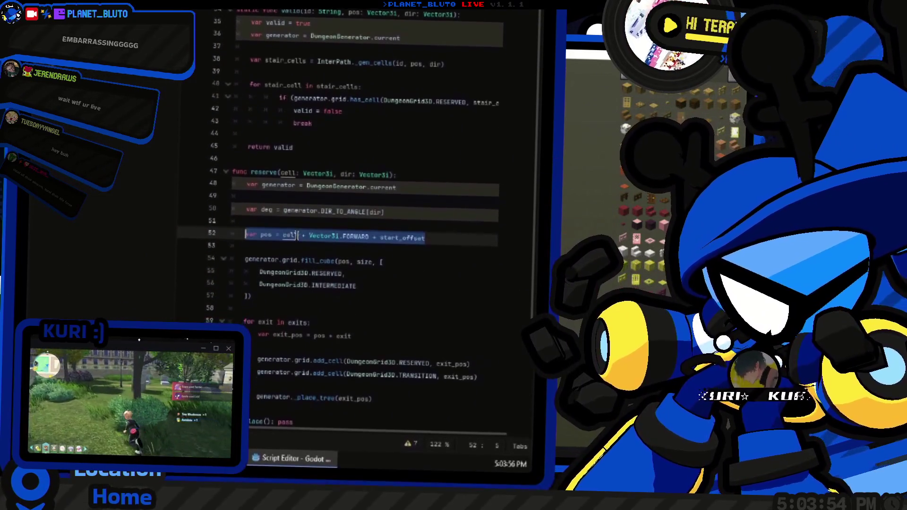
pyautogui.scroll(7, 276, 131)
pyautogui.click(378, 227)
pyautogui.write('var pos = cell + Vector3i.FORWARD + start_offset')
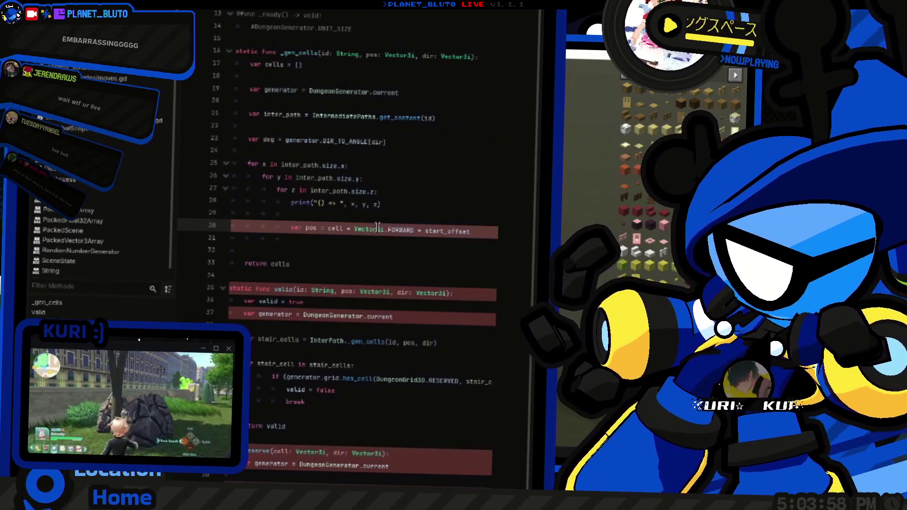
pyautogui.press('Up')
pyautogui.write('var')
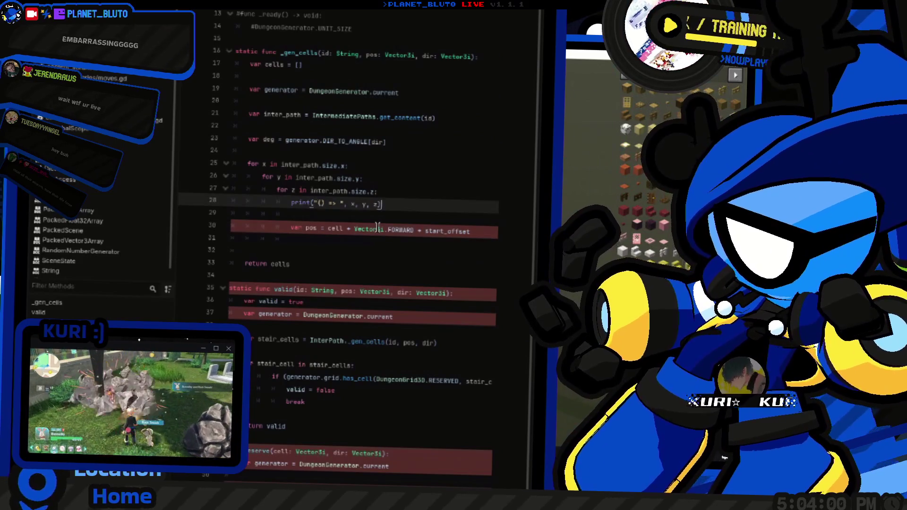
pyautogui.press('Return')
pyautogui.press('Up')
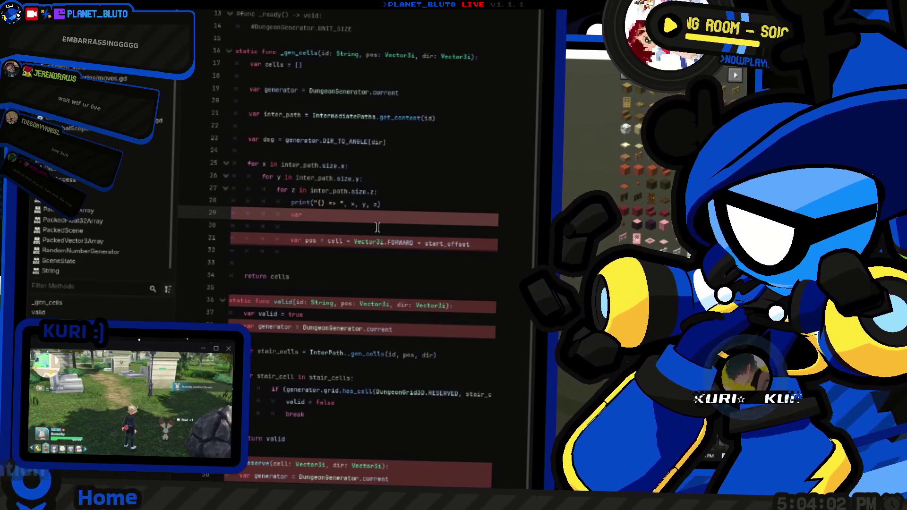
# Step: Make the line var cell = pos + Vector3i.FORWARD plus inter_path's start_offset
pyautogui.press('Up')
pyautogui.press('Up')
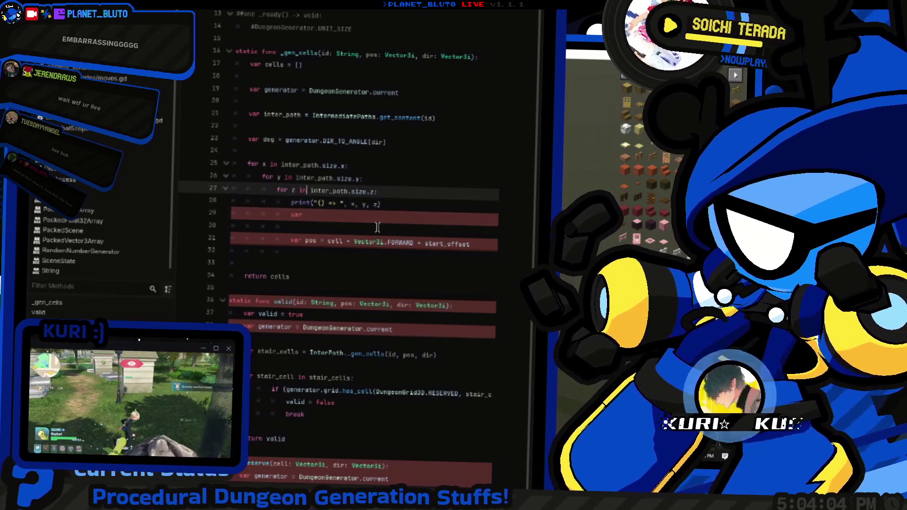
pyautogui.hotkey('ctrl', 'shift', 'Right')
pyautogui.press('Down')
pyautogui.press('Down')
pyautogui.press('Down')
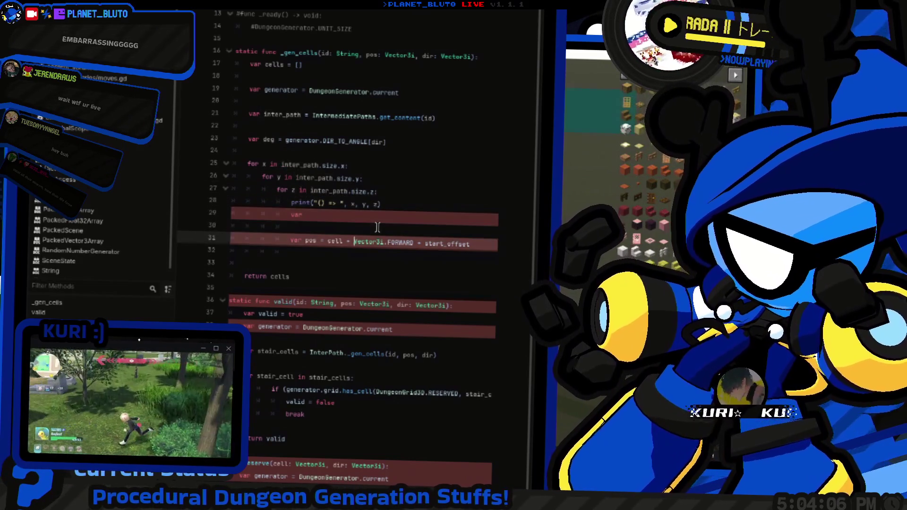
pyautogui.write('inter_path.')
pyautogui.hotkey('ctrl', 'shift', 'Right')
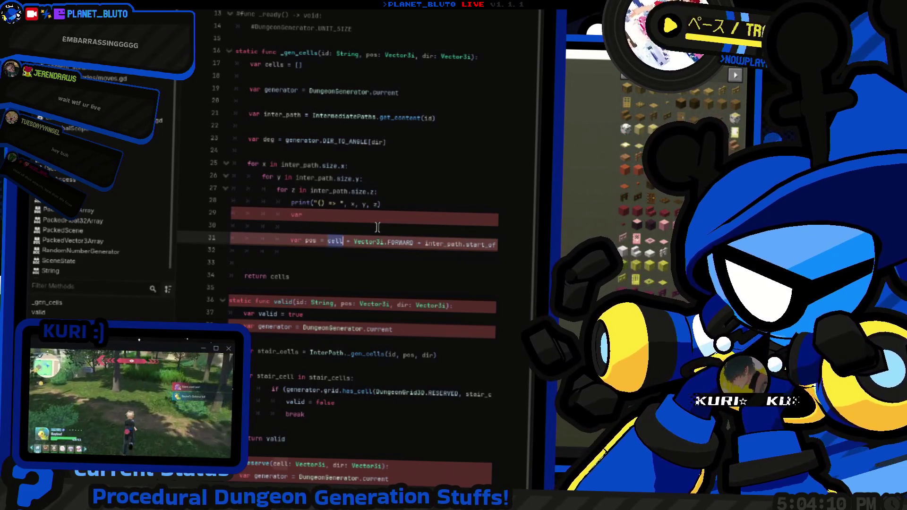
pyautogui.hotkey('ctrl', 'Left')
pyautogui.hotkey('ctrl', 'Left')
pyautogui.hotkey('ctrl', 'Left')
pyautogui.hotkey('ctrl', 'shift', 'Right')
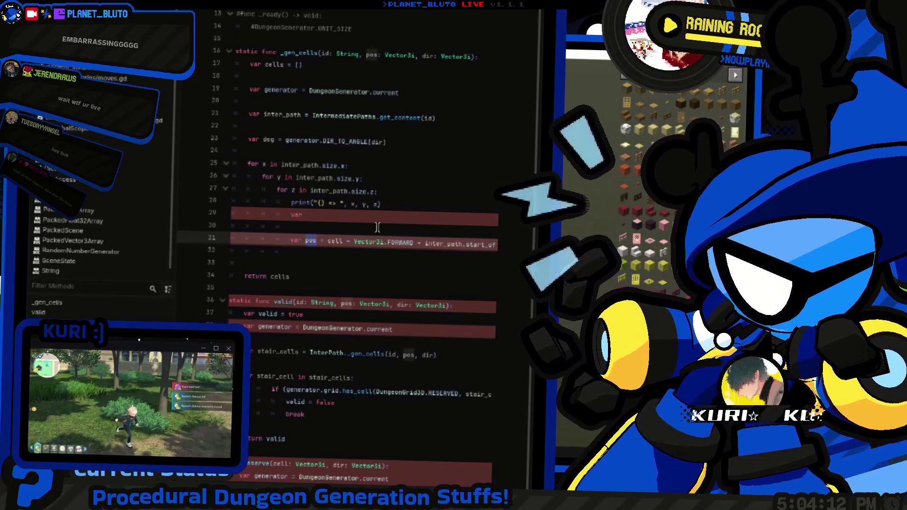
pyautogui.write('cell = ')
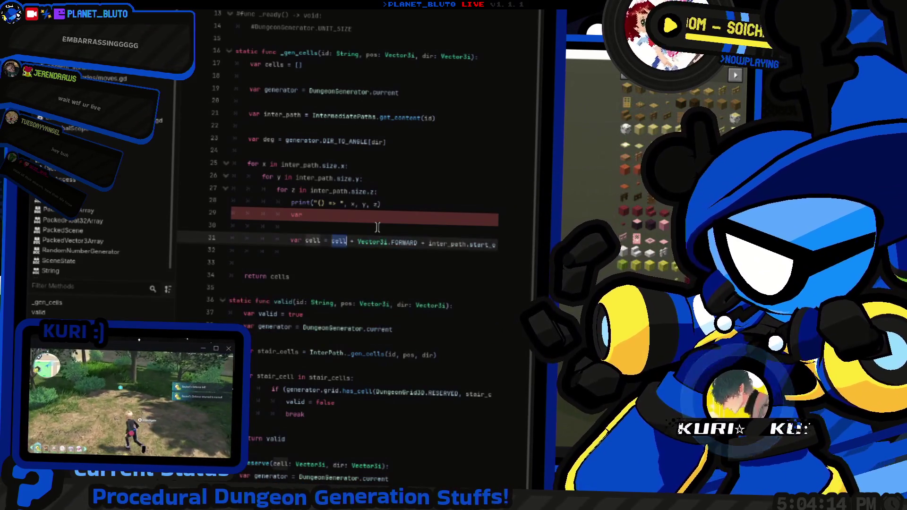
pyautogui.write('pos')
pyautogui.press('Escape')
pyautogui.press('Up')
pyautogui.press('Up')
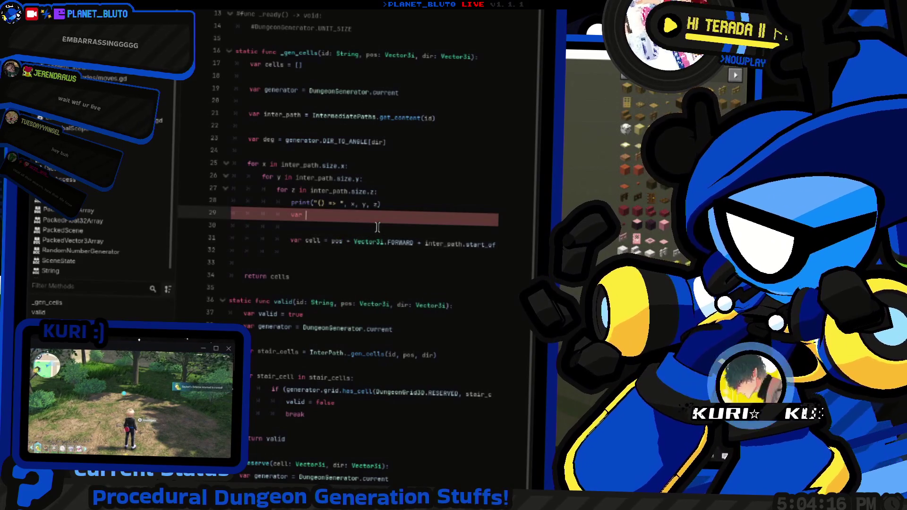
# Step: Declare var vec on line 29 and rename the next line's pos variable to cell
pyautogui.hotkey('ctrl', 'z')
pyautogui.hotkey('ctrl', 'z')
pyautogui.write('vec')
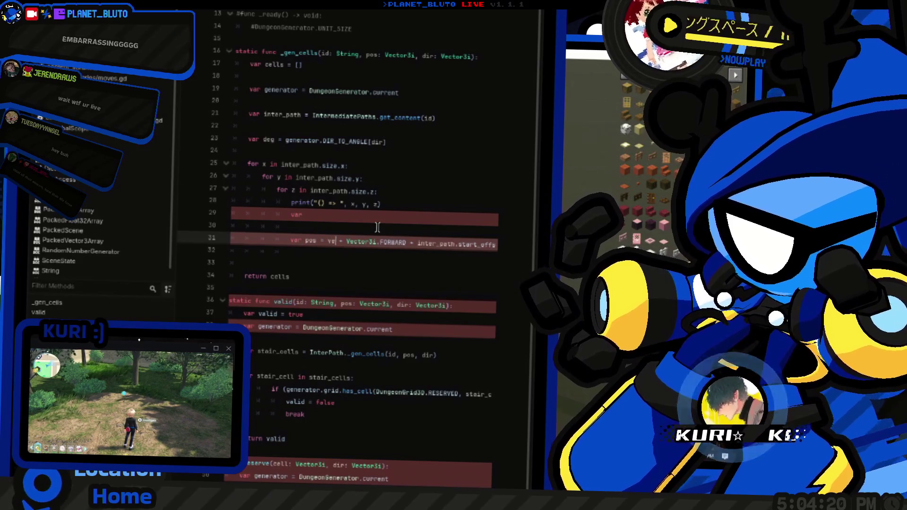
pyautogui.press('Escape')
pyautogui.press('Up')
pyautogui.press('Up')
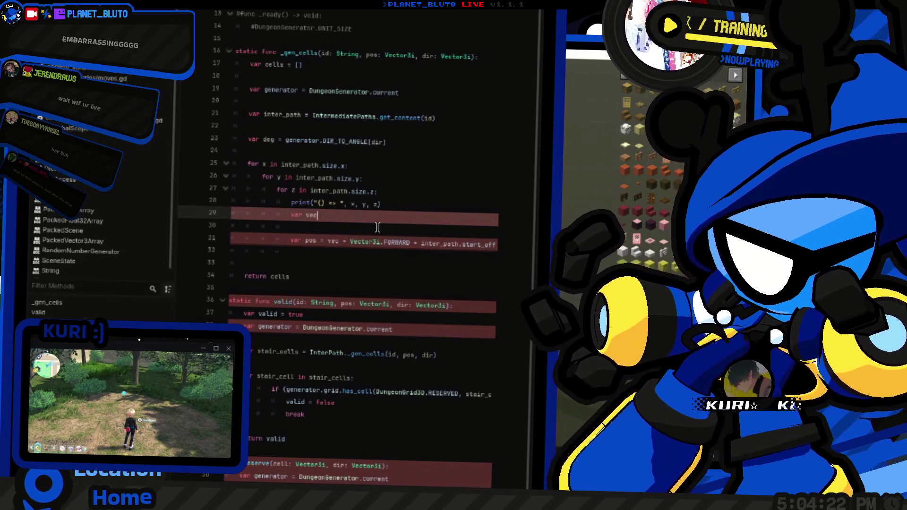
pyautogui.write('=')
pyautogui.press('Down')
pyautogui.press('Down')
pyautogui.hotkey('ctrl', 'BackSpace')
pyautogui.write('cell')
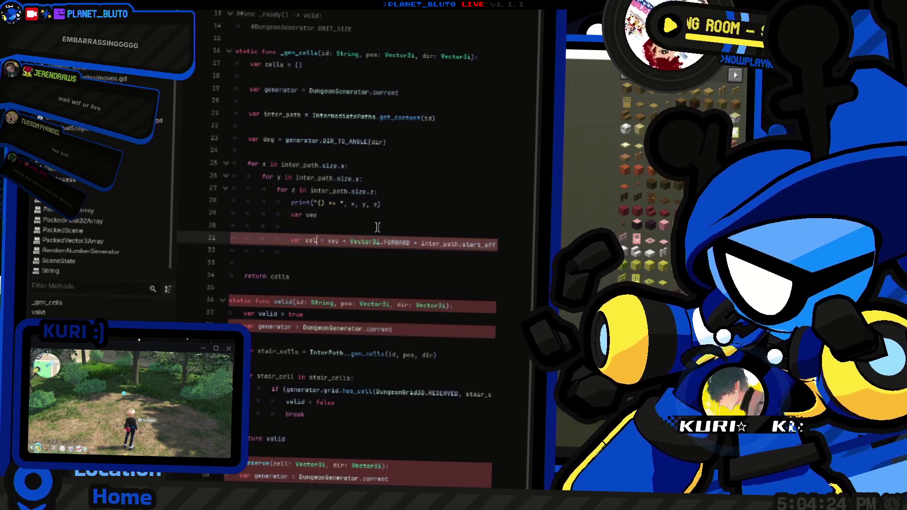
pyautogui.press('Up')
pyautogui.press('Up')
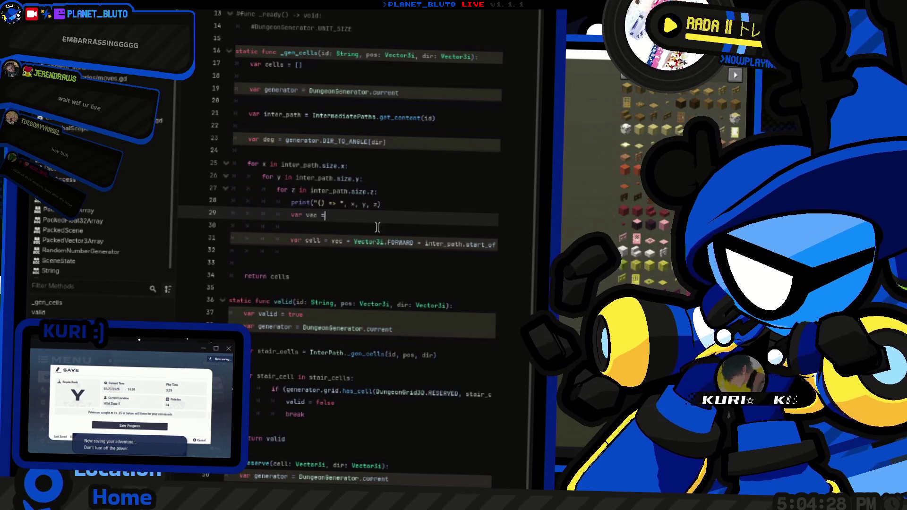
# Step: Write vec as Vector3(x, y, z).rotated(Vector3.UP, ...) using autocomplete for rotated
pyautogui.write(' Vector3(3i')
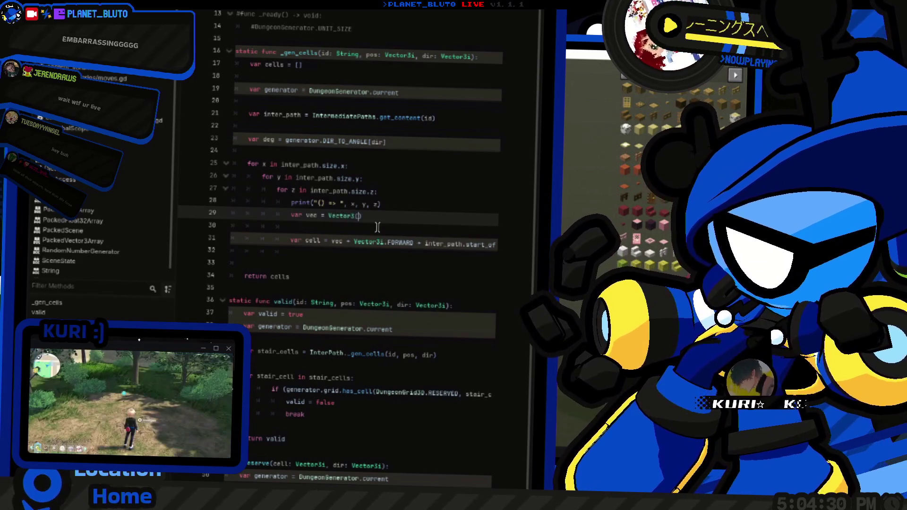
pyautogui.press('BackSpace')
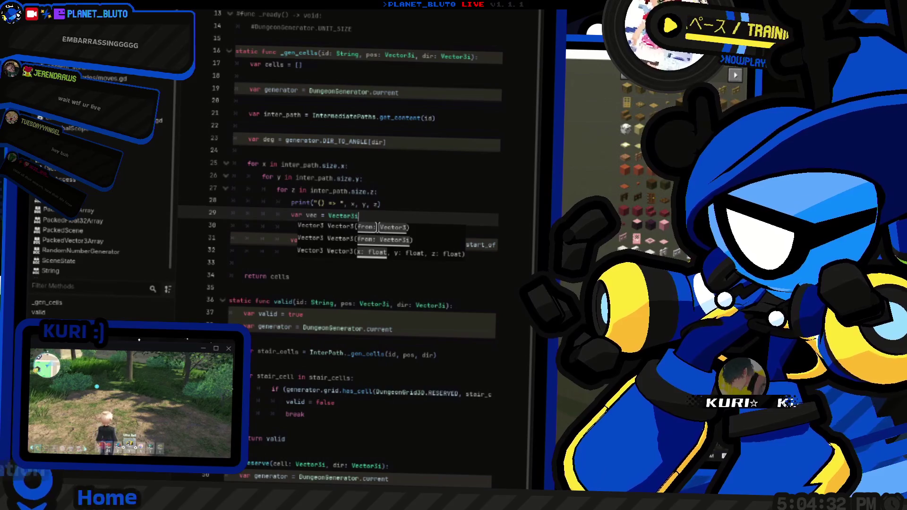
pyautogui.write('(x, y, z')
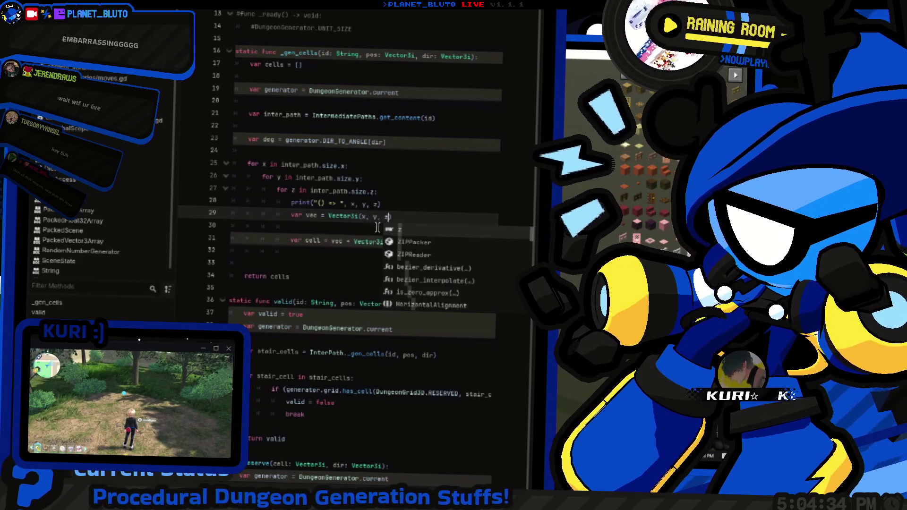
pyautogui.write(')')
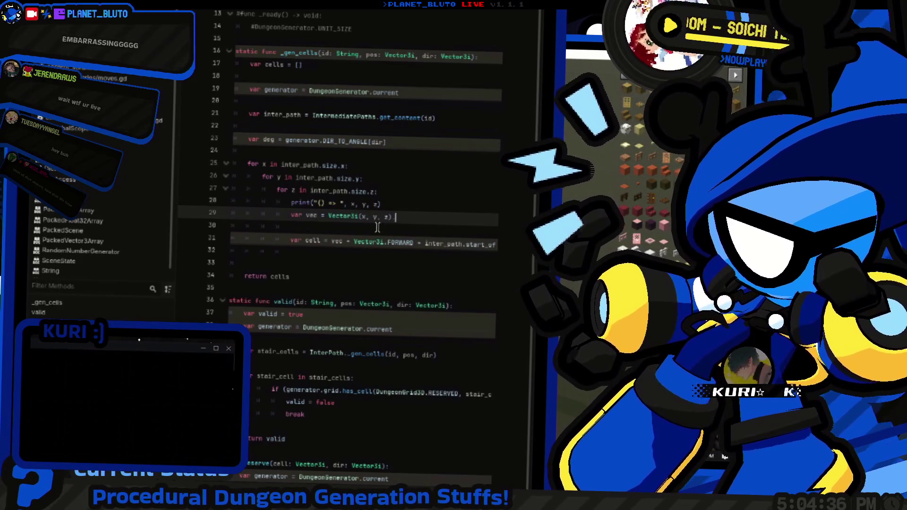
pyautogui.write('.rot')
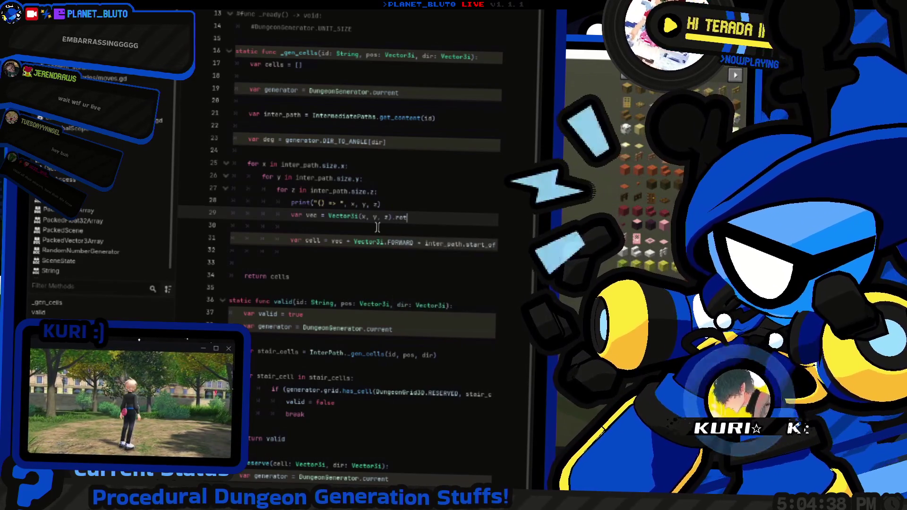
pyautogui.press('BackSpace')
pyautogui.press('BackSpace')
pyautogui.press('BackSpace')
pyautogui.press('Left')
pyautogui.press('Left')
pyautogui.press('Left')
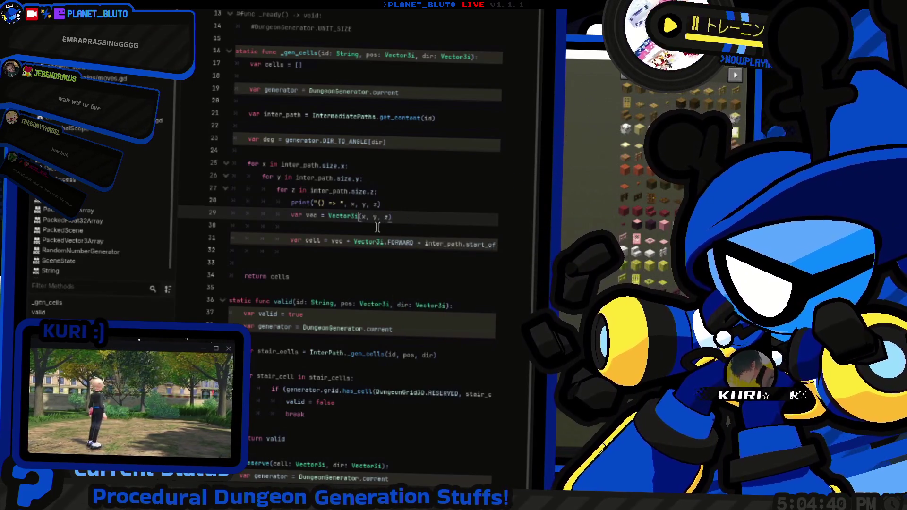
pyautogui.write('ang')
pyautogui.press('Return')
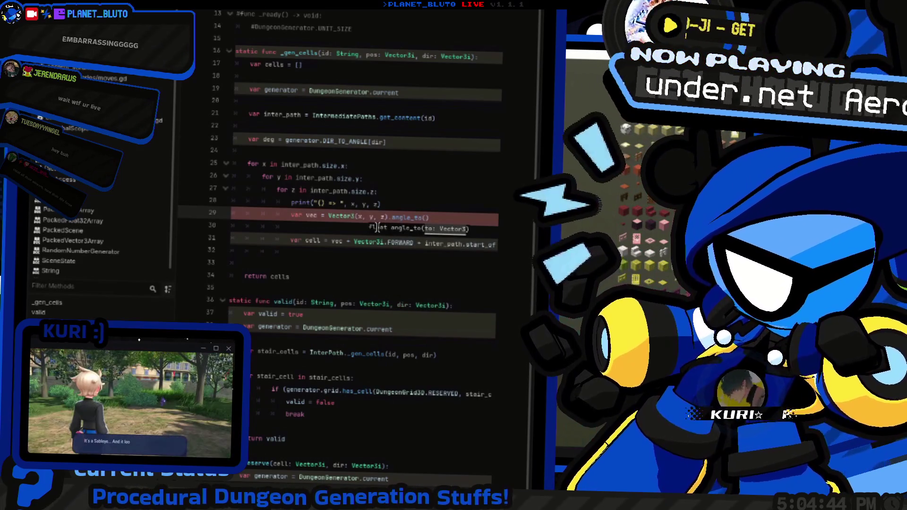
pyautogui.press('BackSpace')
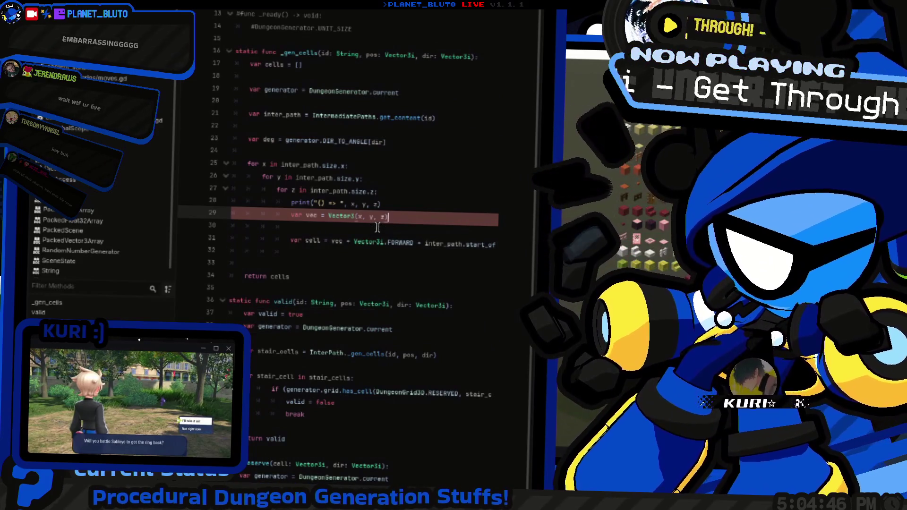
pyautogui.write('.rotate')
pyautogui.press('Return')
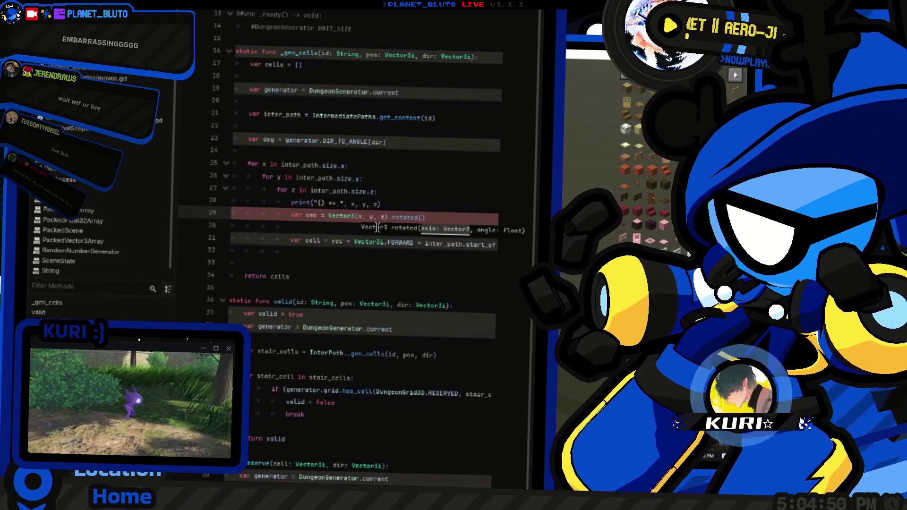
pyautogui.write('tor')
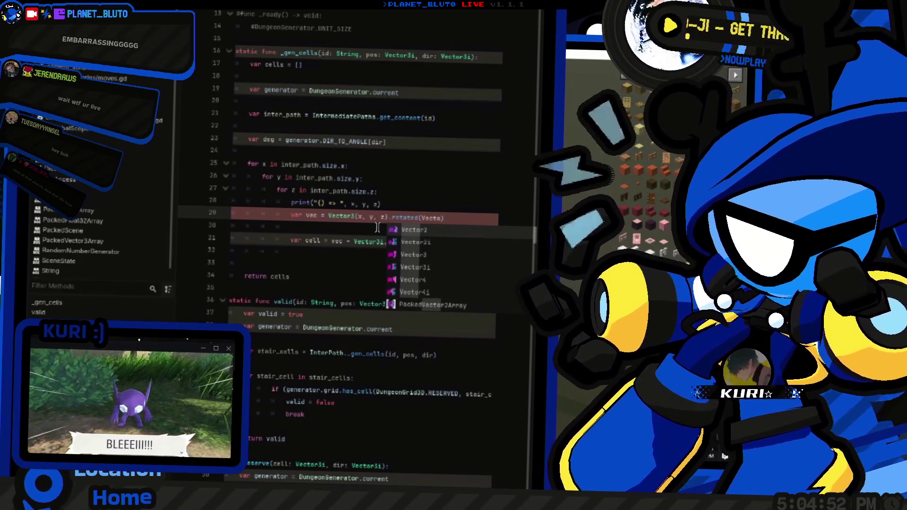
pyautogui.write('3.UP,')
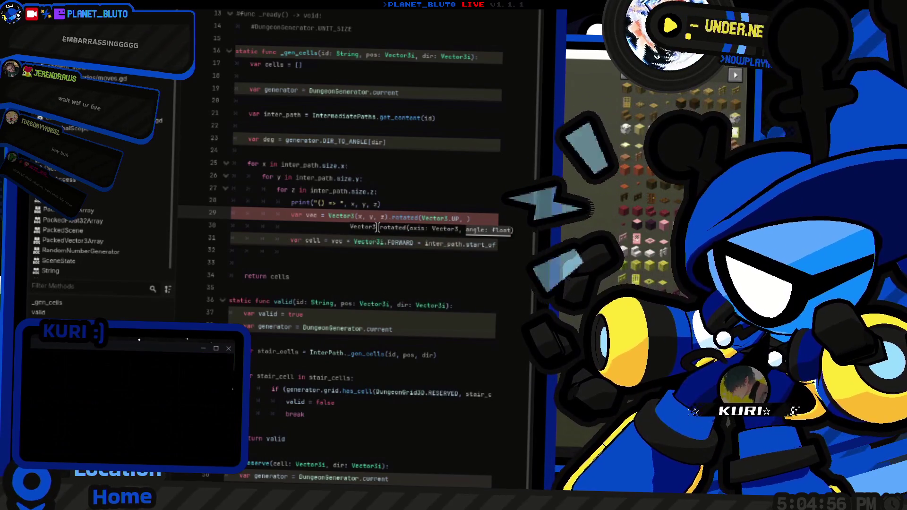
pyautogui.hotkey('ctrl', 'space')
pyautogui.write('rad_to_deg(deg')
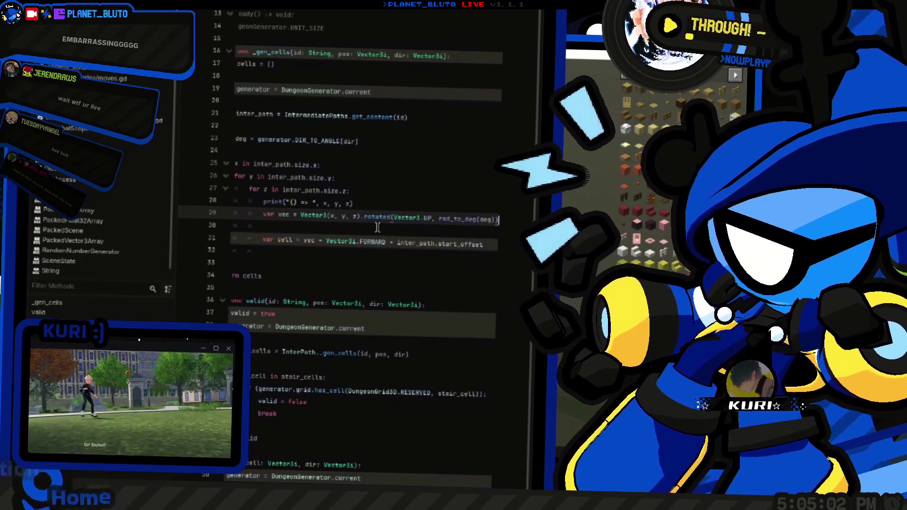
# Step: Change the angle argument to deg_to_rad(deg) and add a blank line after the cell line
pyautogui.press('Home')
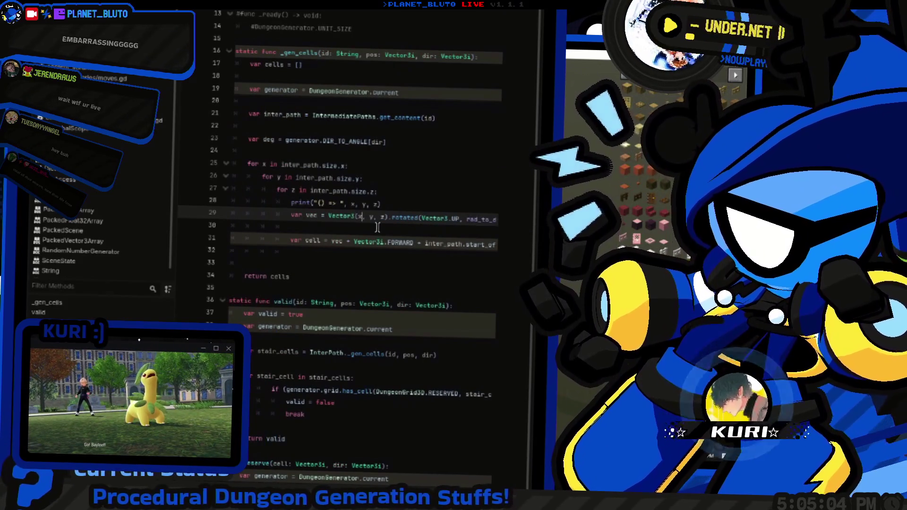
pyautogui.hotkey('ctrl', 'Right')
pyautogui.hotkey('ctrl', 'Right')
pyautogui.hotkey('ctrl', 'Right')
pyautogui.hotkey('ctrl', 'shift', 'Right')
pyautogui.hotkey('ctrl', 'shift', 'Right')
pyautogui.write('de')
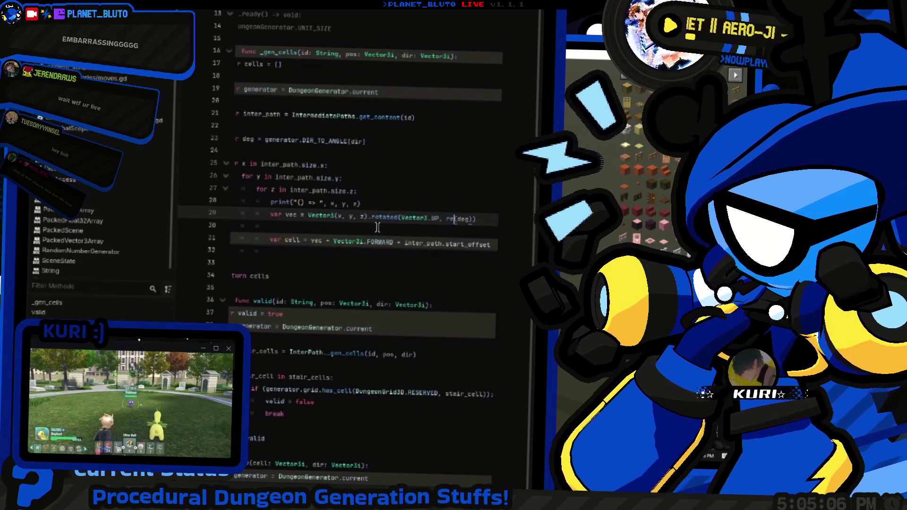
pyautogui.write('g')
pyautogui.press('Down')
pyautogui.press('Return')
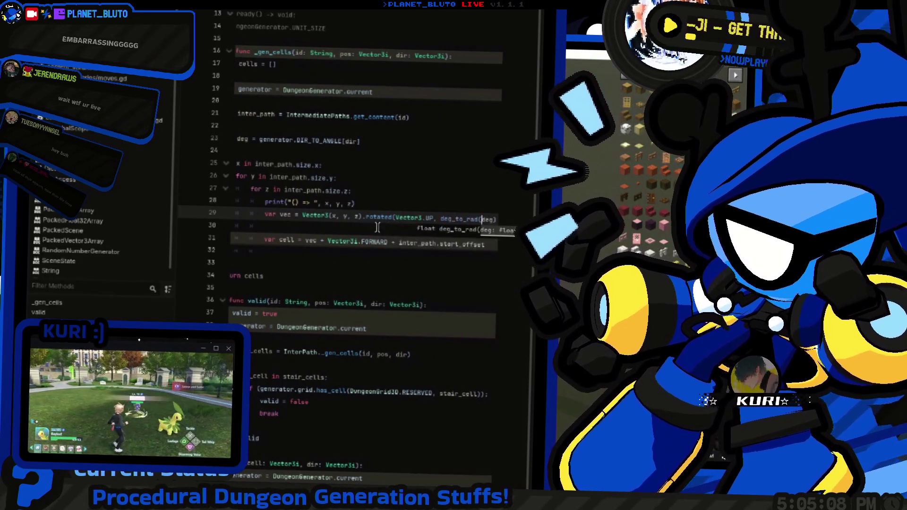
pyautogui.press('Down')
pyautogui.press('Down')
pyautogui.hotkey('ctrl', 'Right')
pyautogui.hotkey('ctrl', 'Right')
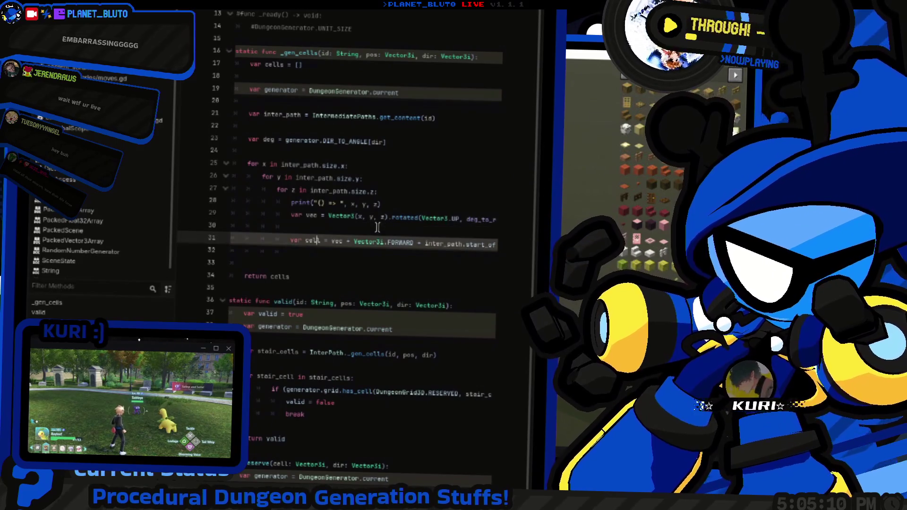
pyautogui.press('End')
pyautogui.press('Return')
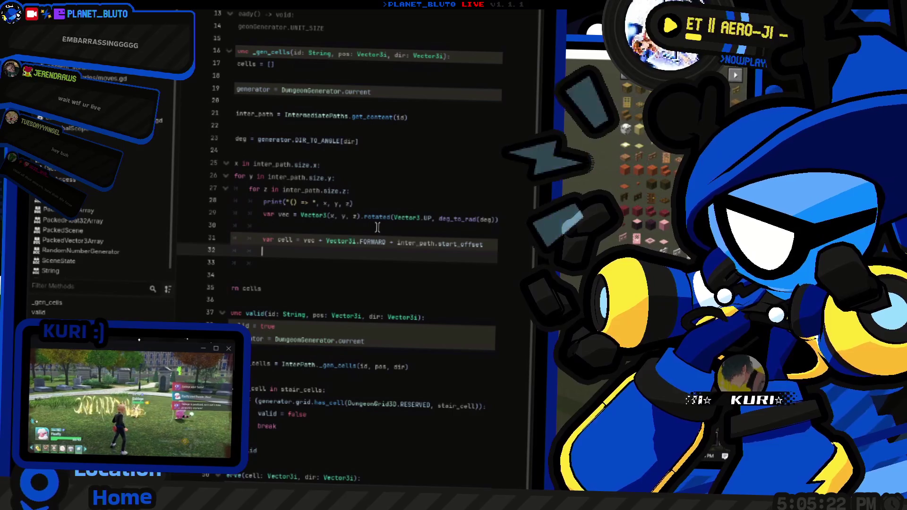
# Step: Move the .rotated(...) call from line 29 onto the parenthesised cell offset on line 31
pyautogui.click(362, 219)
pyautogui.hotkey('shift', 'End')
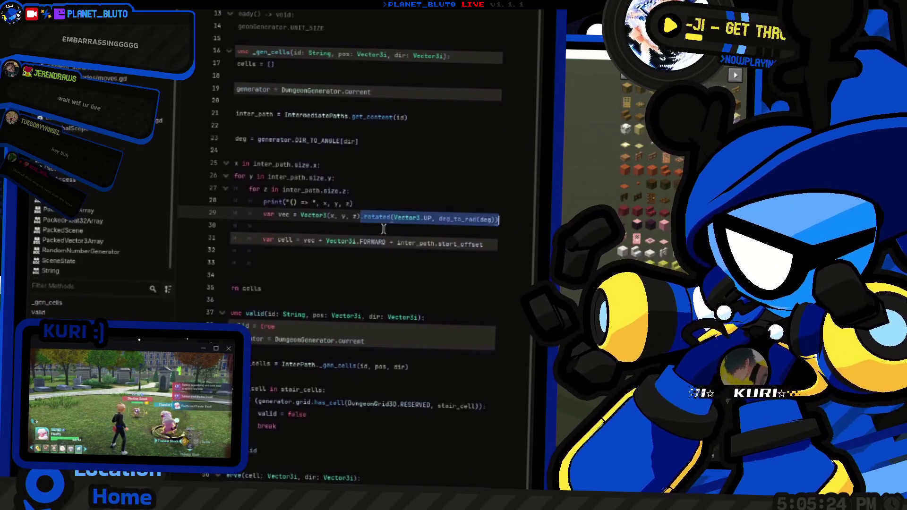
pyautogui.press('Delete')
pyautogui.press('Down')
pyautogui.press('Down')
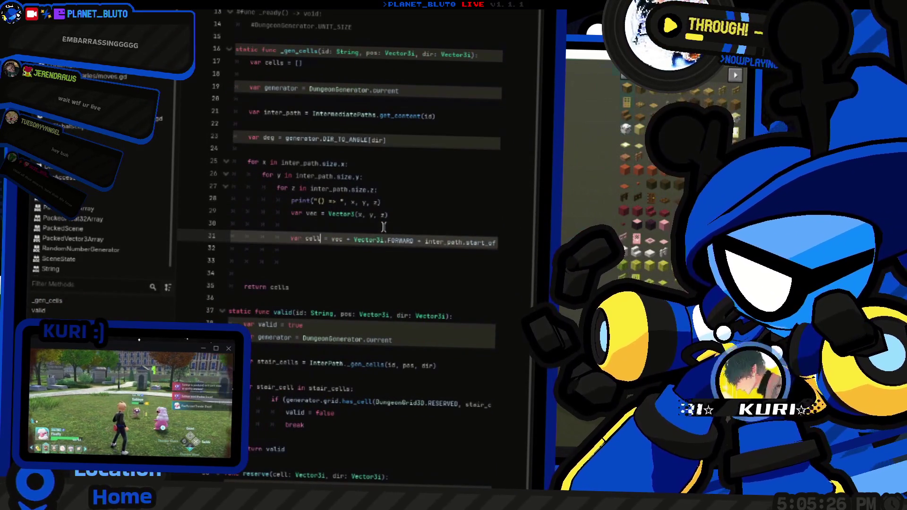
pyautogui.press('End')
pyautogui.hotkey('ctrl', 'v')
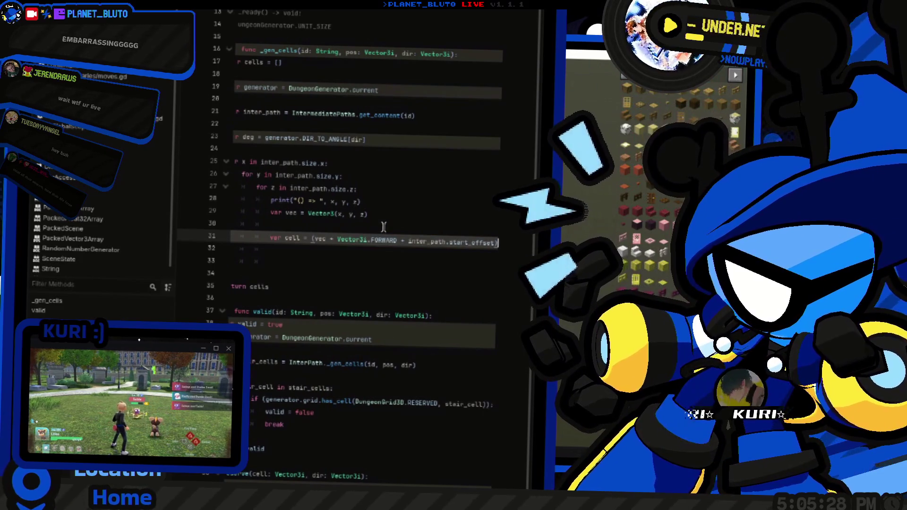
pyautogui.hotkey('ctrl', 'Left')
pyautogui.hotkey('ctrl', 'Left')
pyautogui.hotkey('ctrl', 'Left')
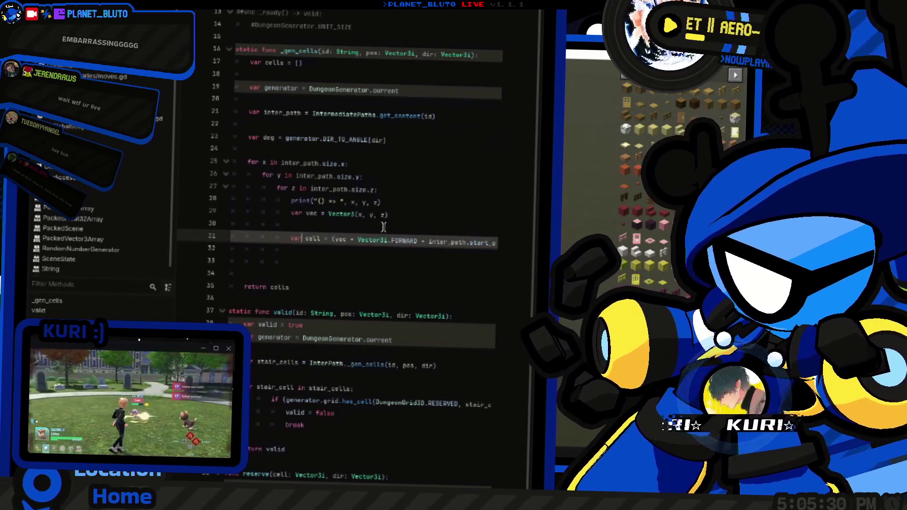
# Step: Add cells.append(cell) on line 33
pyautogui.press('Down')
pyautogui.press('Down')
pyautogui.write('cel')
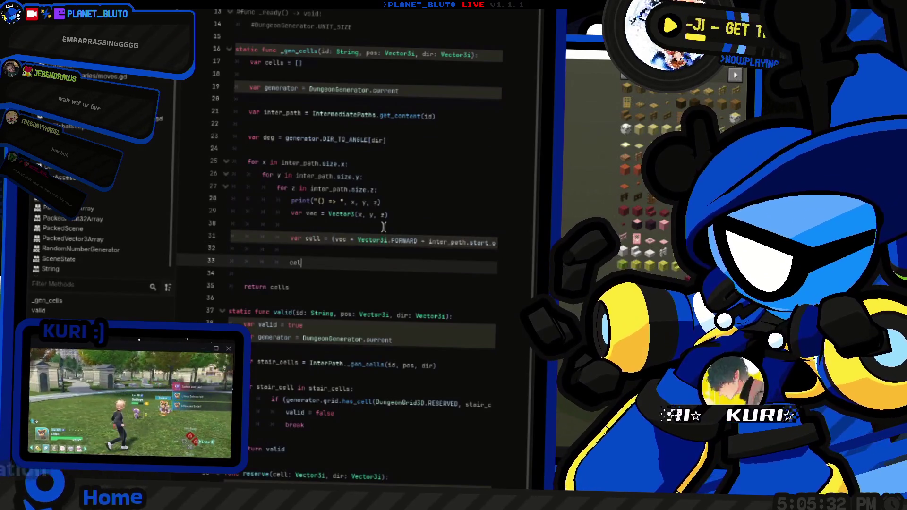
pyautogui.write('ls.ap')
pyautogui.press('Return')
pyautogui.write('cell')
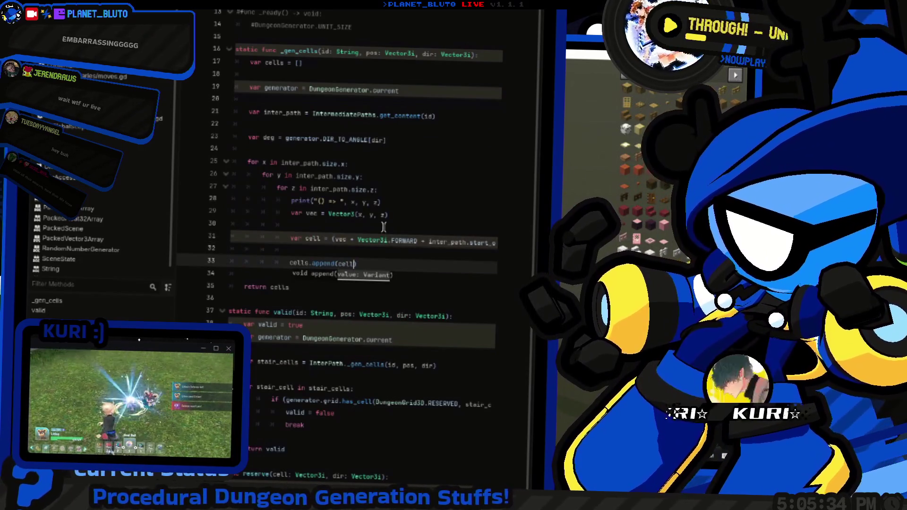
pyautogui.press('Home')
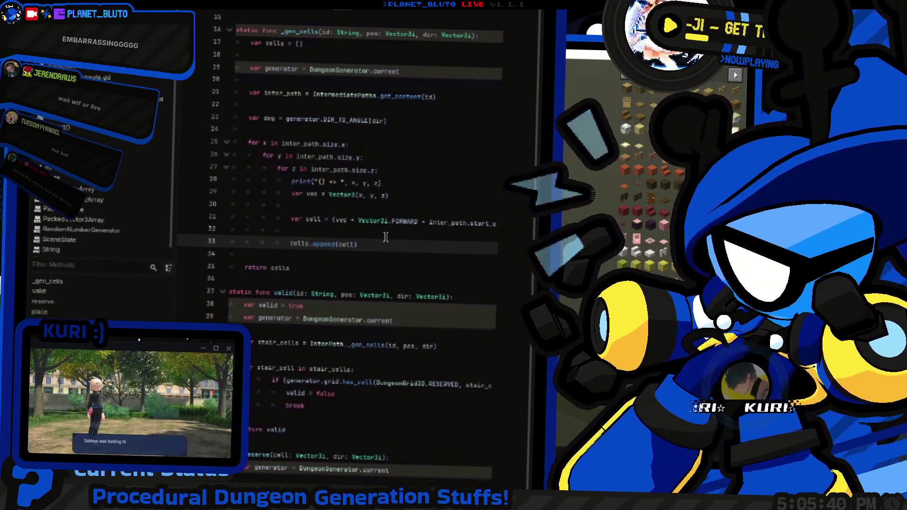
# Step: Scroll over the InterPath script, then switch to the Minecraft window
pyautogui.click(392, 232)
pyautogui.scroll(5, 378, 283)
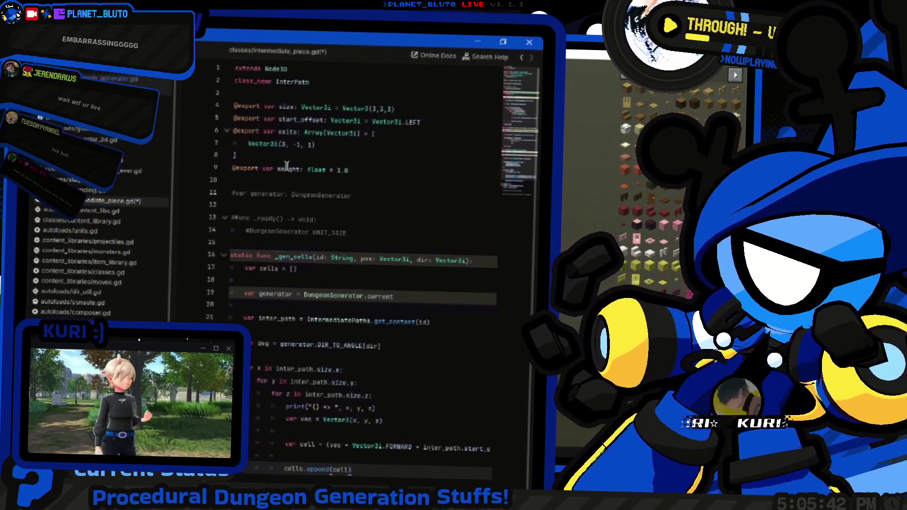
pyautogui.scroll(-5, 365, 336)
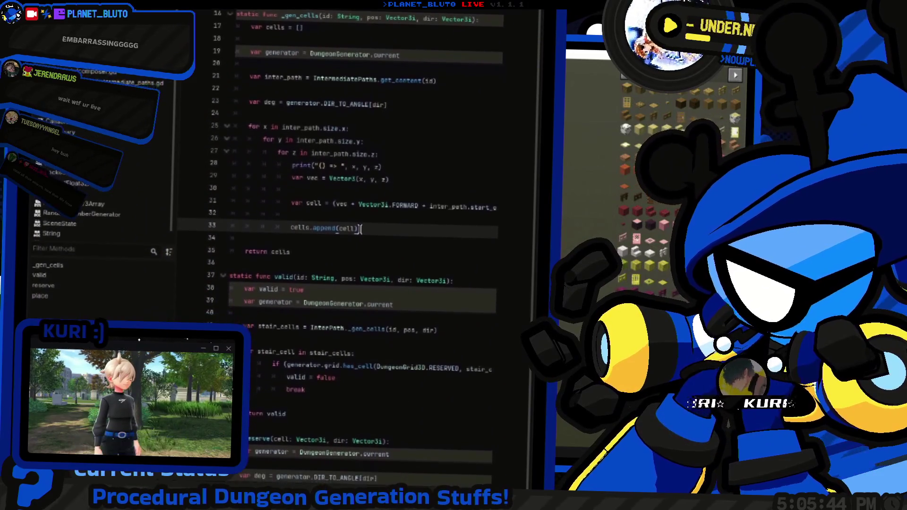
pyautogui.scroll(5, 364, 336)
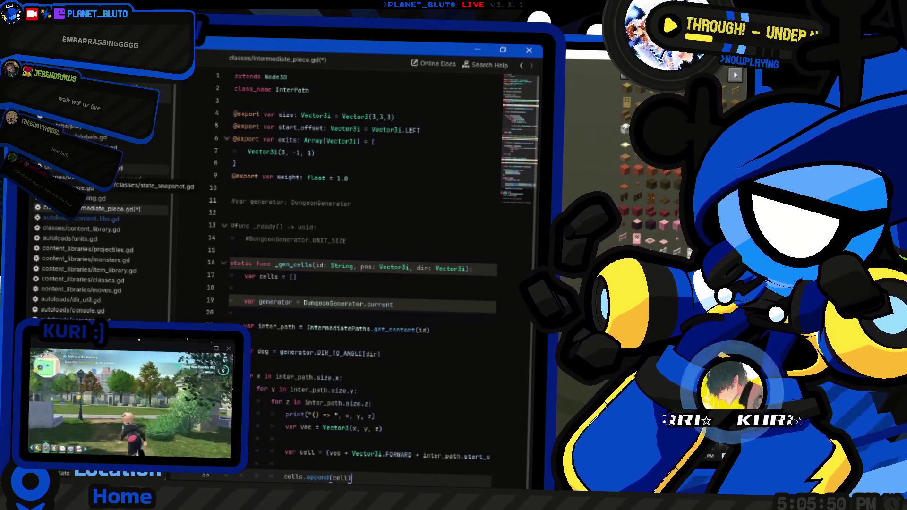
pyautogui.hotkey('alt', 'Tab')
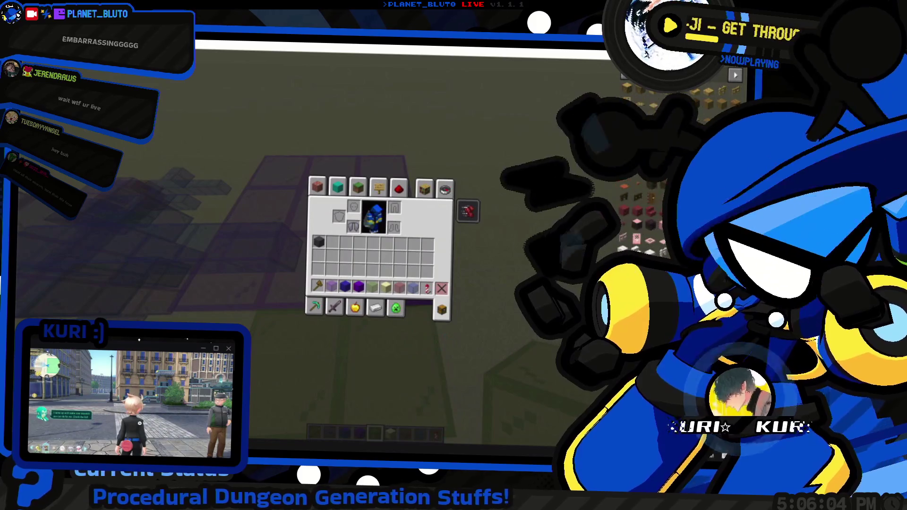
# Step: Return to Godot and step through the valid function's stair-cell loop lines
pyautogui.hotkey('alt', 'Tab')
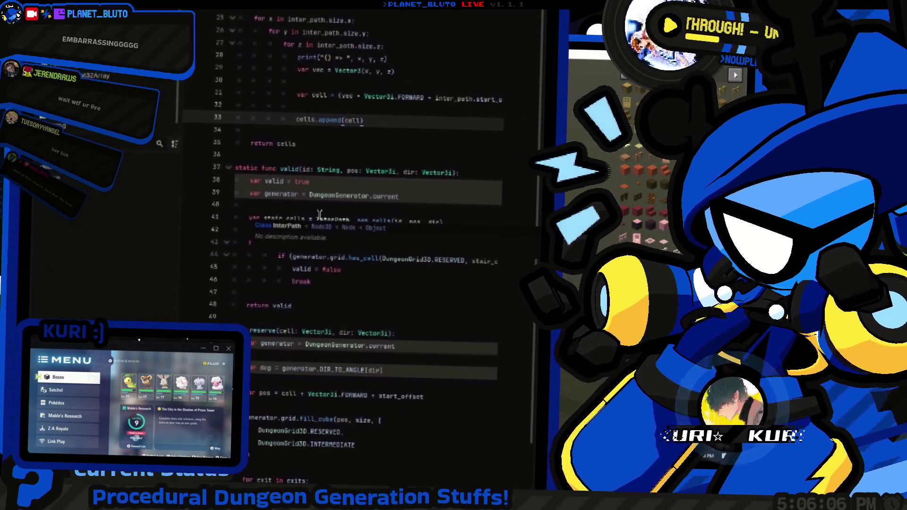
pyautogui.moveTo(316, 216)
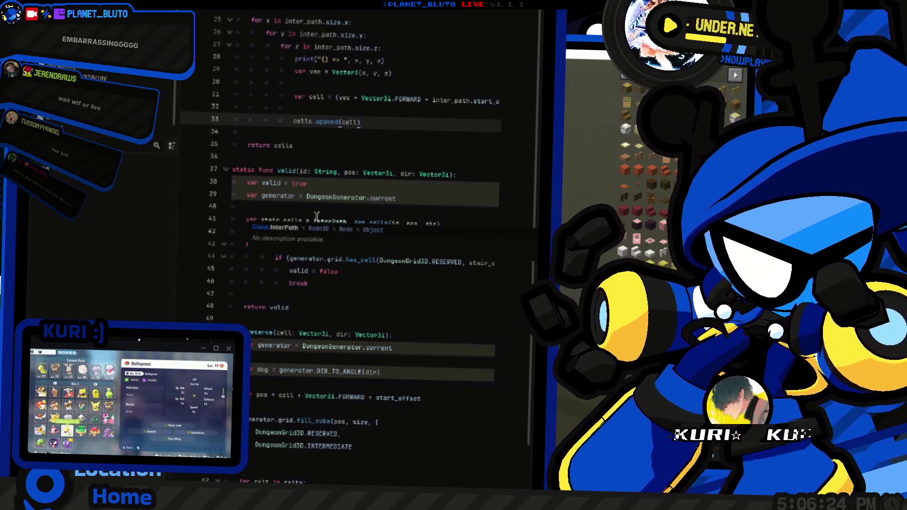
pyautogui.scroll(-2, 349, 217)
pyautogui.click(384, 217)
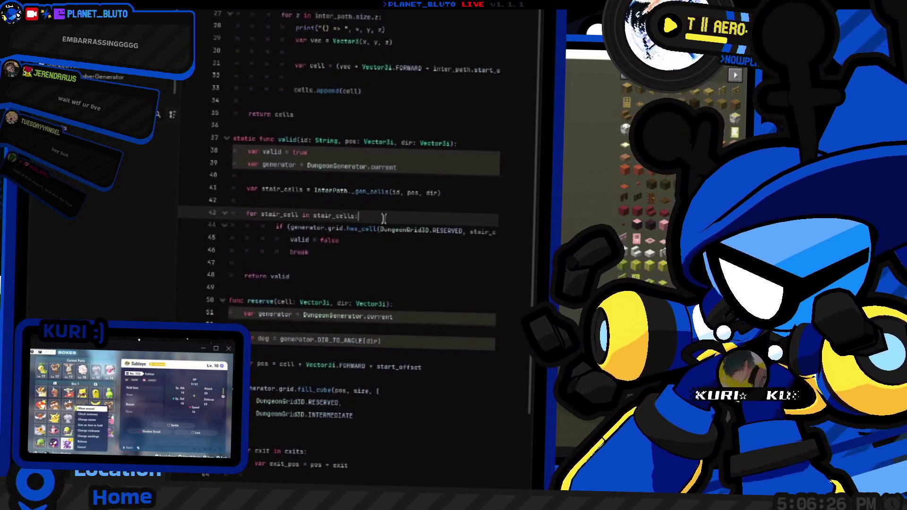
pyautogui.scroll(2, 384, 217)
pyautogui.click(272, 211)
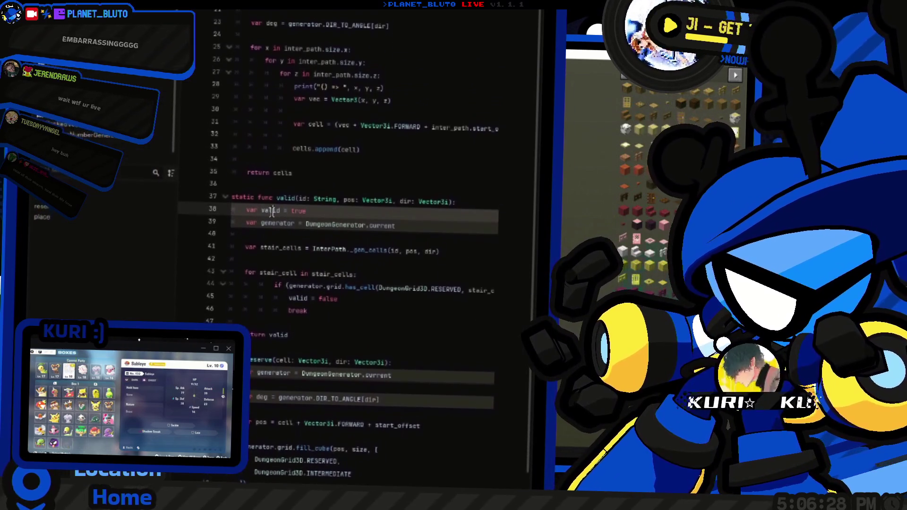
pyautogui.scroll(-3, 314, 229)
pyautogui.click(369, 205)
pyautogui.click(366, 219)
# Step: Undo the accidental edit to restore valid = false, then check cells.append(cell) and return cells
pyautogui.hotkey('ctrl', 'z')
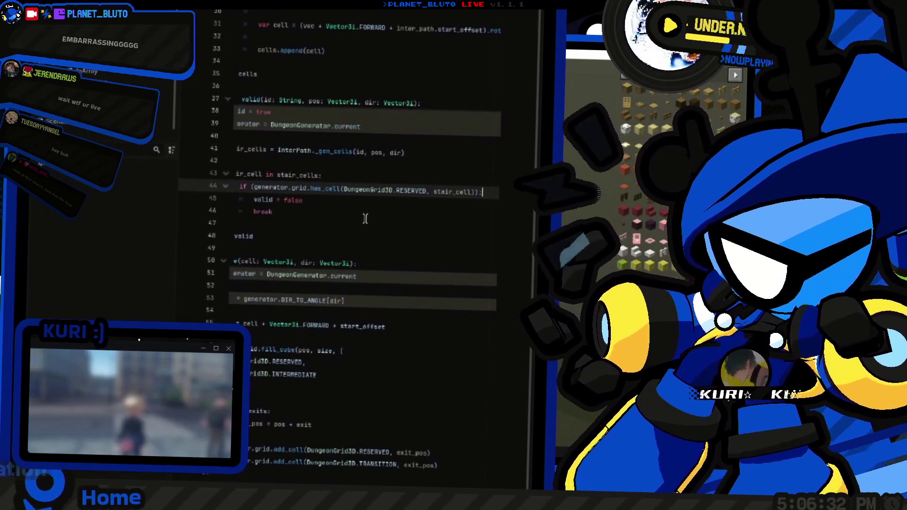
pyautogui.scroll(4, 373, 221)
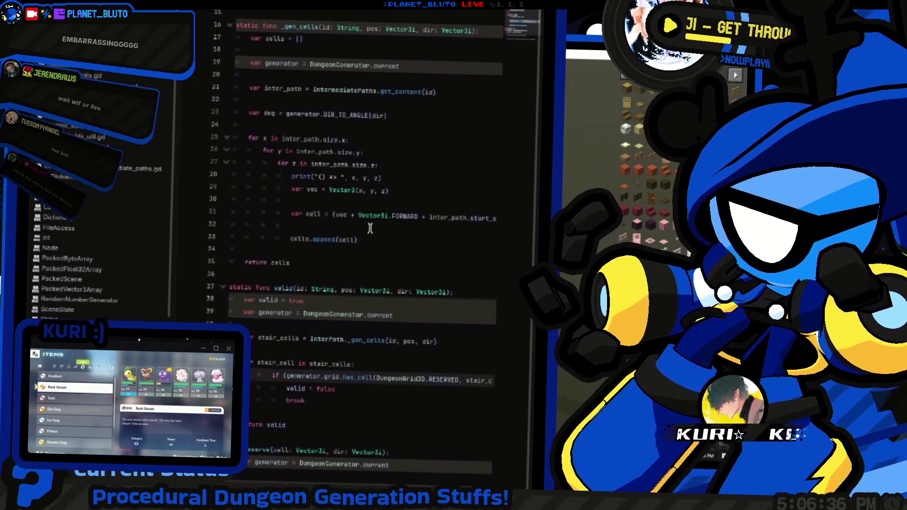
pyautogui.click(390, 223)
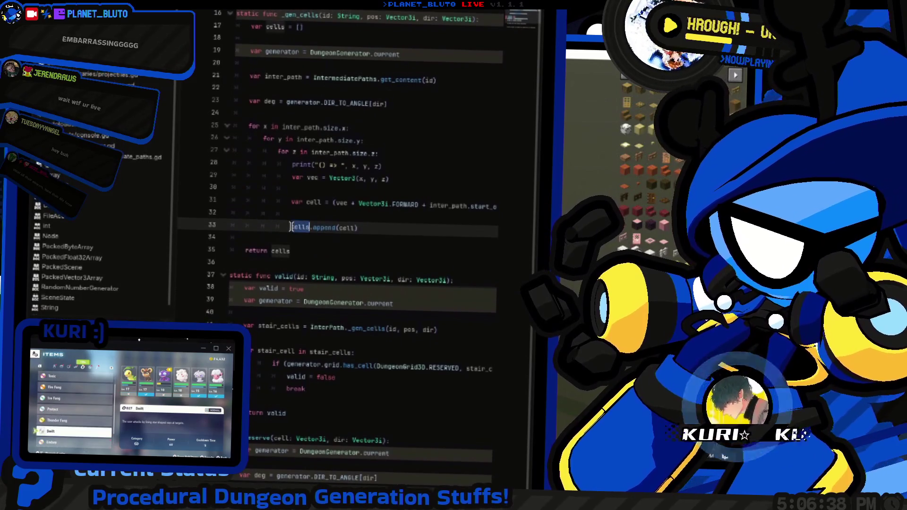
pyautogui.click(303, 231)
pyautogui.scroll(-3, 303, 232)
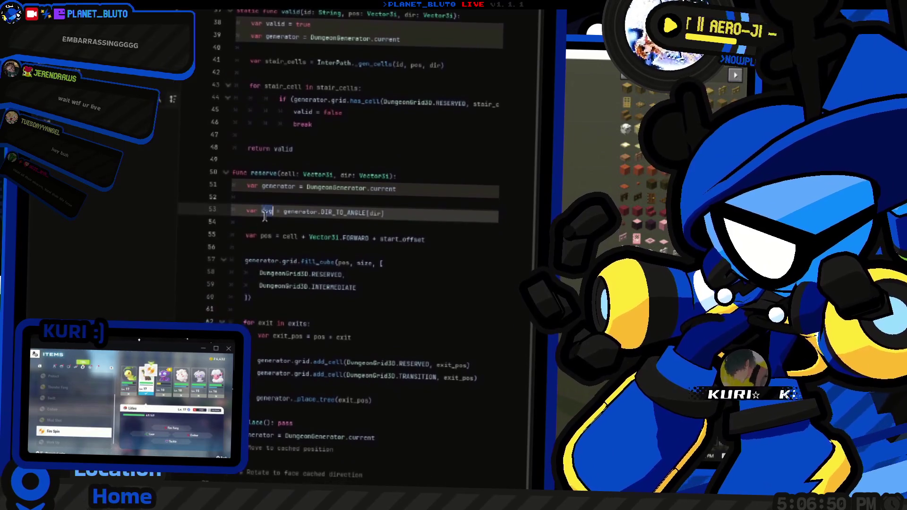
# Step: Inspect the RESERVED and INTERMEDIATE entries in reserve, then open fill_cube's definition in the grid script
pyautogui.click(409, 219)
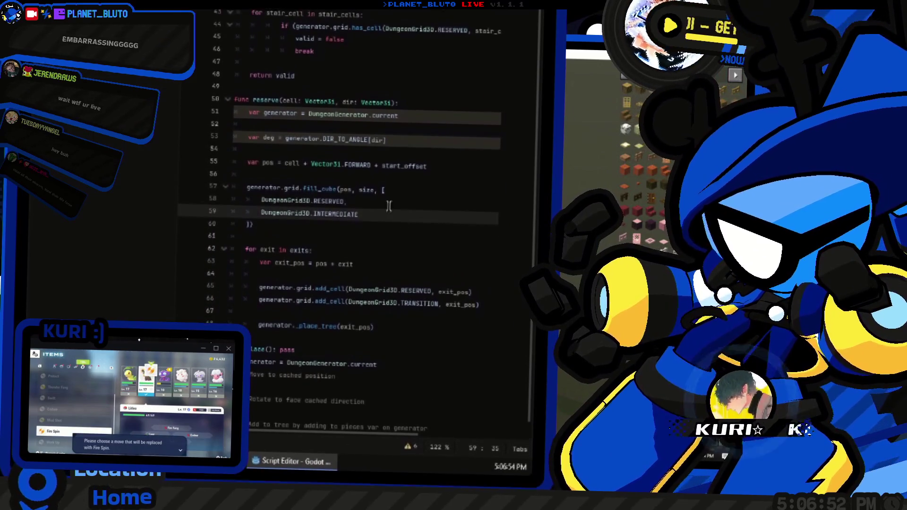
pyautogui.click(374, 200)
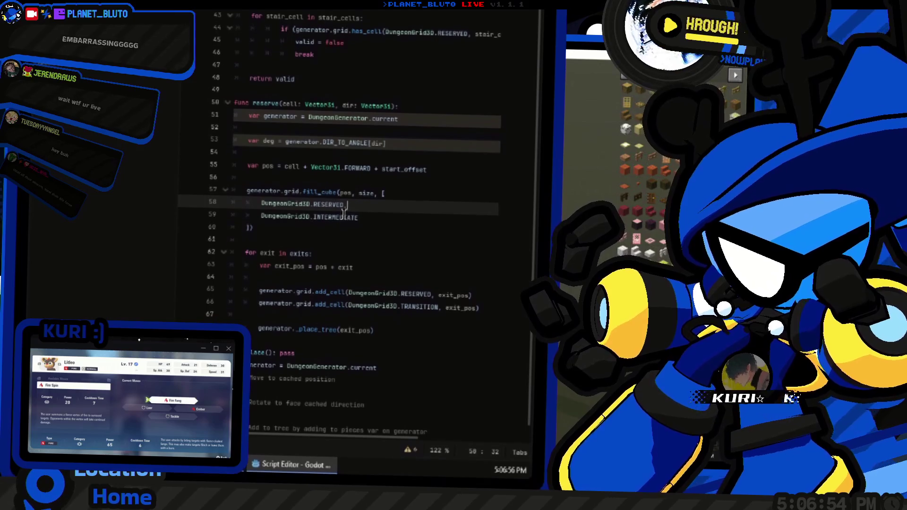
pyautogui.moveTo(327, 214)
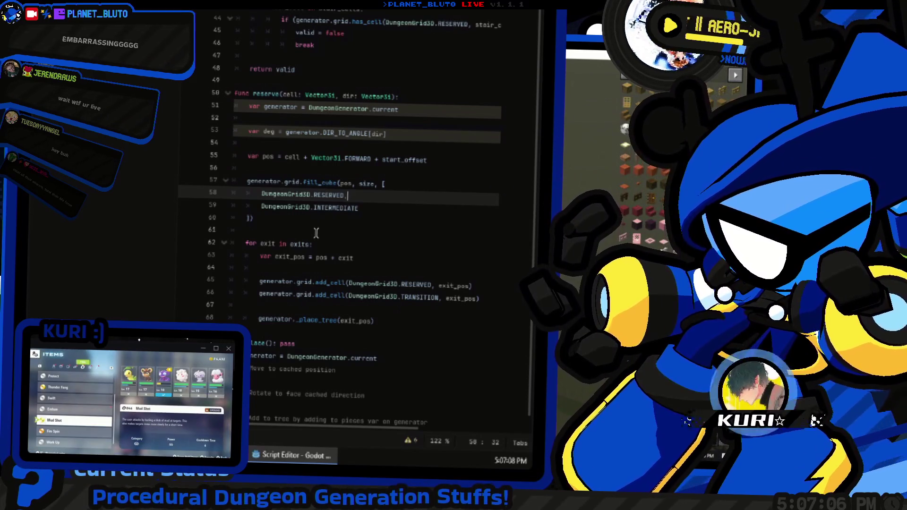
pyautogui.press('e')
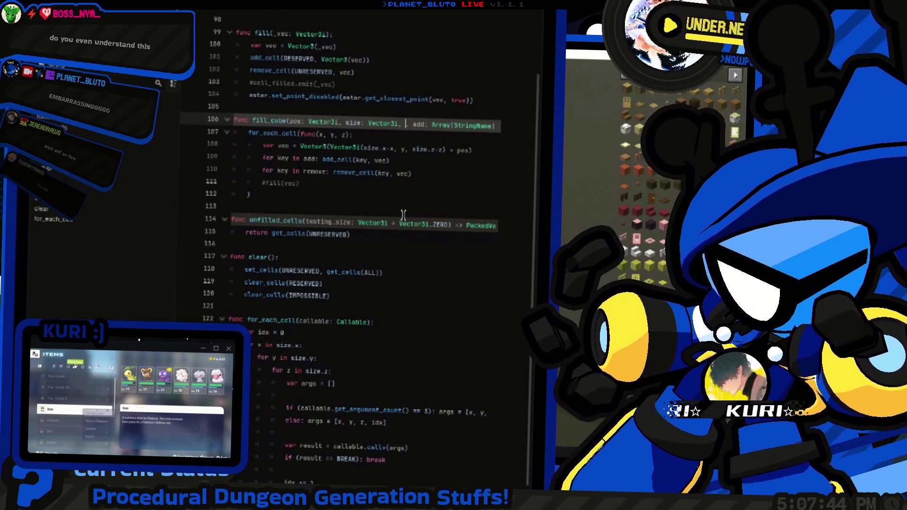
# Step: Try adding a rotate: float parameter to fill_cube's signature
pyautogui.write('rotate')
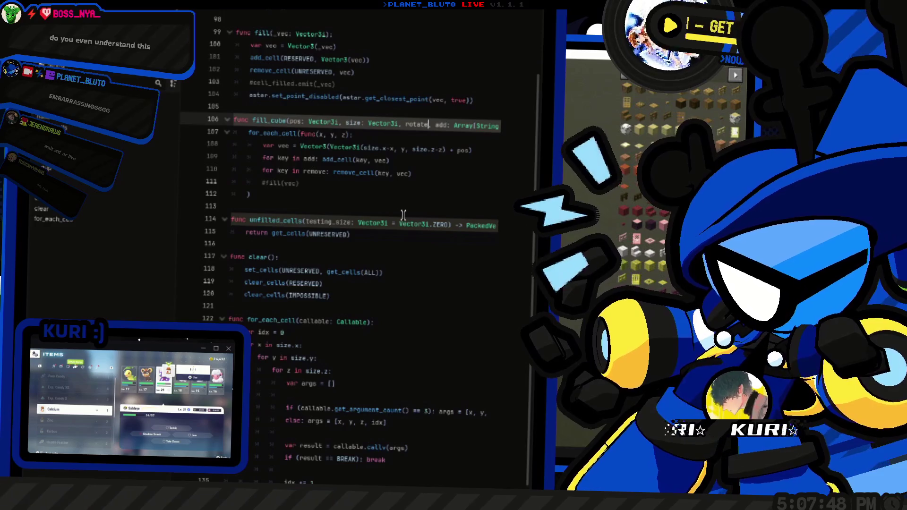
pyautogui.write(': ')
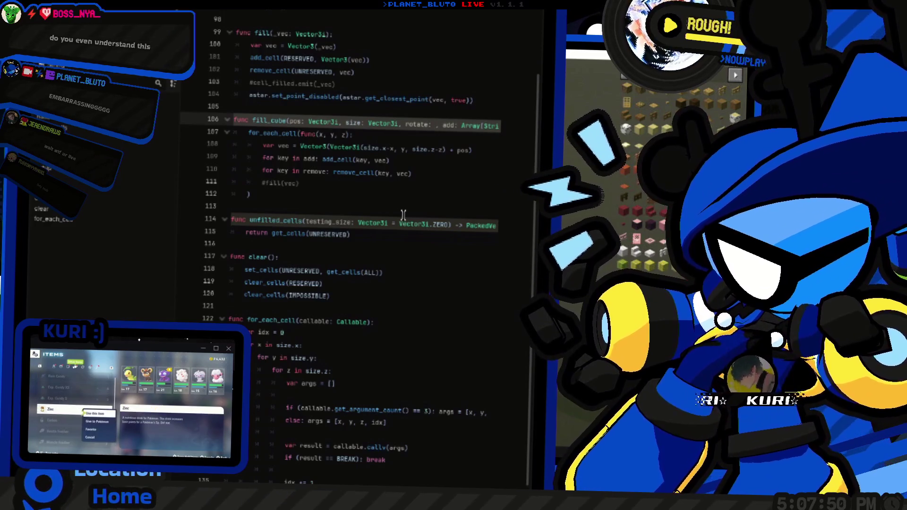
pyautogui.write('float')
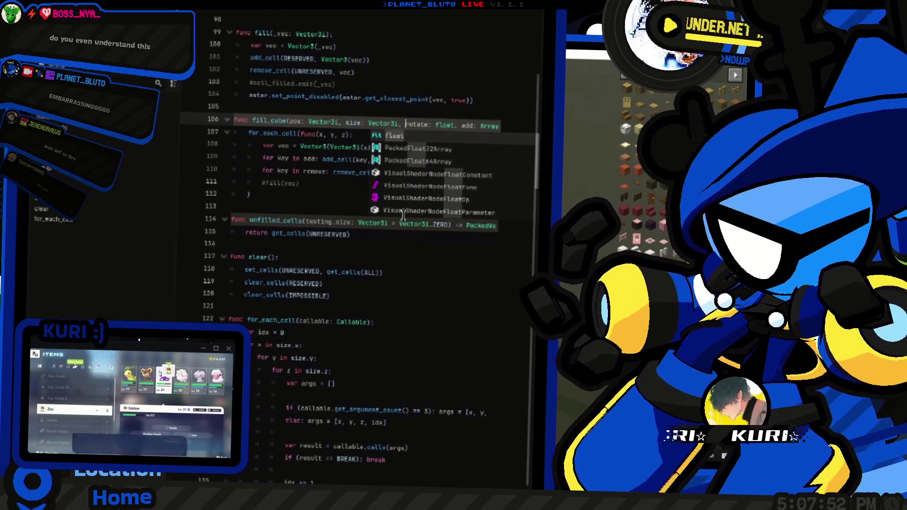
pyautogui.press('Escape')
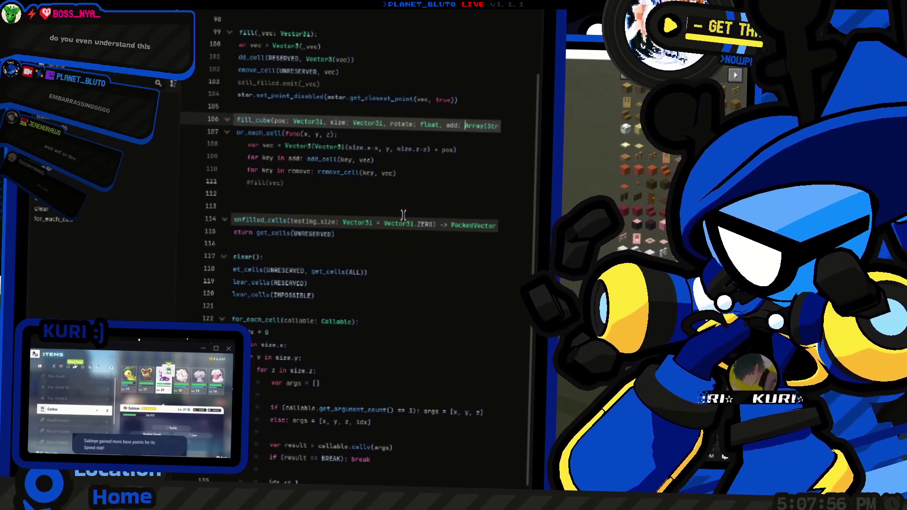
pyautogui.hotkey('ctrl', 'Left')
pyautogui.hotkey('ctrl', 'Left')
pyautogui.hotkey('ctrl', 'Left')
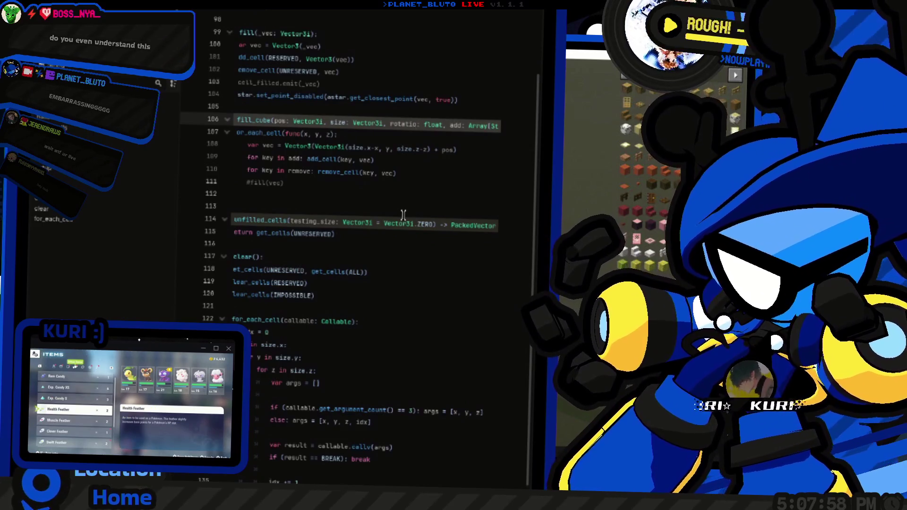
pyautogui.write('n')
pyautogui.press('Down')
pyautogui.press('Down')
pyautogui.press('Down')
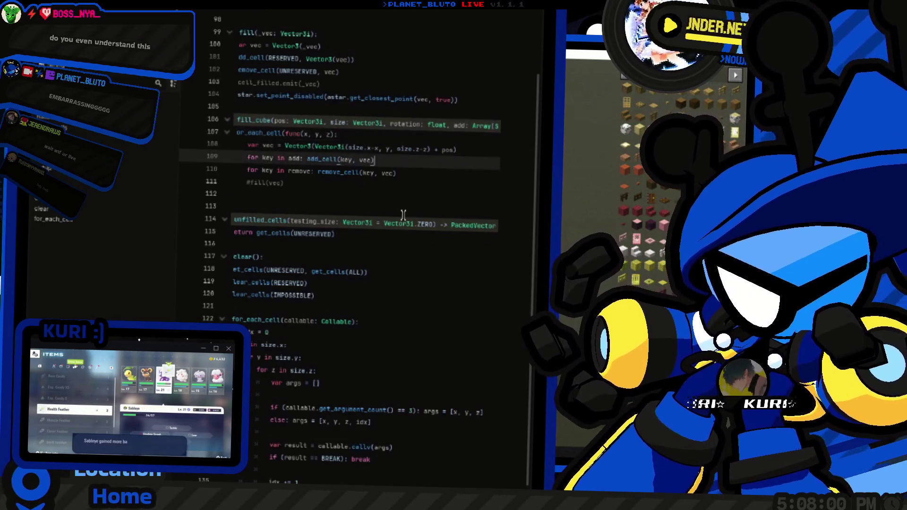
pyautogui.press('Up')
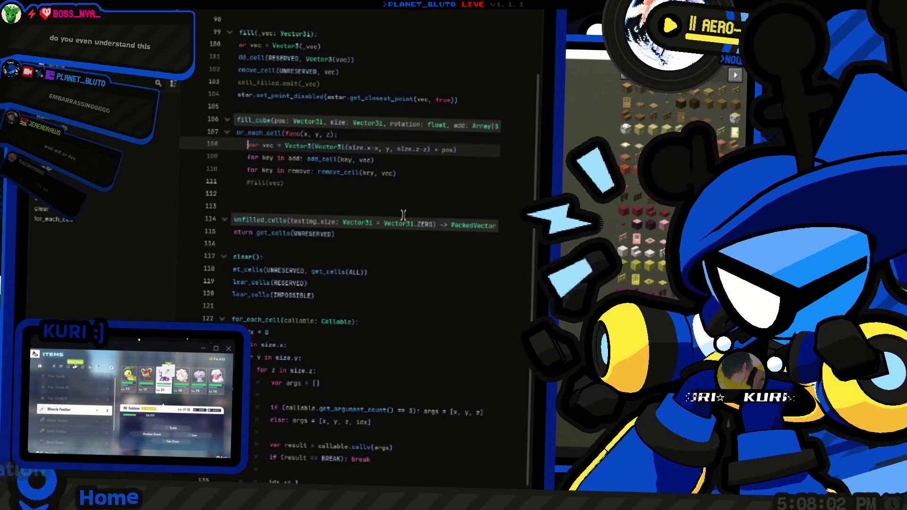
pyautogui.press('Home')
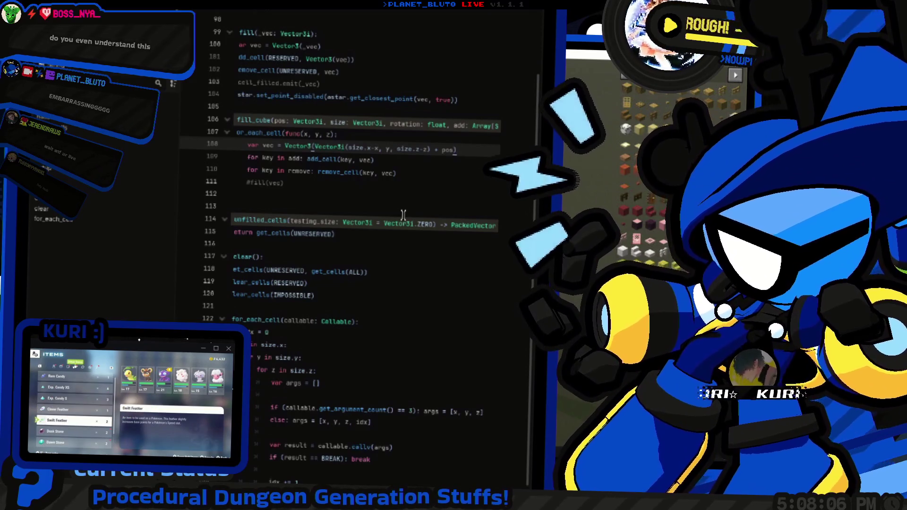
pyautogui.hscroll(-2, 403, 215)
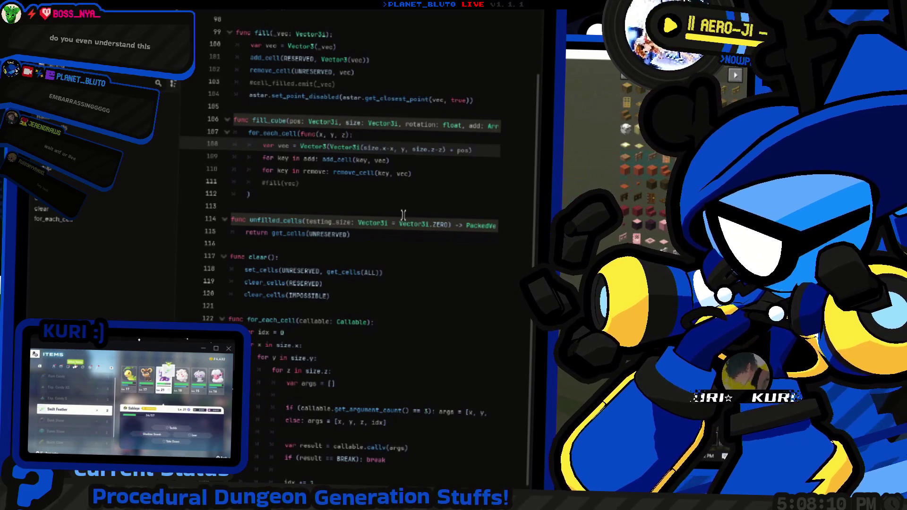
# Step: Check the Minecraft dungeon preview, then undo the rotate parameter and open the intermediate path script
pyautogui.hotkey('alt', 'Tab')
pyautogui.press('e')
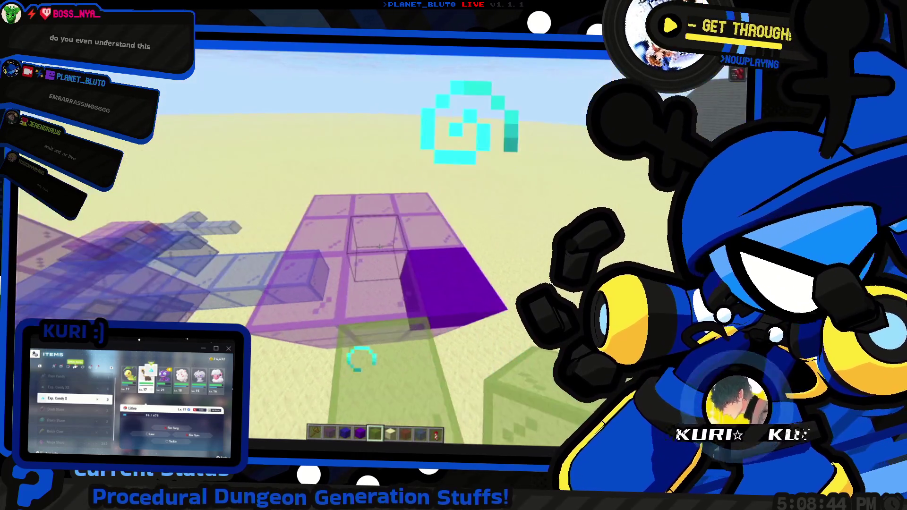
pyautogui.press('e')
pyautogui.hotkey('alt', 'Tab')
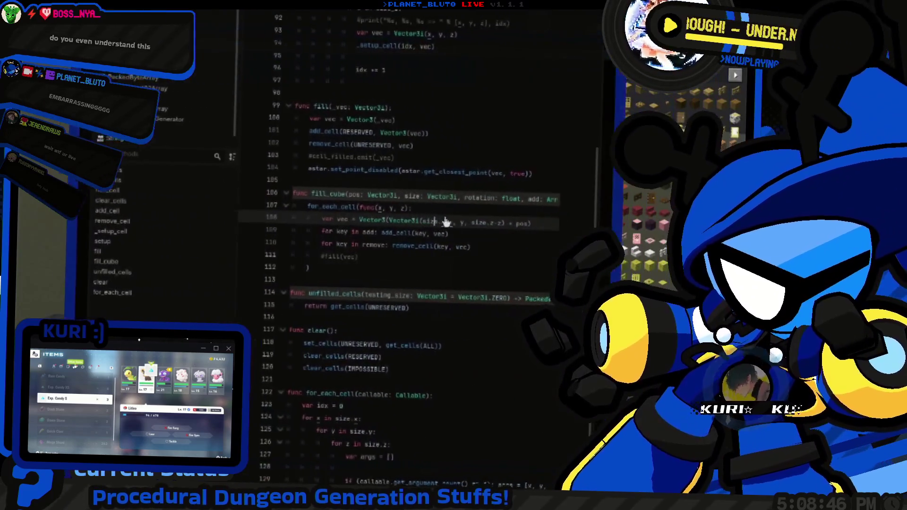
pyautogui.hotkey('ctrl', 'z')
pyautogui.hotkey('ctrl', 'z')
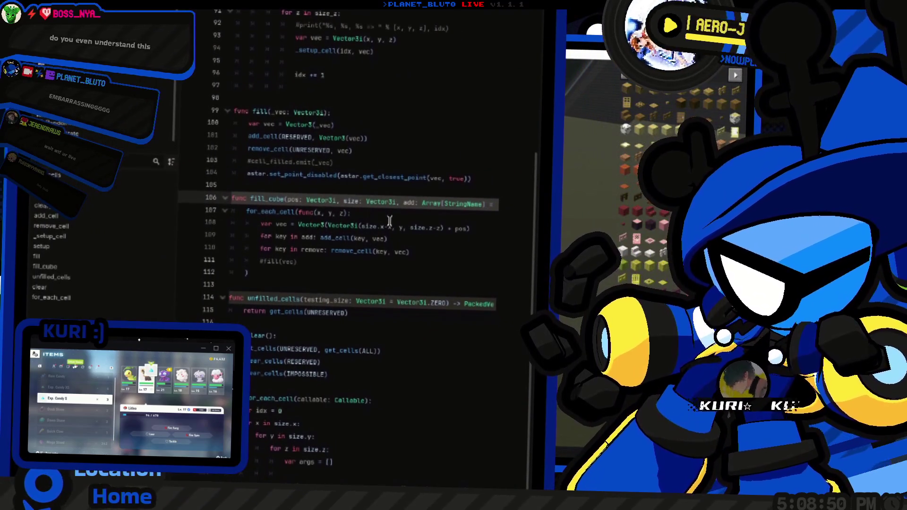
pyautogui.click(116, 193)
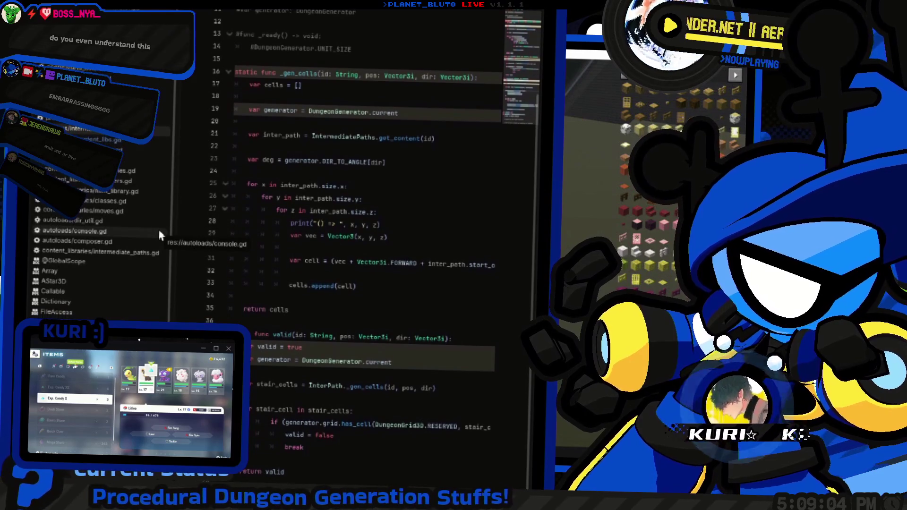
# Step: Rewrite reserve's fill_cube states as DungeonGrid3D.RESERVED and DungeonGrid3D.INTERMEDIATE, closing with ])
pyautogui.scroll(-5, 449, 198)
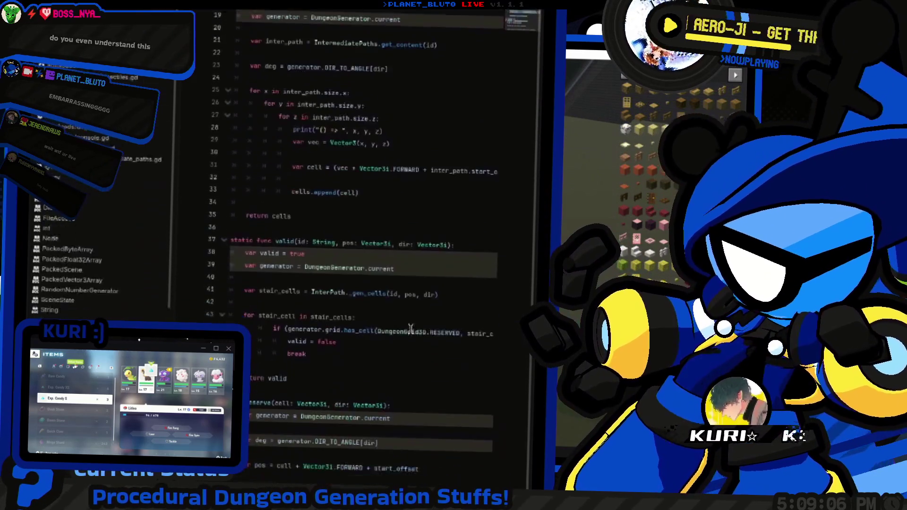
pyautogui.scroll(-5, 436, 229)
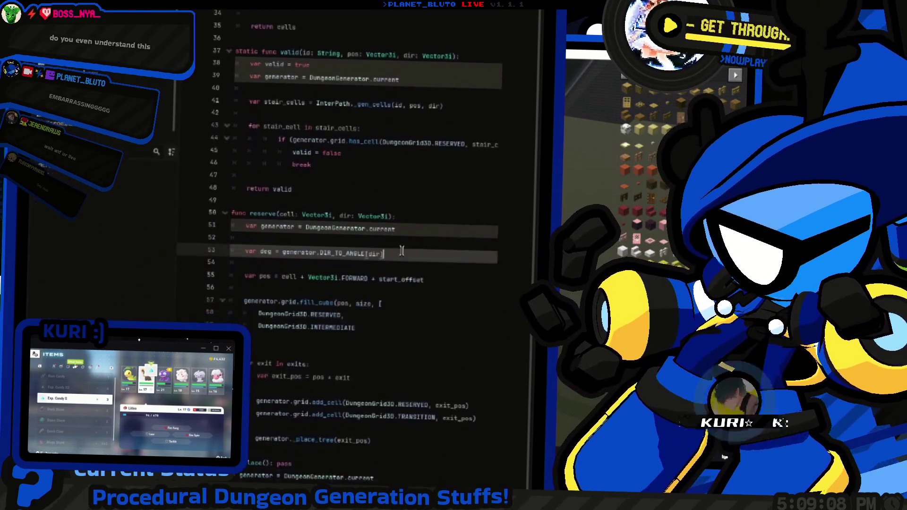
pyautogui.click(296, 216)
pyautogui.doubleClick(267, 204)
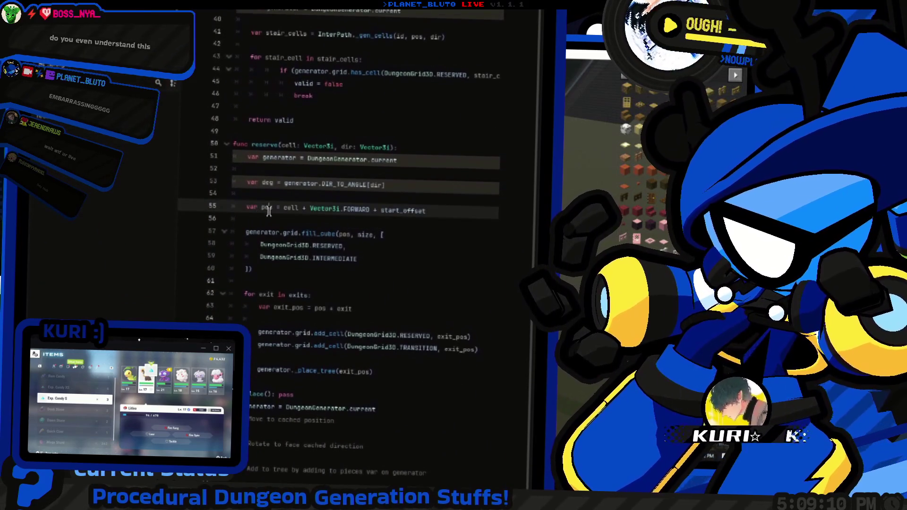
pyautogui.click(391, 191)
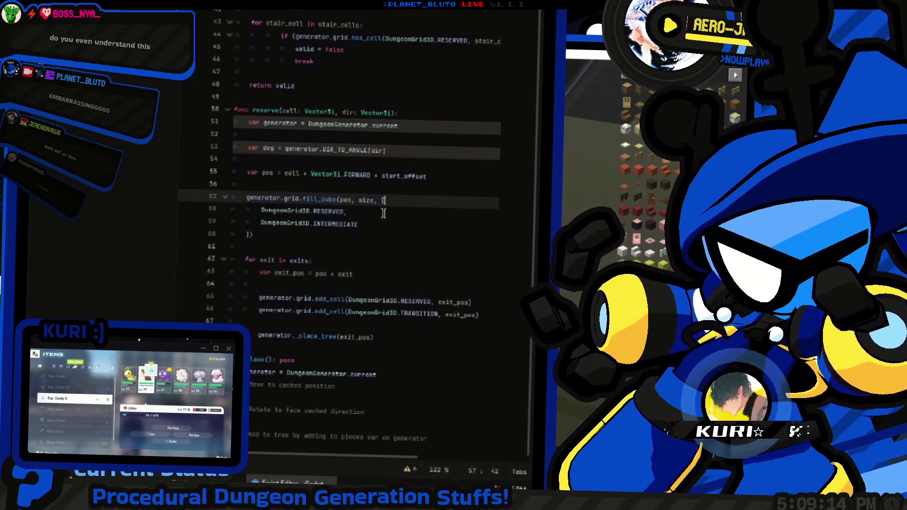
pyautogui.moveTo(373, 213)
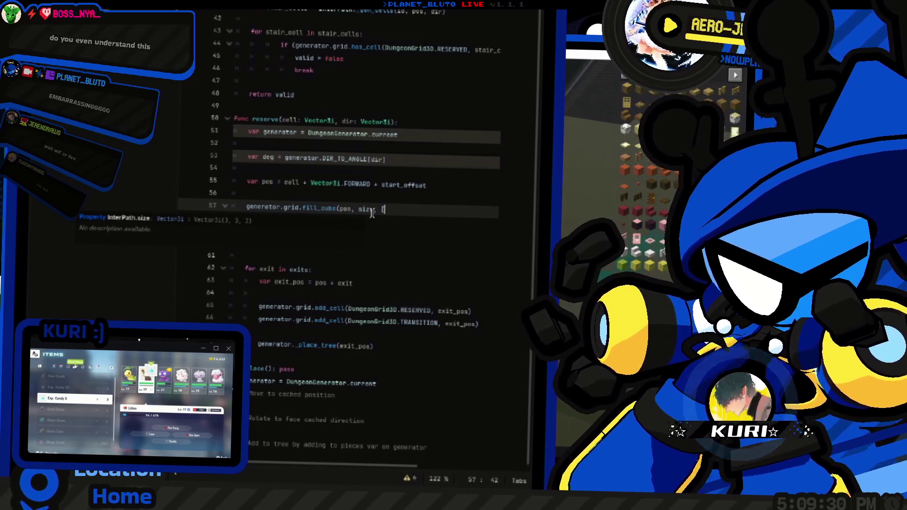
pyautogui.press('Return')
pyautogui.write('DungeonGrid3D.RESERVED,')
pyautogui.press('Return')
pyautogui.write('DungeonGrid3D.INTERMEDIATE')
pyautogui.press('Return')
pyautogui.write('])')
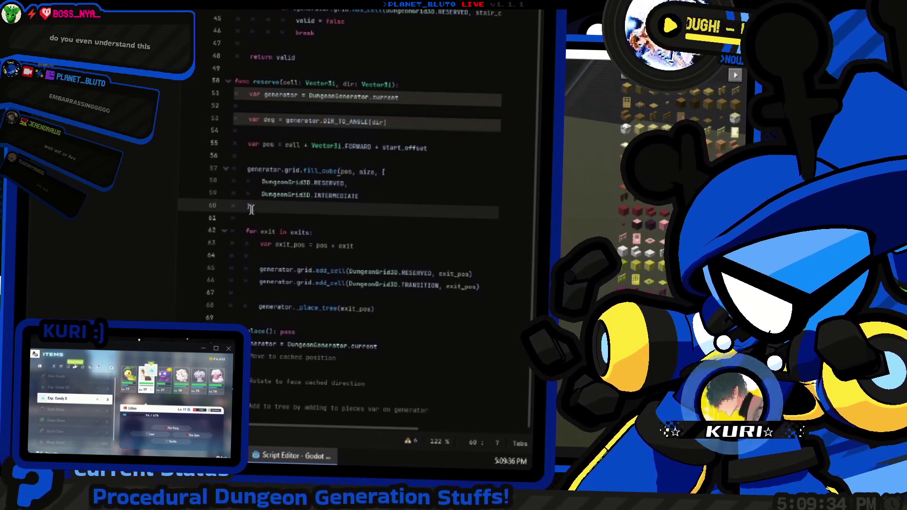
# Step: Review lines 52–57 of reserve around the fill_cube call
pyautogui.click(305, 177)
pyautogui.doubleClick(306, 208)
pyautogui.click(433, 196)
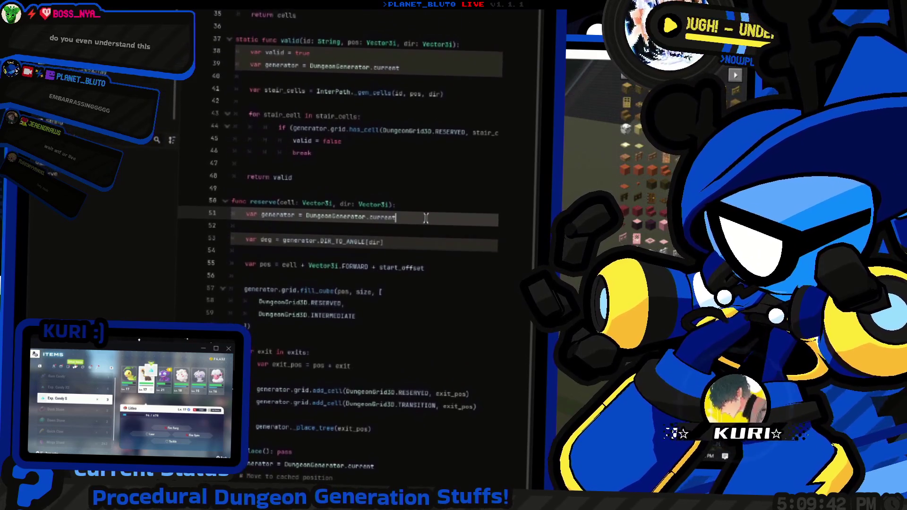
pyautogui.click(395, 217)
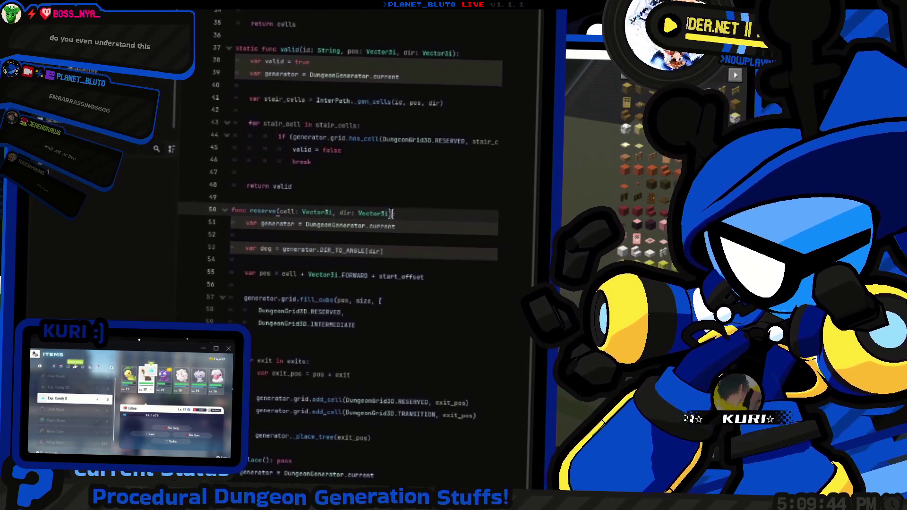
pyautogui.click(409, 215)
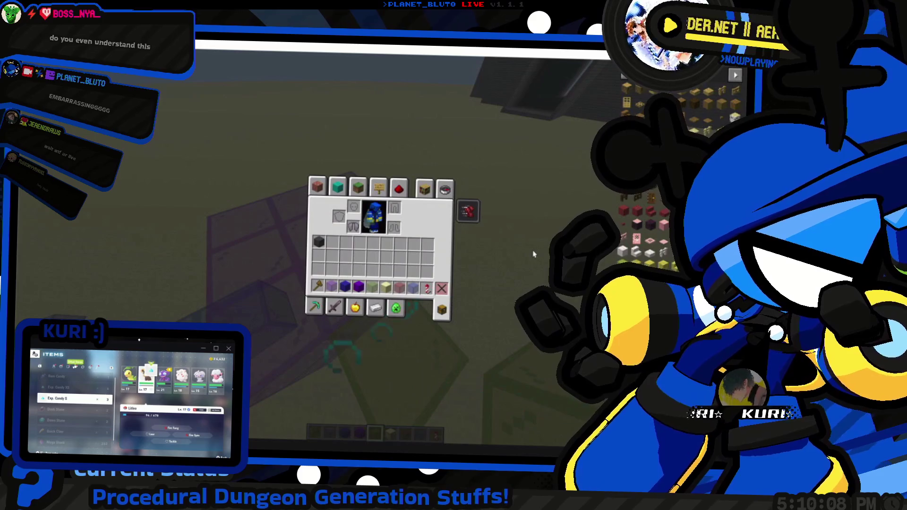
# Step: Break the translucent green block, then place and break Blue Stained Glass by the purple wall
pyautogui.press('e')
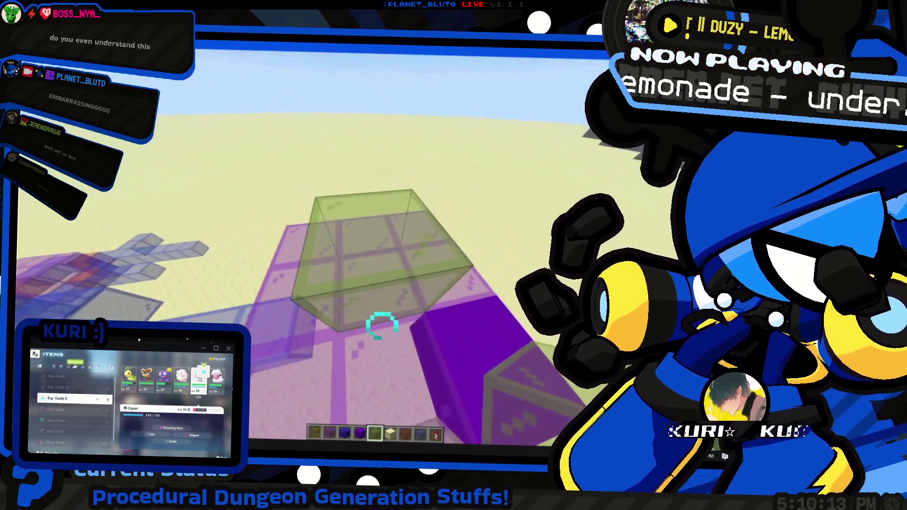
pyautogui.click(382, 326)
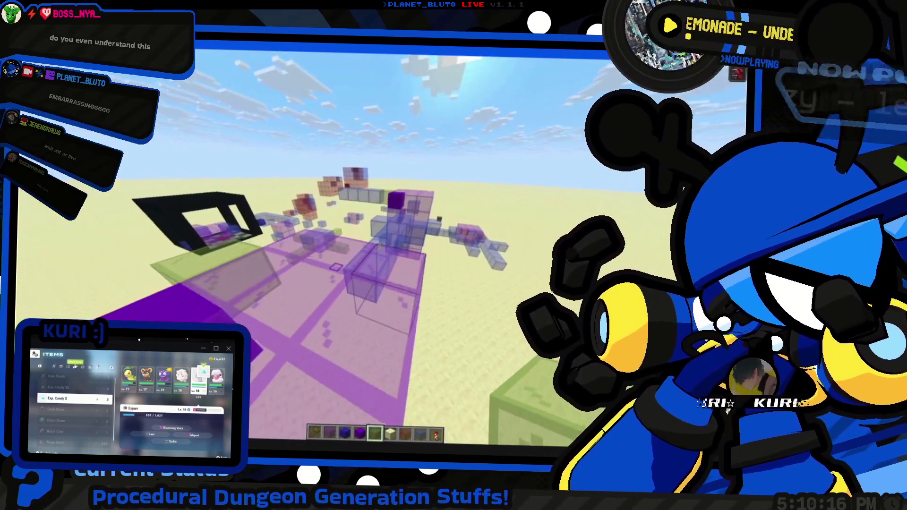
pyautogui.press('8')
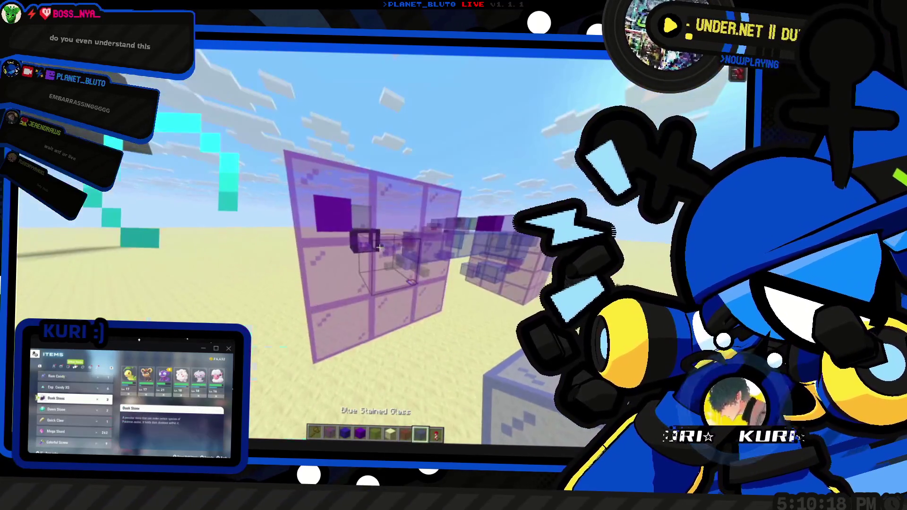
pyautogui.rightClick(379, 247)
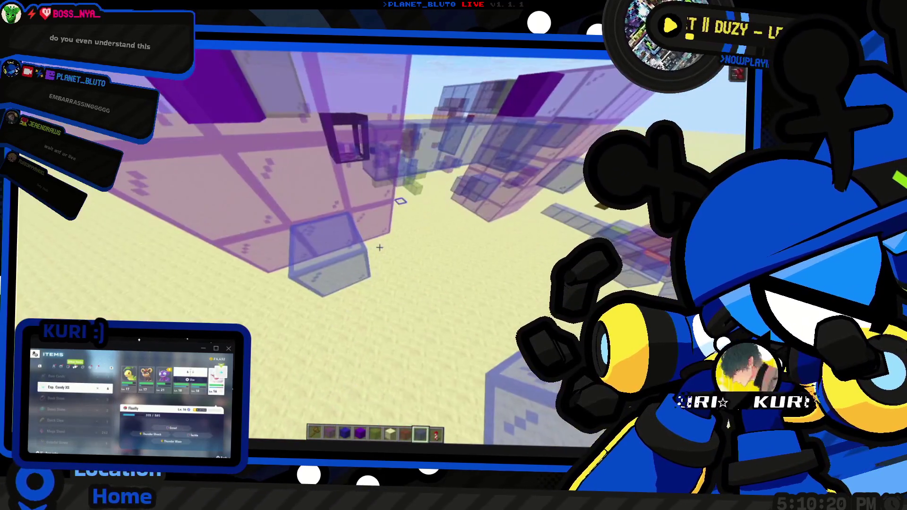
pyautogui.click(379, 247)
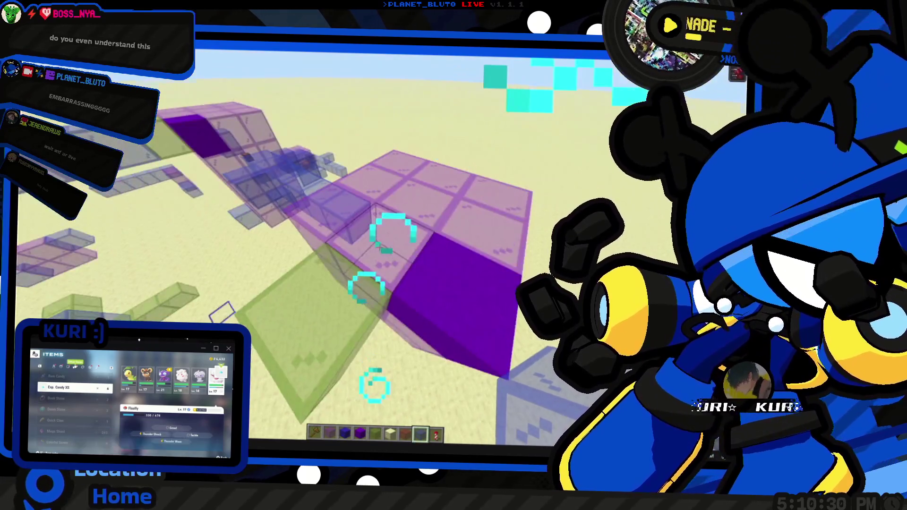
pyautogui.scroll(4, 379, 247)
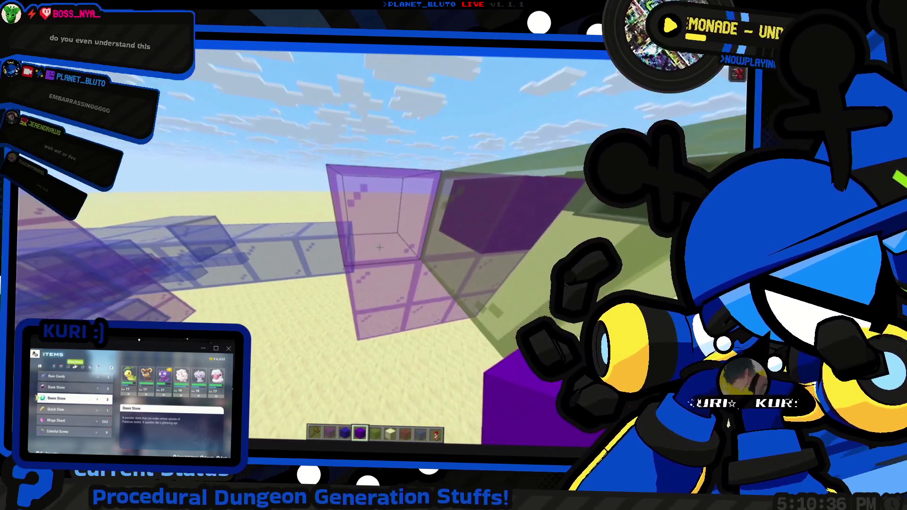
# Step: Open Video Settings and browse the General, Quality, Performance and Advanced pages
pyautogui.press('Escape')
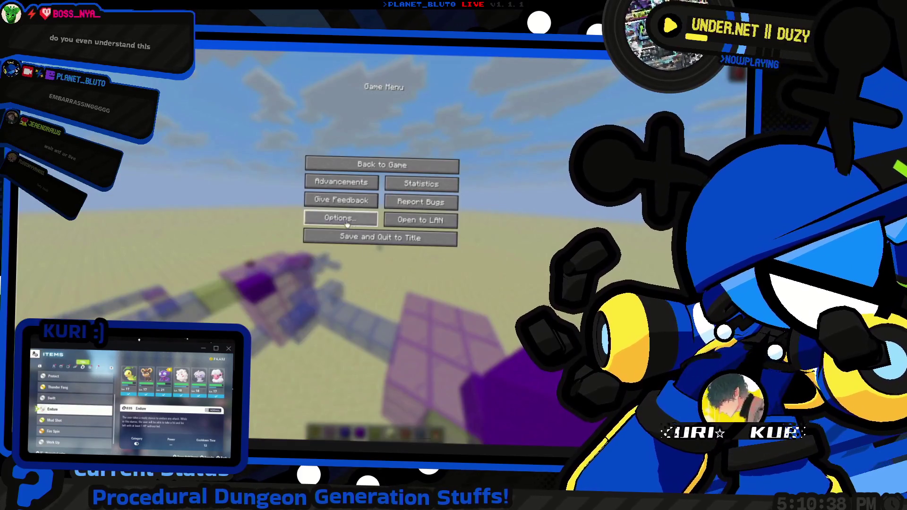
pyautogui.click(347, 226)
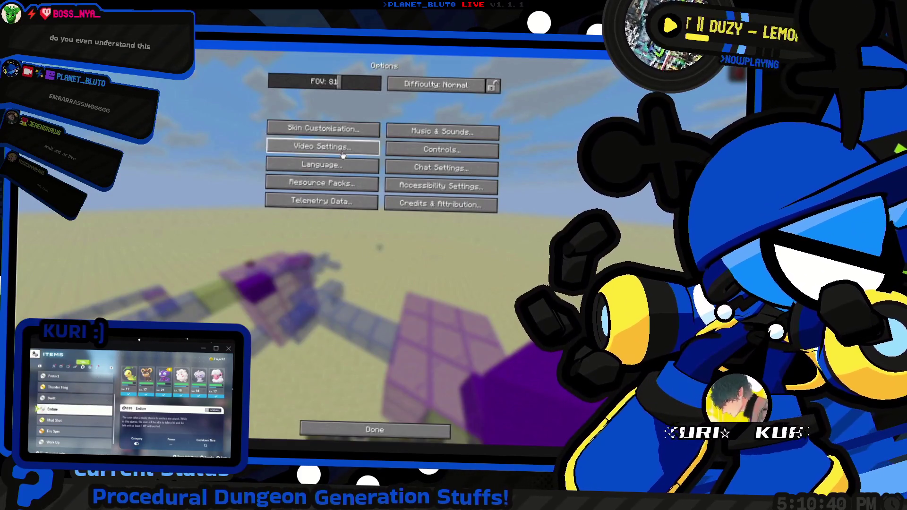
pyautogui.click(343, 154)
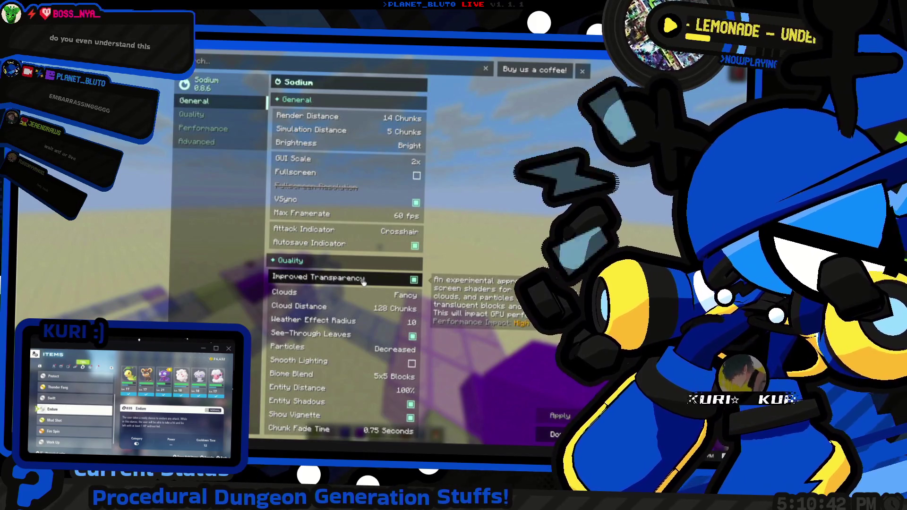
pyautogui.click(233, 114)
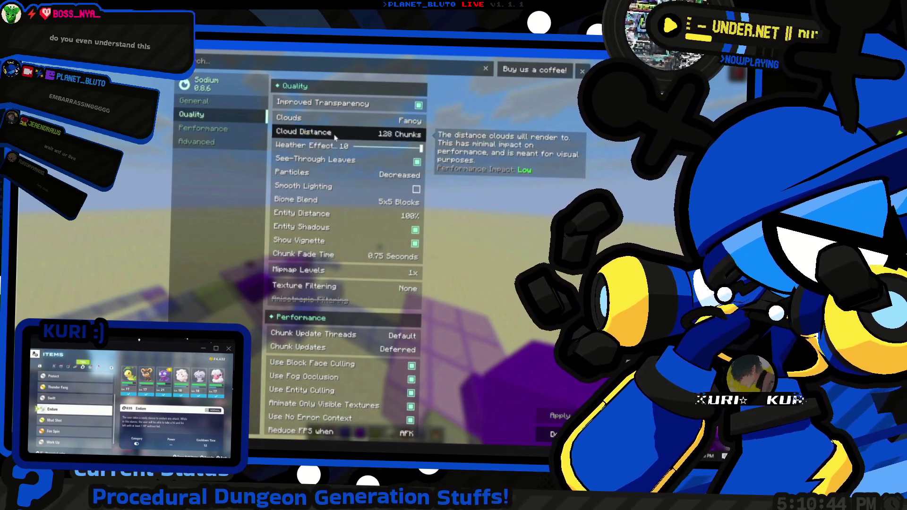
pyautogui.scroll(-3, 331, 331)
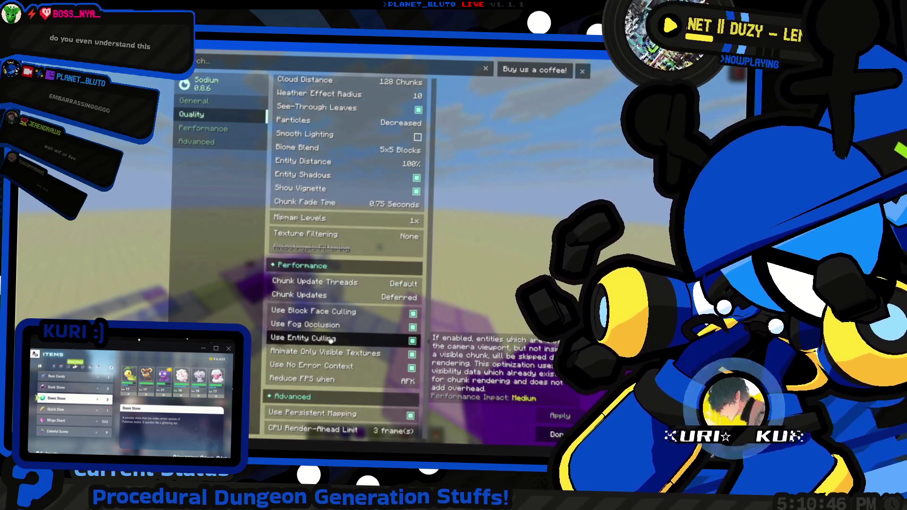
pyautogui.moveTo(321, 289)
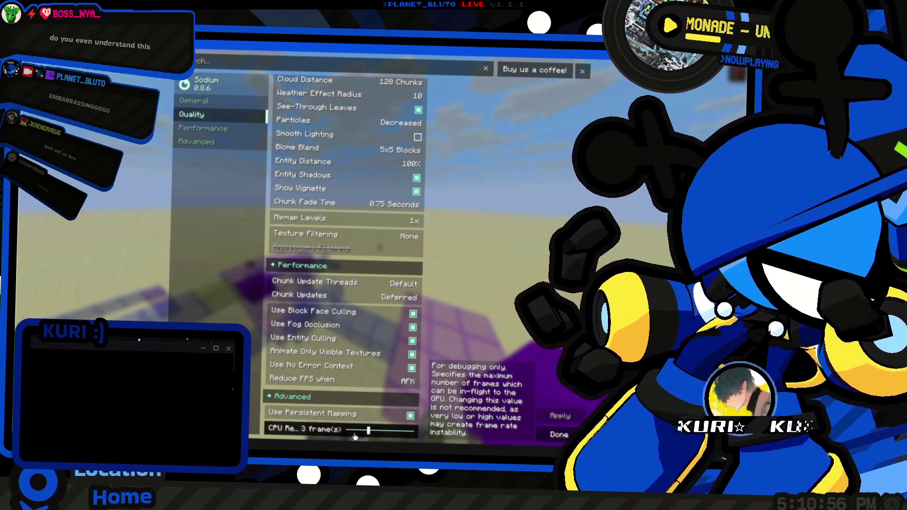
pyautogui.click(252, 134)
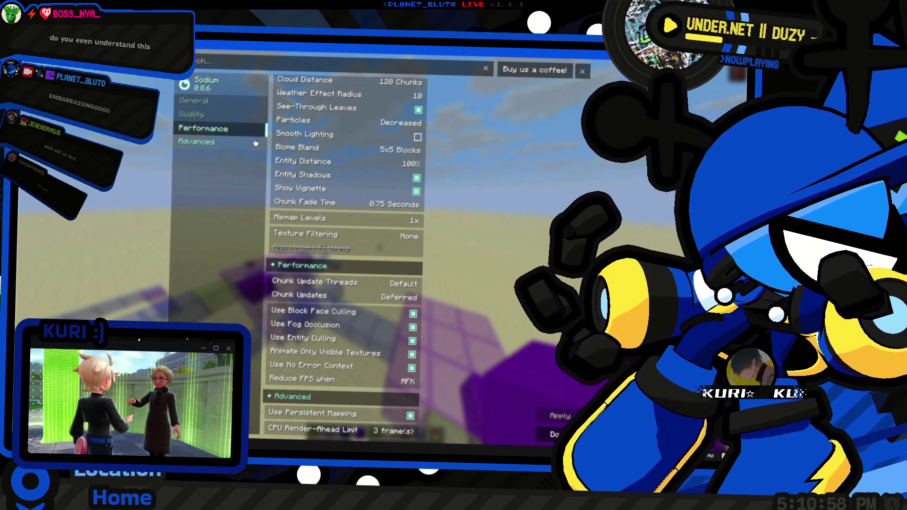
pyautogui.click(254, 109)
pyautogui.click(254, 143)
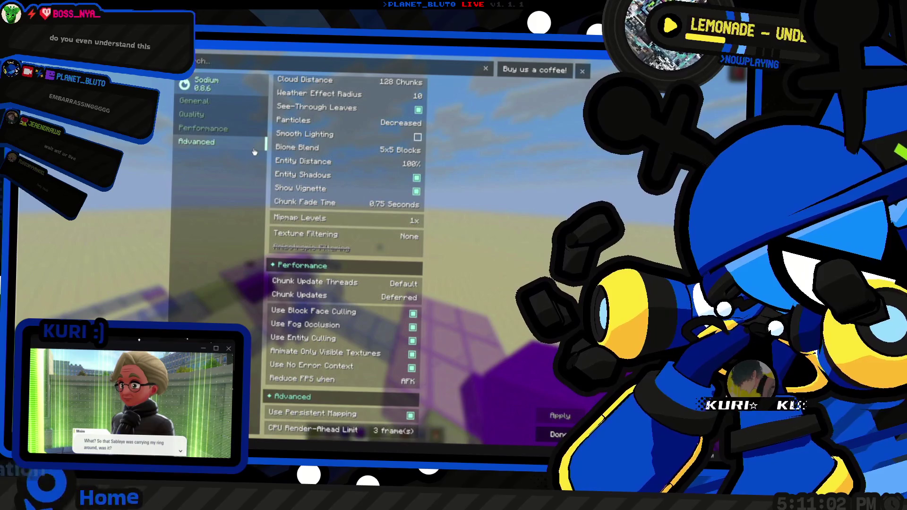
pyautogui.click(249, 135)
pyautogui.click(247, 107)
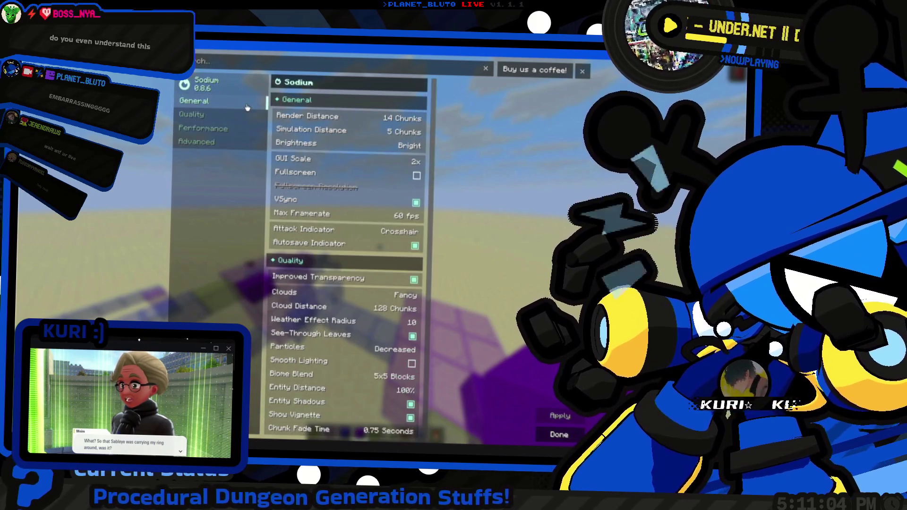
pyautogui.click(249, 141)
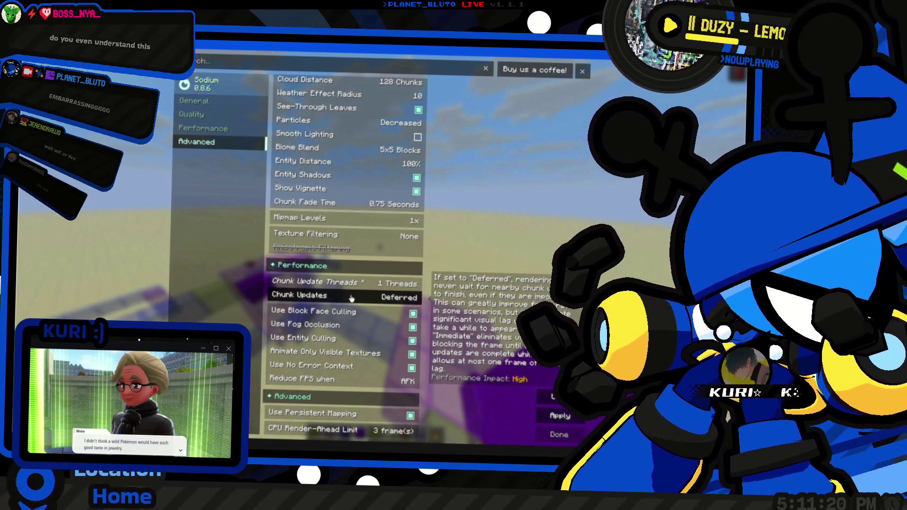
pyautogui.scroll(4, 359, 282)
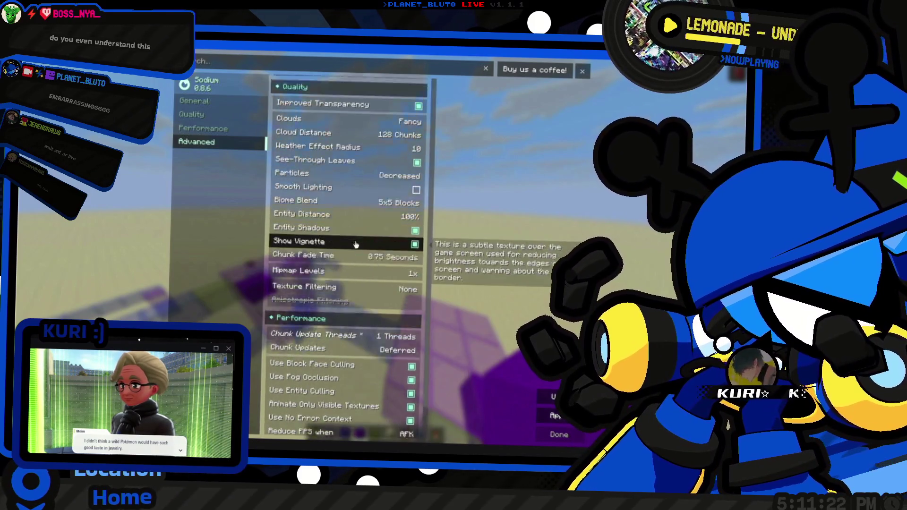
pyautogui.scroll(1, 359, 282)
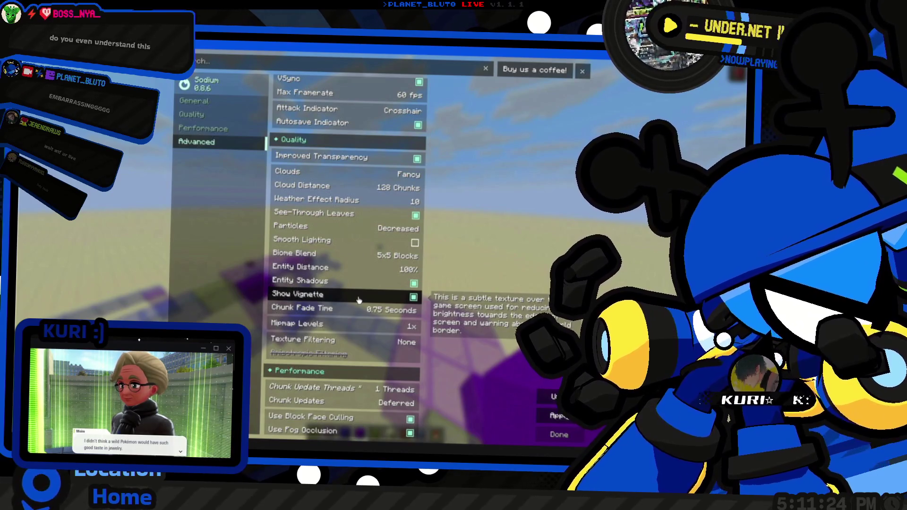
# Step: Turn off Entity Shadows, Improved Transparency and VSync, adjust Simulation Distance, and apply
pyautogui.click(361, 280)
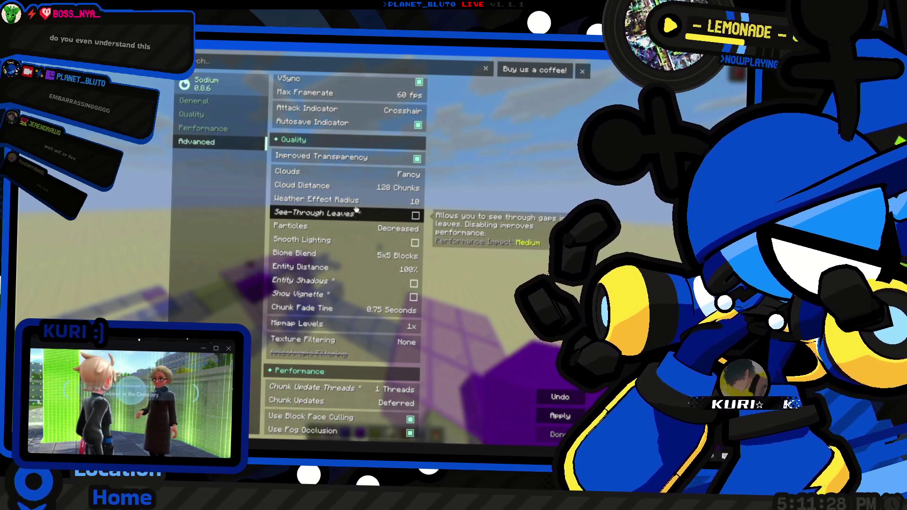
pyautogui.click(346, 160)
pyautogui.scroll(1, 345, 164)
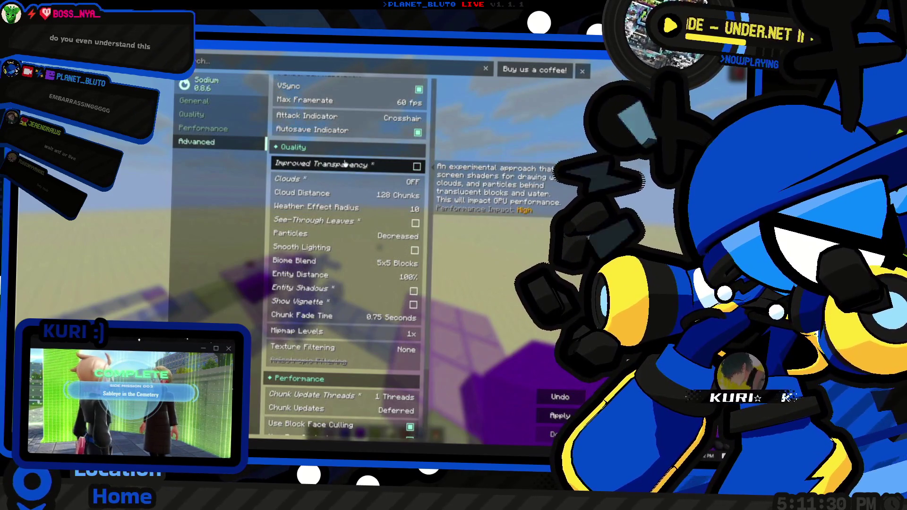
pyautogui.scroll(5, 347, 163)
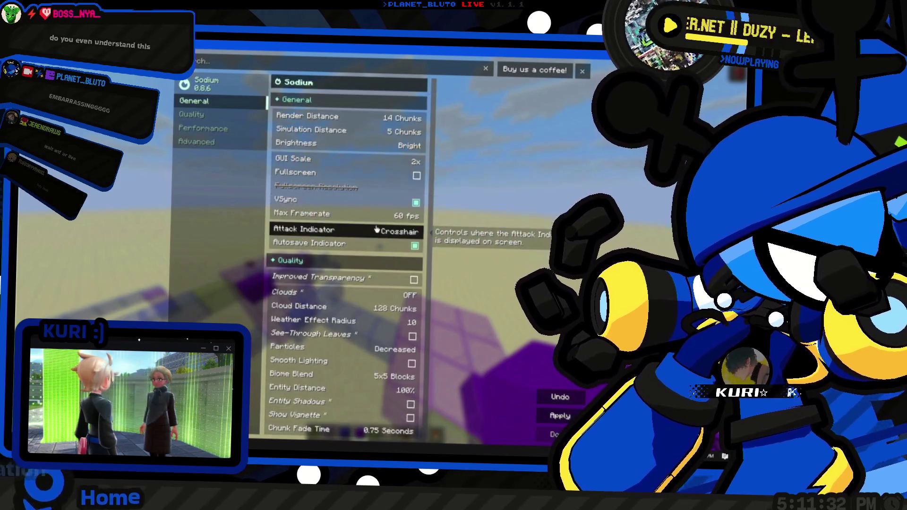
pyautogui.click(375, 205)
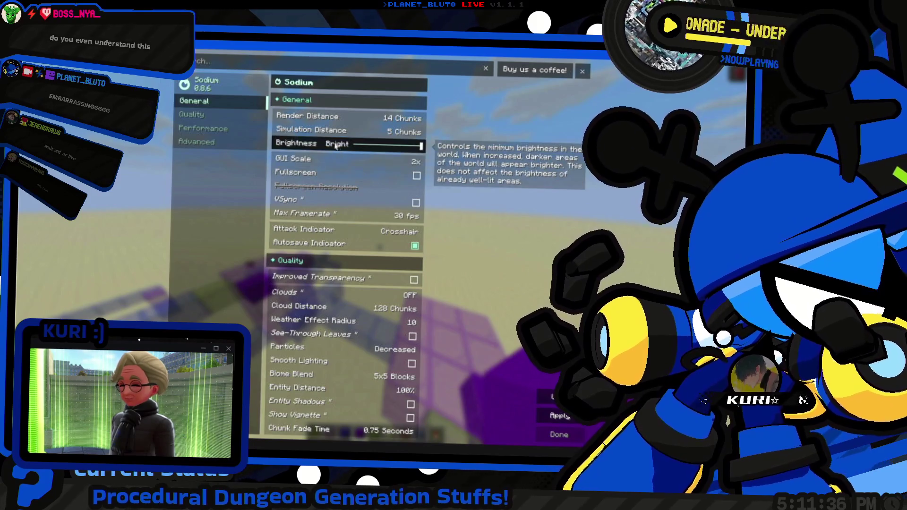
pyautogui.click(358, 131)
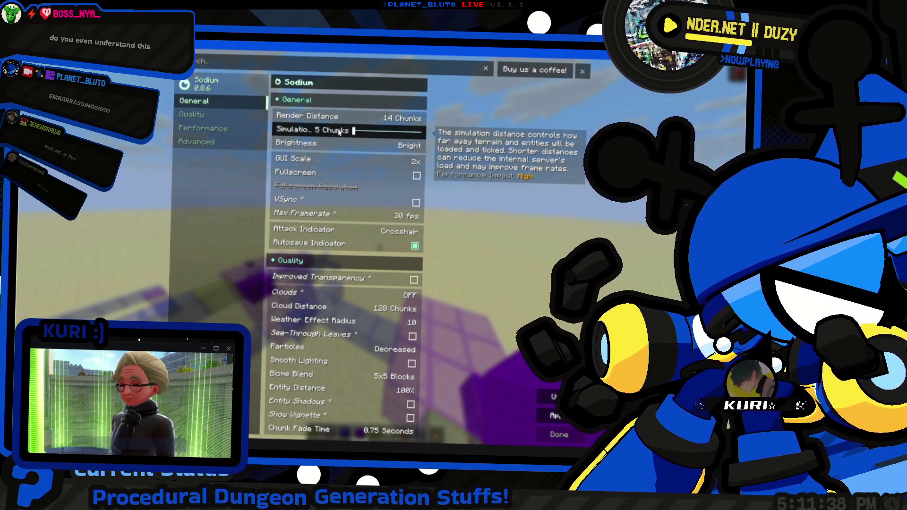
pyautogui.scroll(-10, 373, 236)
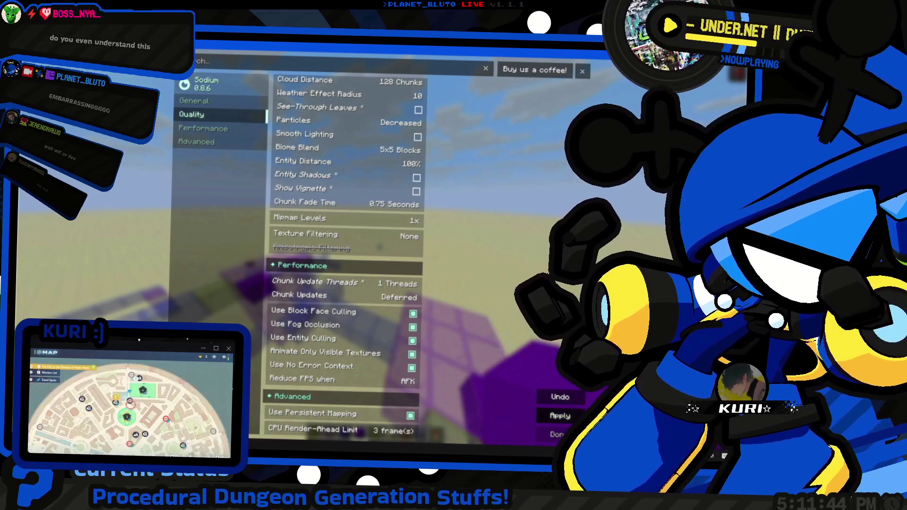
pyautogui.click(560, 416)
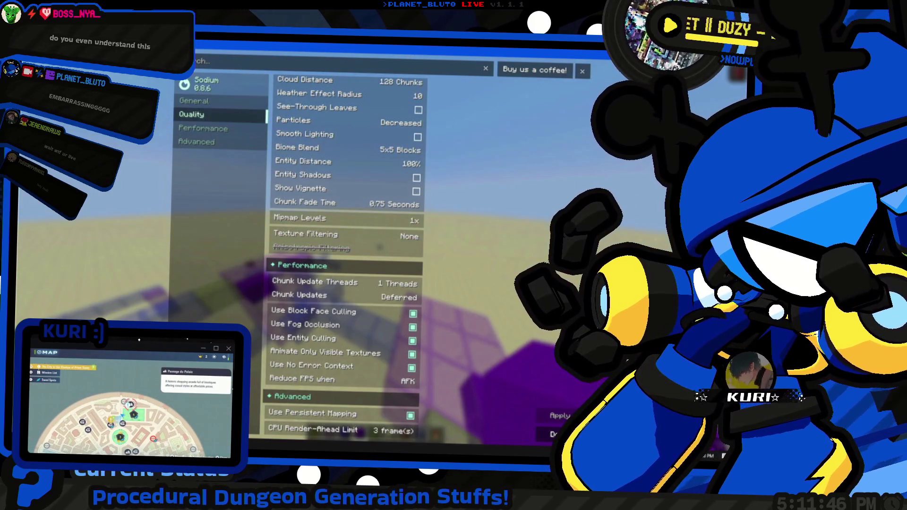
pyautogui.press('Escape')
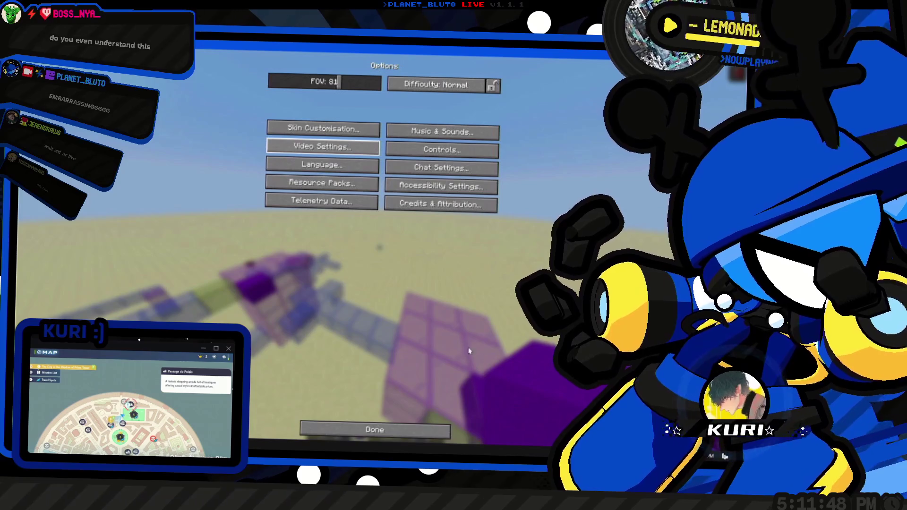
pyautogui.press('Escape')
pyautogui.press('Escape')
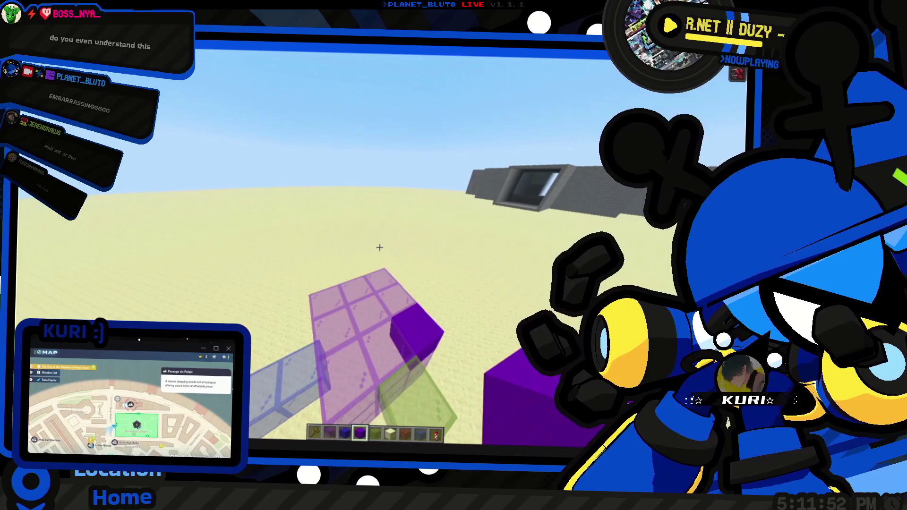
# Step: Switch to third-person view, then open Video Settings and back out to the Game Menu
pyautogui.press('F5')
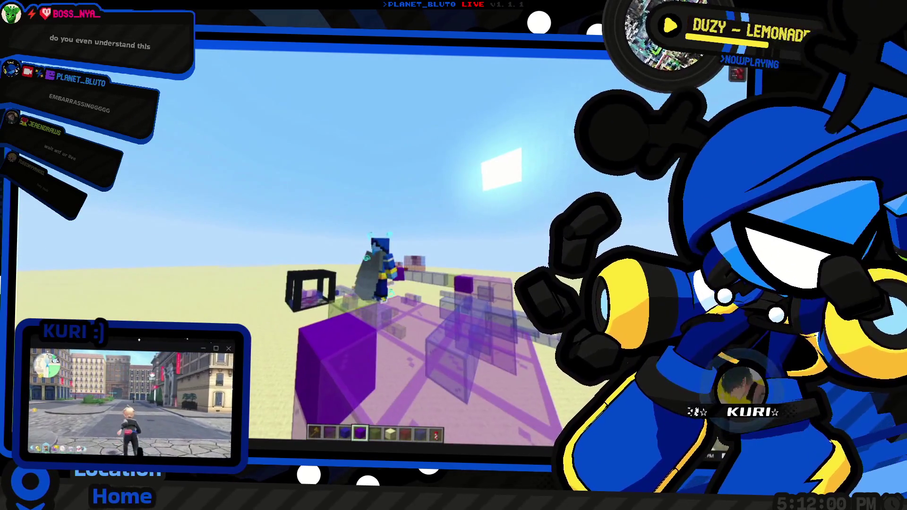
pyautogui.press('Escape')
pyautogui.click(349, 215)
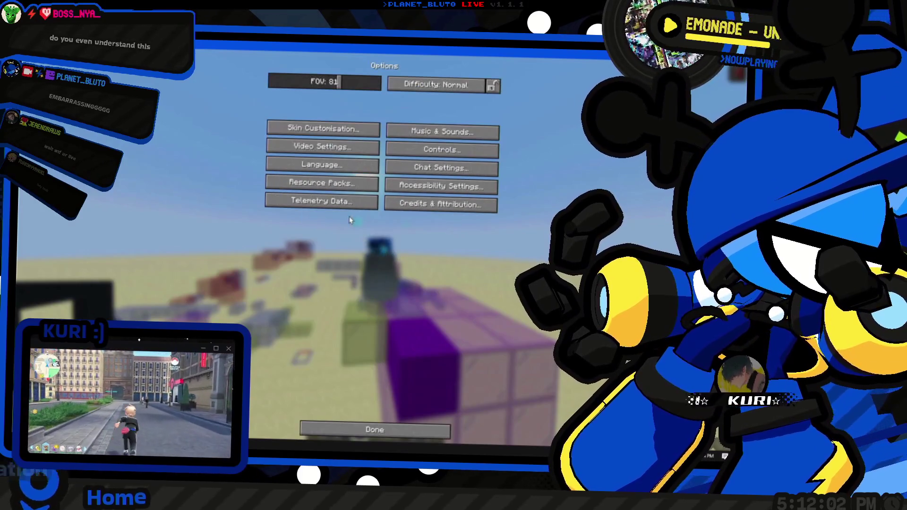
pyautogui.click(338, 152)
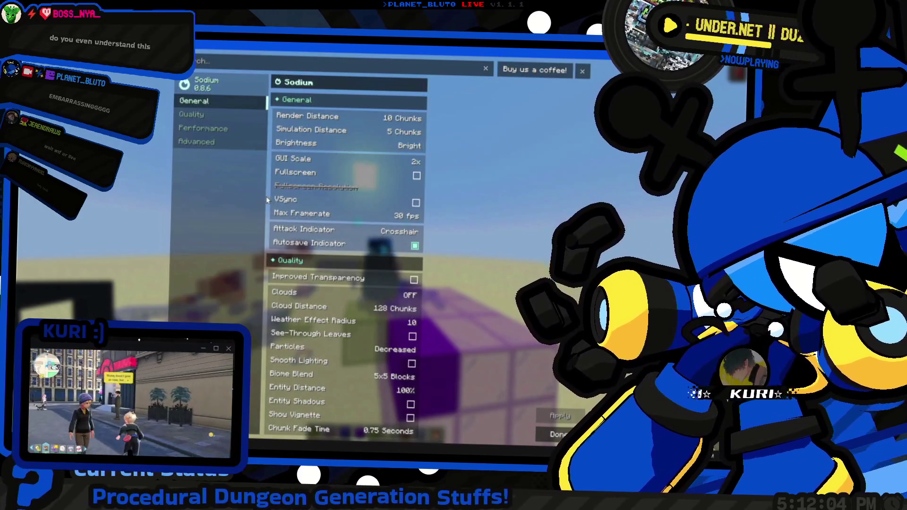
pyautogui.press('Escape')
pyautogui.press('Escape')
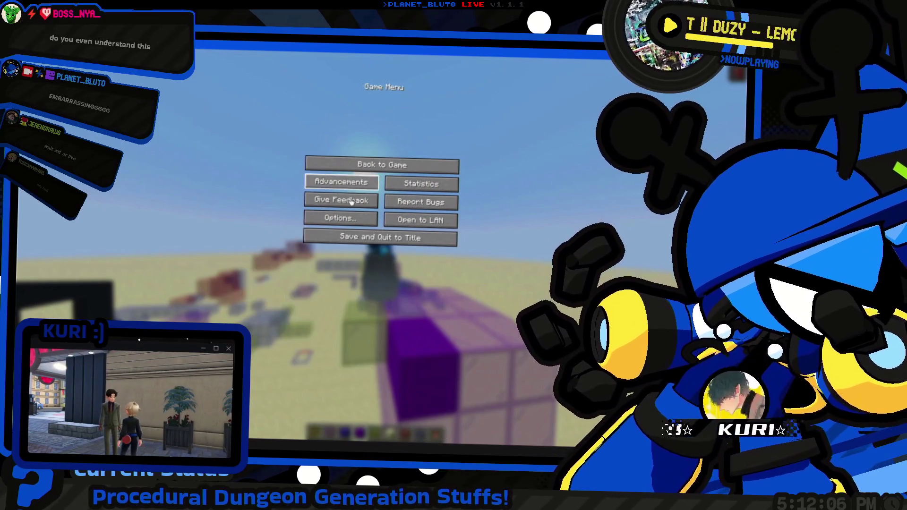
pyautogui.press('Escape')
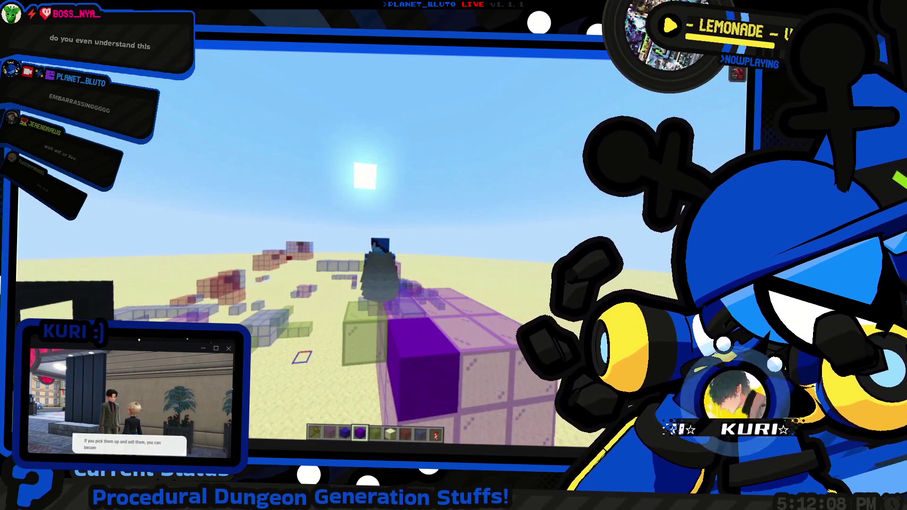
# Step: Pause Minecraft and open the Key Binds list from Options > Controls
pyautogui.press('Escape')
pyautogui.click(366, 208)
pyautogui.press('Escape')
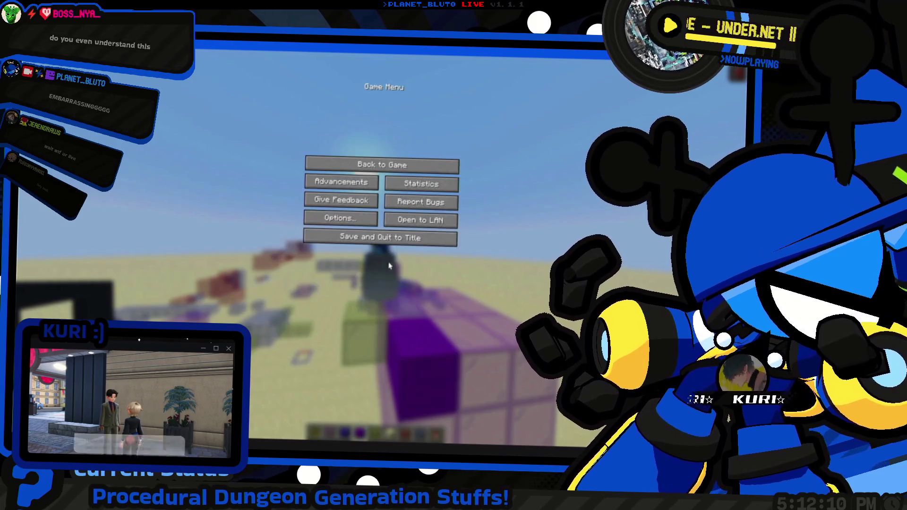
pyautogui.click(359, 218)
pyautogui.click(440, 149)
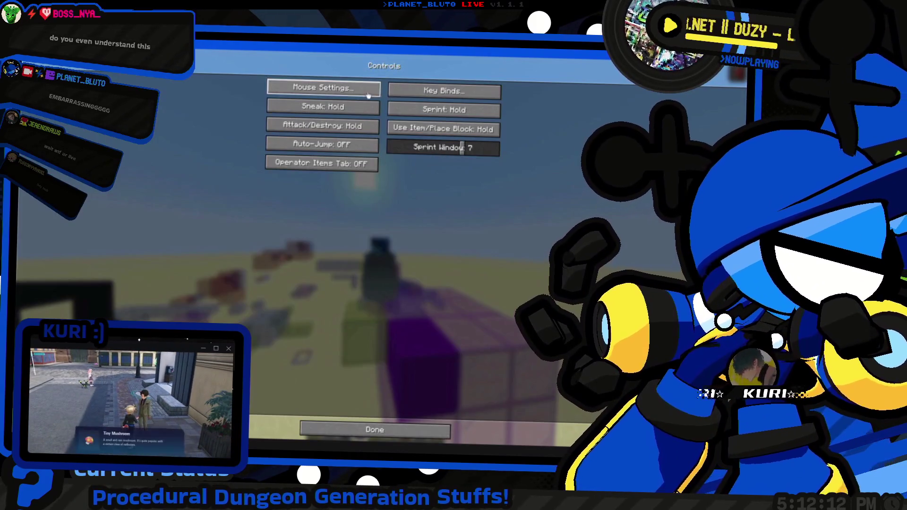
pyautogui.click(448, 92)
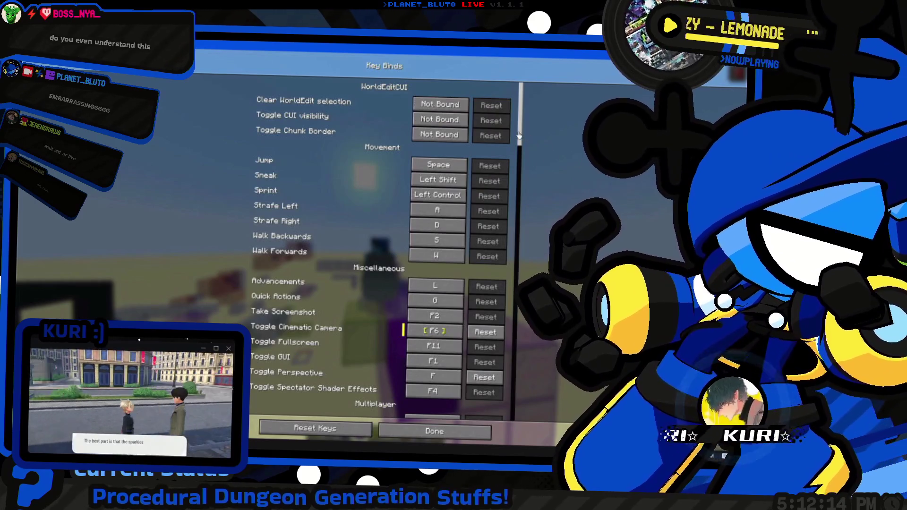
# Step: Scroll up and down through the key bindings list to review them
pyautogui.scroll(-20, 545, 151)
pyautogui.scroll(20, 518, 247)
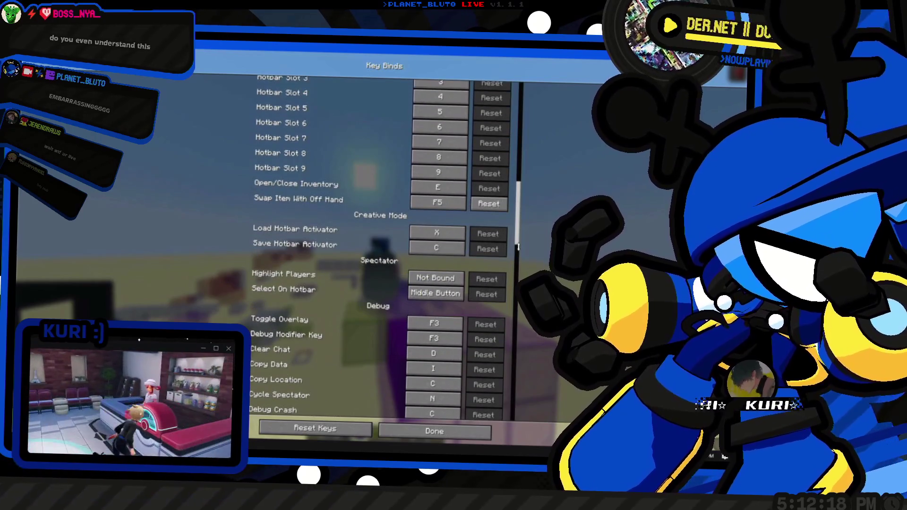
pyautogui.scroll(-5, 522, 260)
pyautogui.scroll(-4, 525, 279)
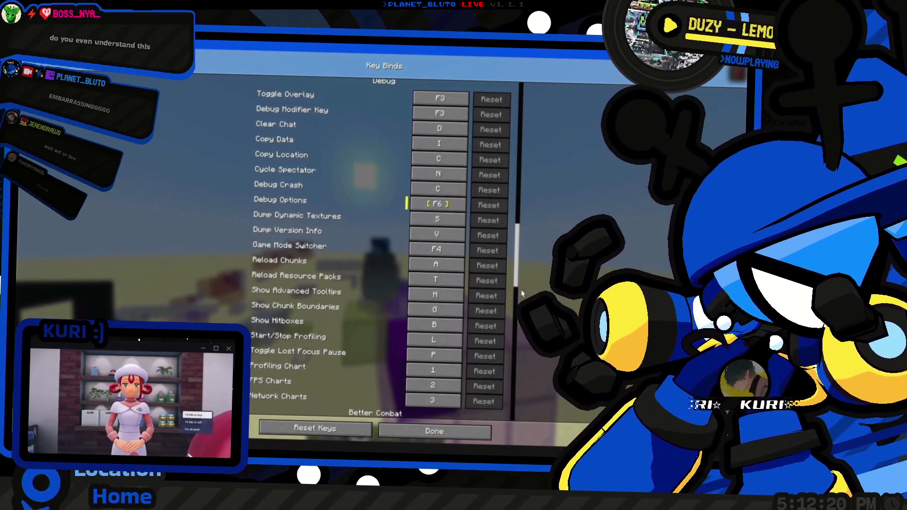
pyautogui.scroll(-1, 522, 294)
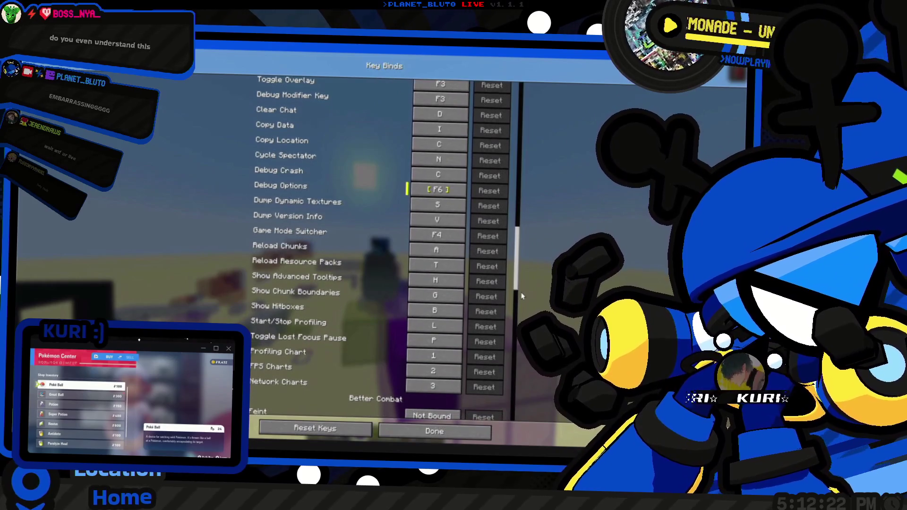
pyautogui.scroll(10, 522, 283)
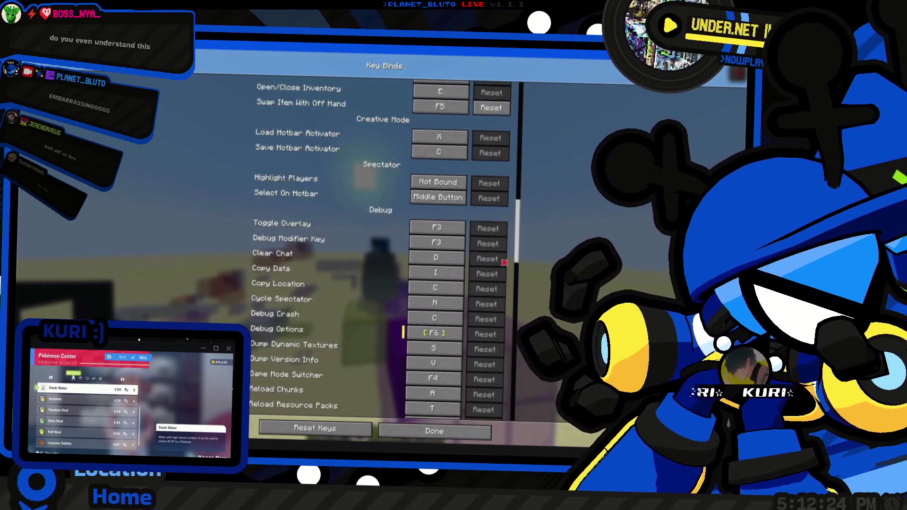
pyautogui.scroll(11, 500, 238)
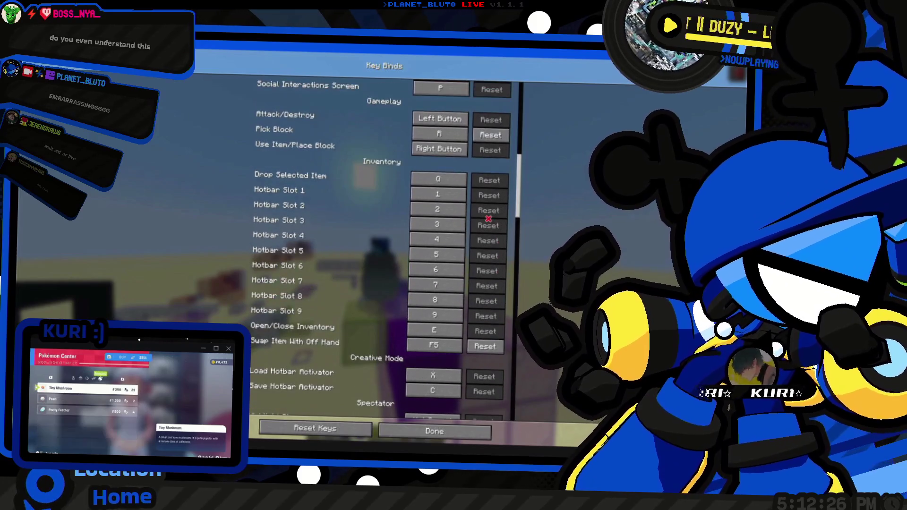
pyautogui.scroll(-3, 477, 171)
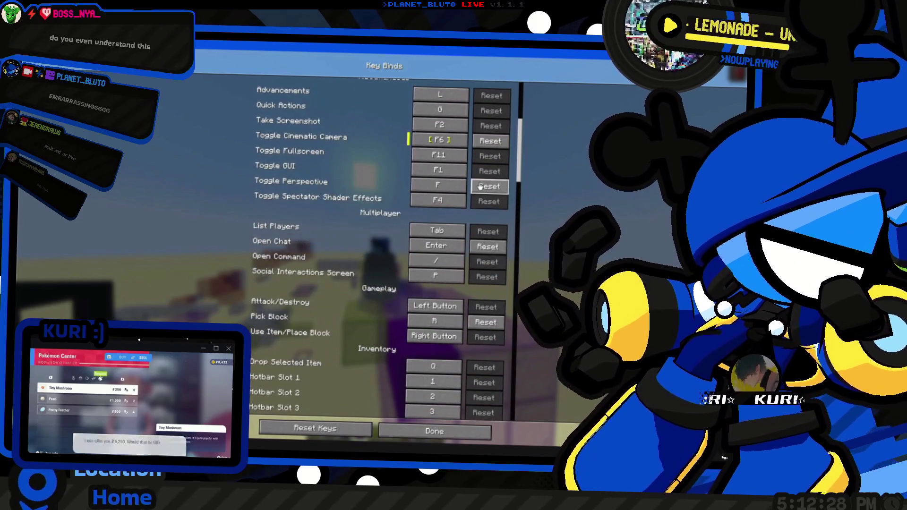
pyautogui.scroll(4, 480, 170)
pyautogui.scroll(4, 480, 169)
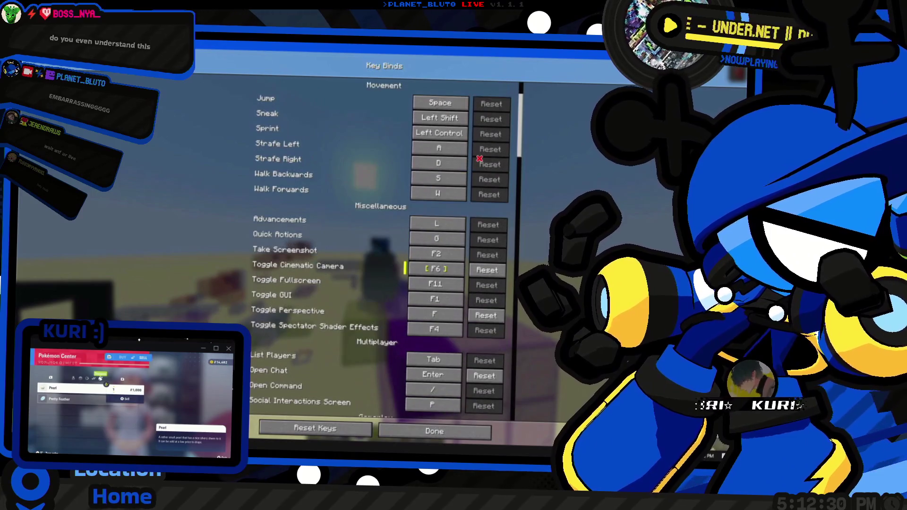
# Step: Back out to Accessibility Settings, then close every menu to resume play beside the dungeon
pyautogui.press('Escape')
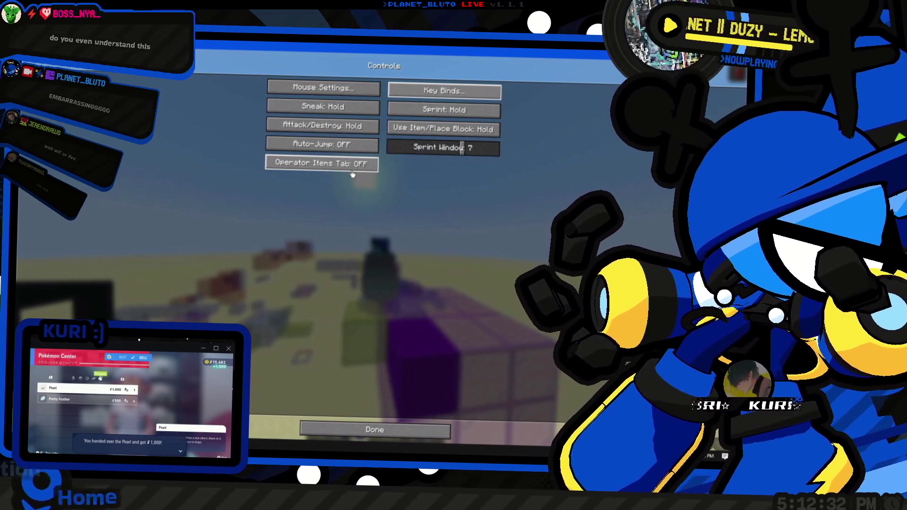
pyautogui.press('Escape')
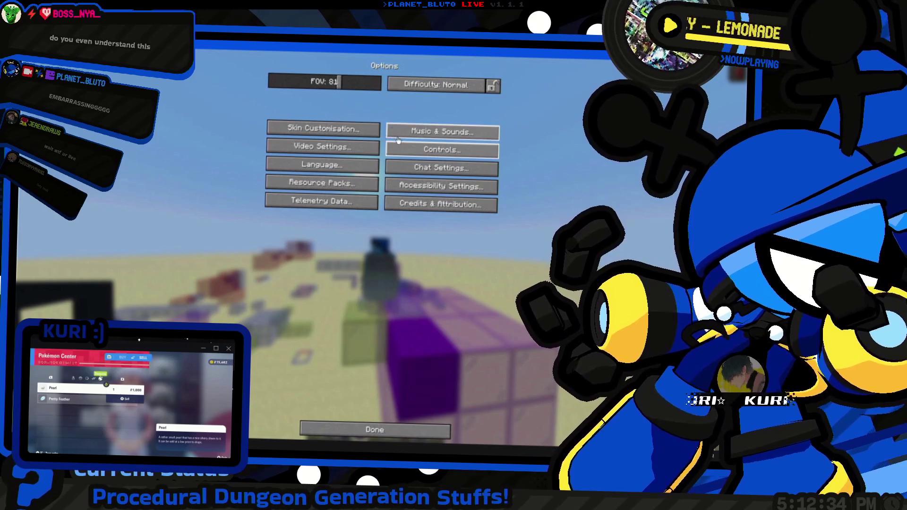
pyautogui.click(412, 185)
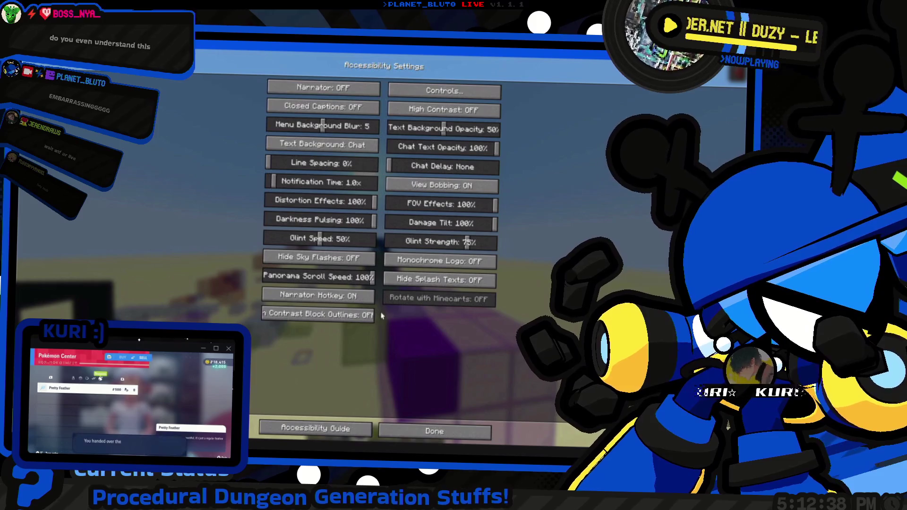
pyautogui.press('Escape')
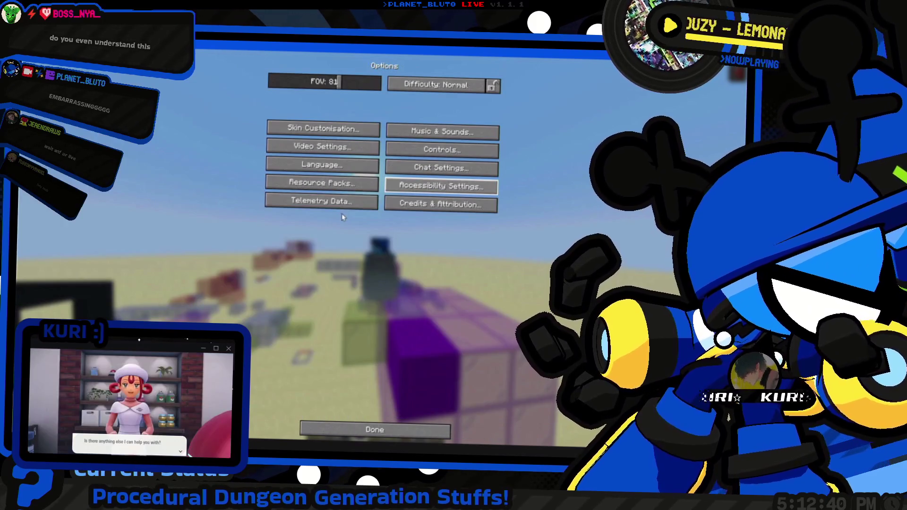
pyautogui.press('Escape')
pyautogui.press('Escape')
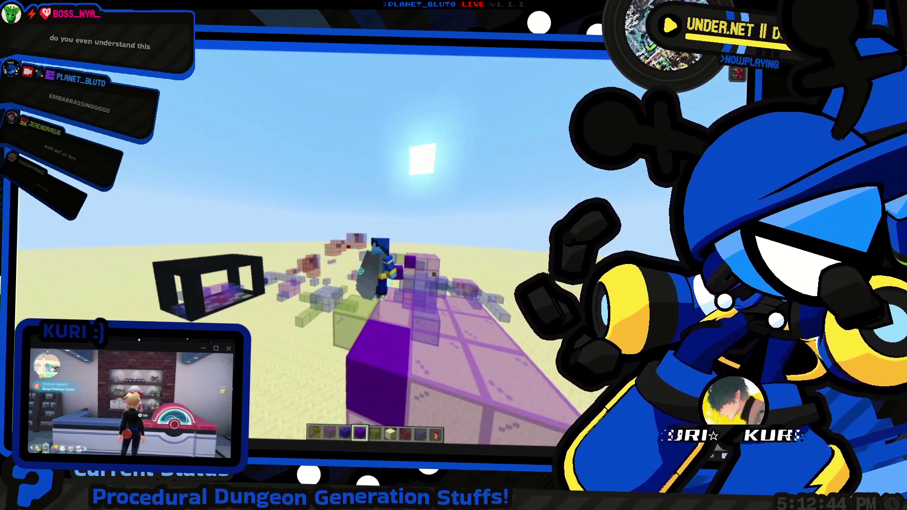
pyautogui.press('e')
pyautogui.hotkey('alt', 'Tab')
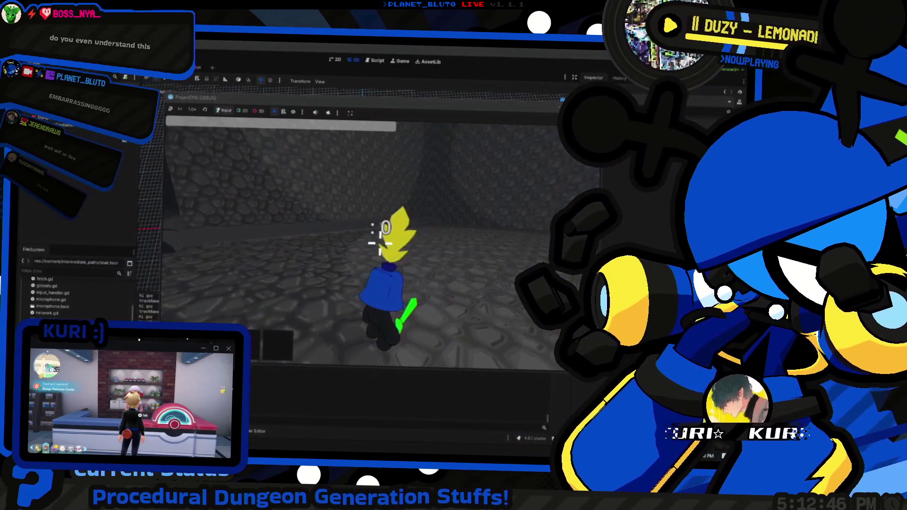
pyautogui.hotkey('alt', 'Tab')
pyautogui.hotkey('alt', 'Tab')
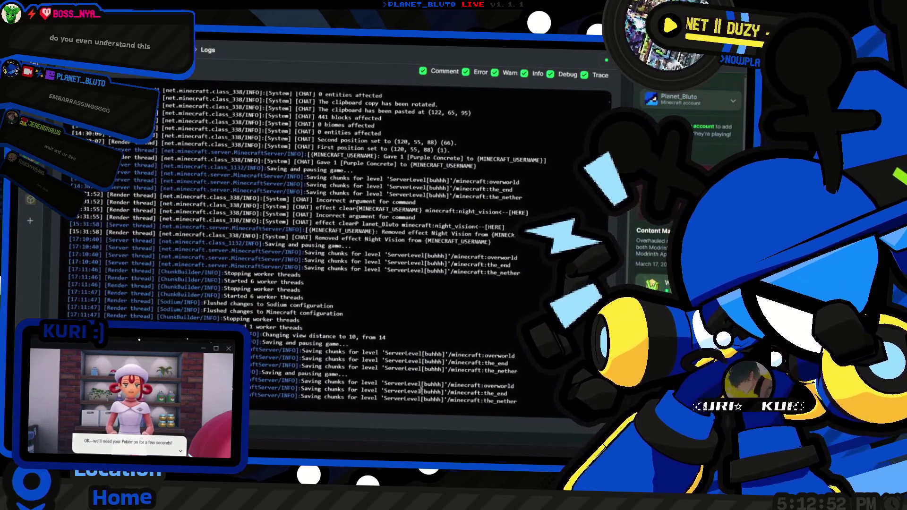
pyautogui.scroll(7, 297, 235)
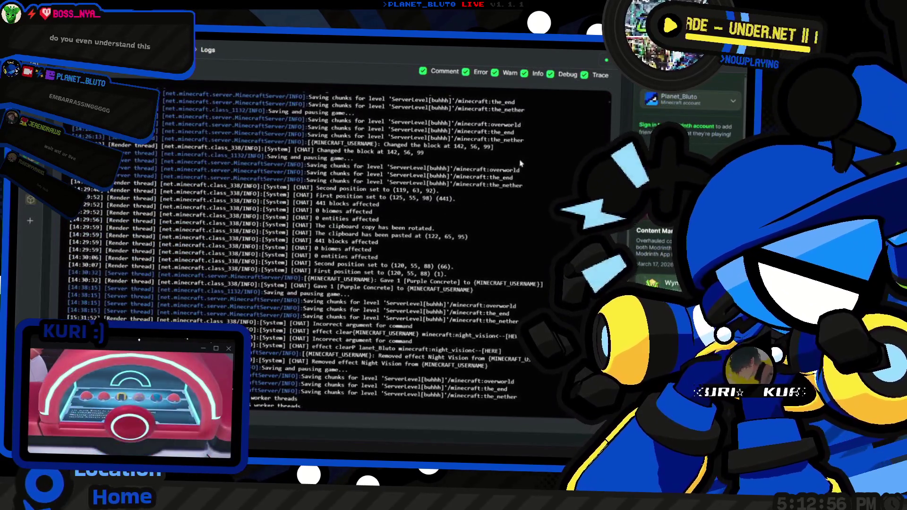
pyautogui.scroll(3, 290, 415)
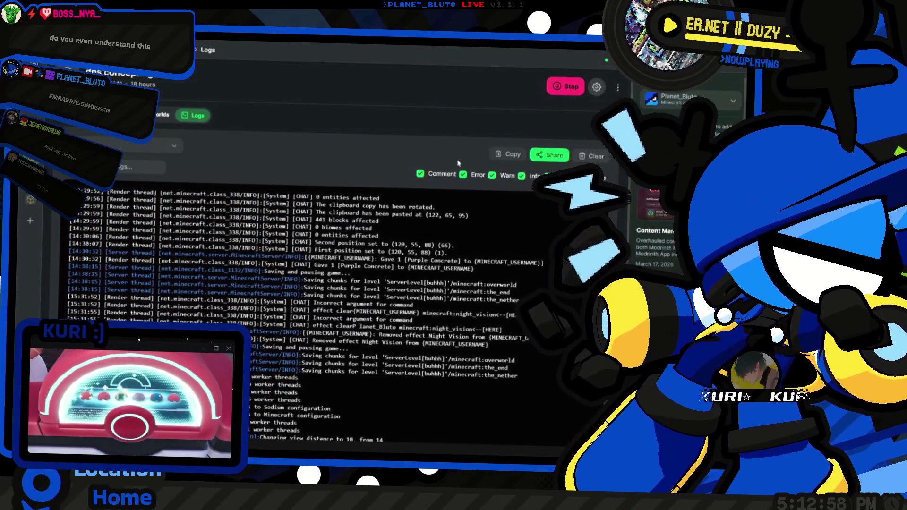
pyautogui.click(132, 147)
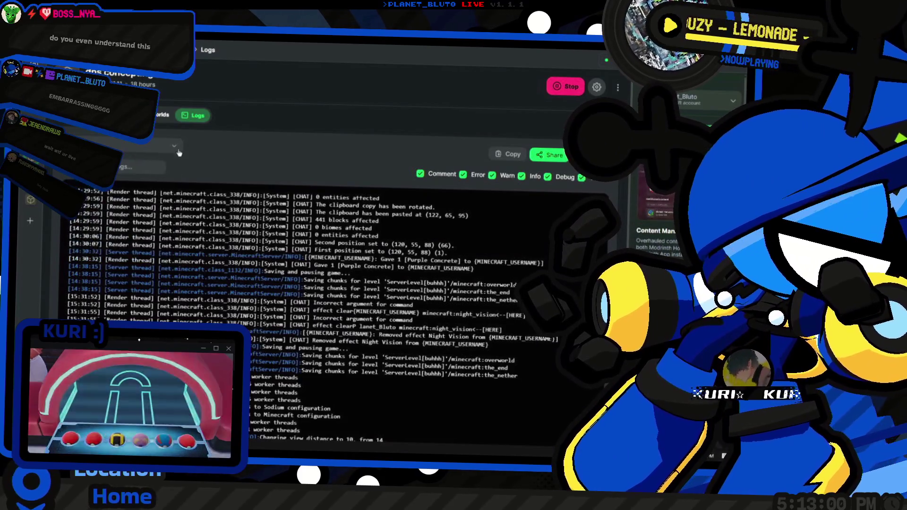
pyautogui.hotkey('alt', 'Tab')
pyautogui.press('e')
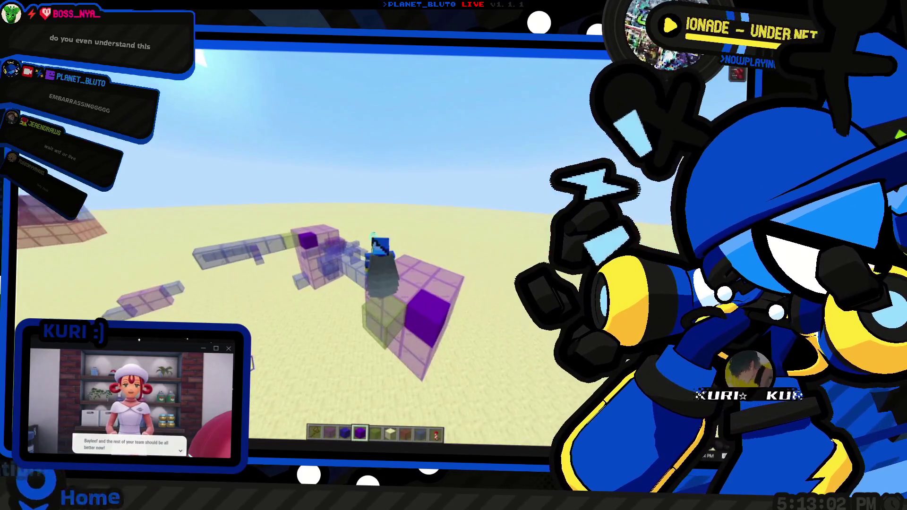
# Step: Toggle the F3 debug overlay, then Save and Quit to Title and quit Minecraft
pyautogui.press('F3')
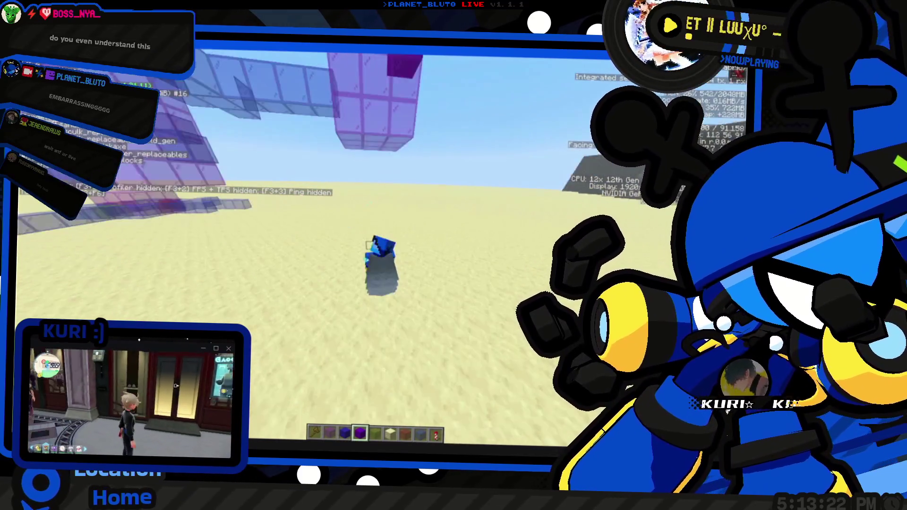
pyautogui.press('Escape')
pyautogui.click(378, 238)
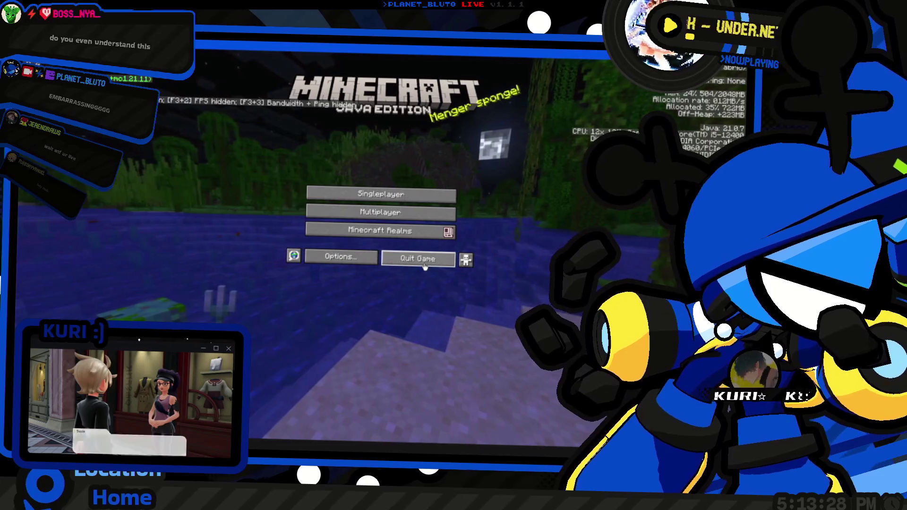
pyautogui.click(424, 266)
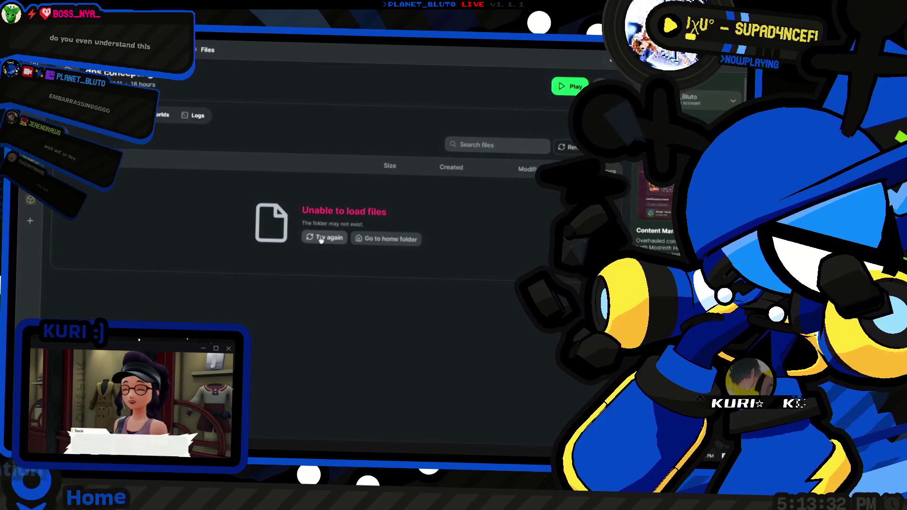
# Step: Disable Better Combat, Build Better and Player Animation Library in the instance's mod list
pyautogui.click(321, 238)
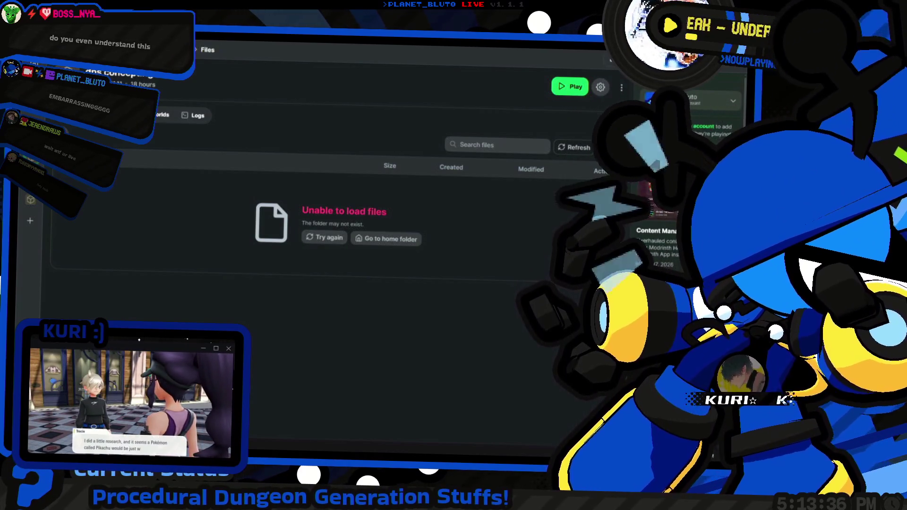
pyautogui.click(75, 115)
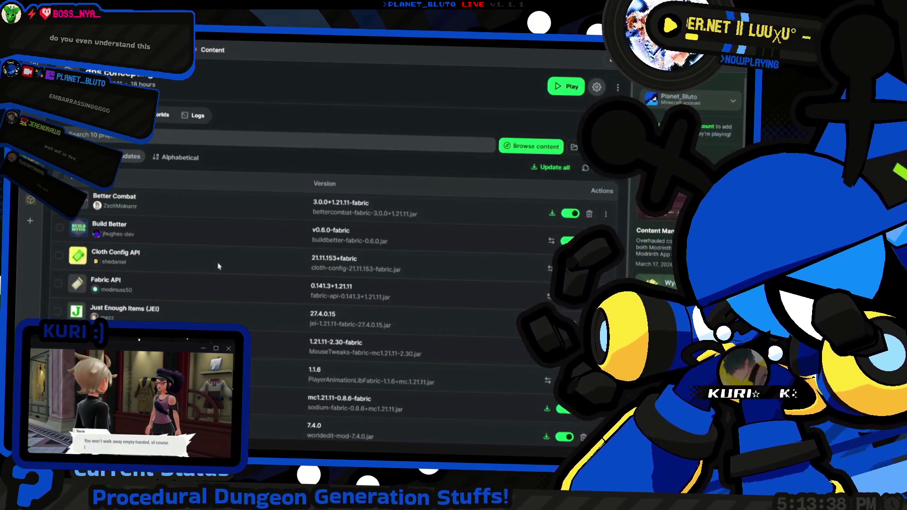
pyautogui.scroll(-1, 219, 266)
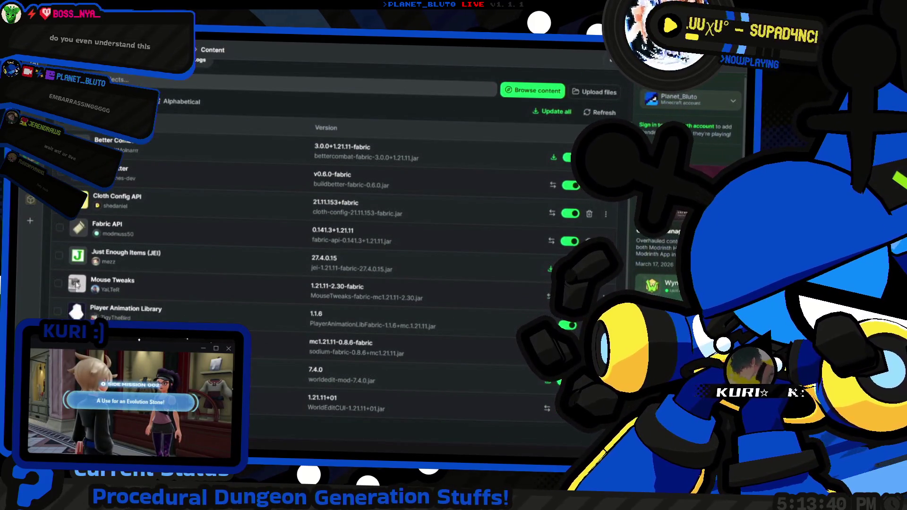
pyautogui.click(66, 178)
pyautogui.click(63, 175)
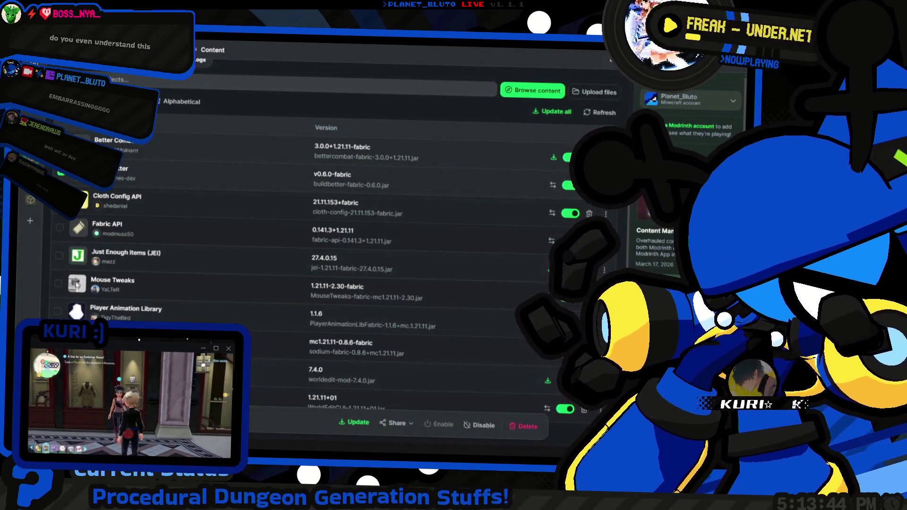
pyautogui.click(58, 311)
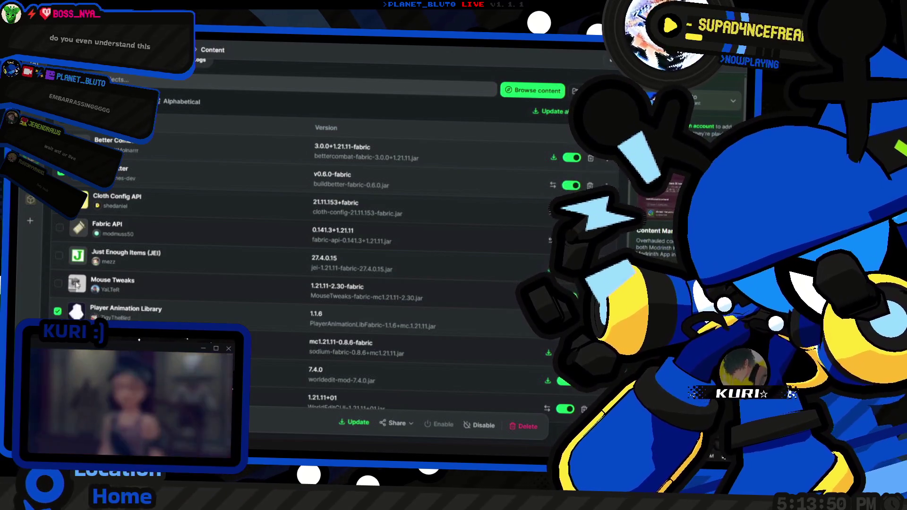
pyautogui.click(521, 436)
pyautogui.click(378, 317)
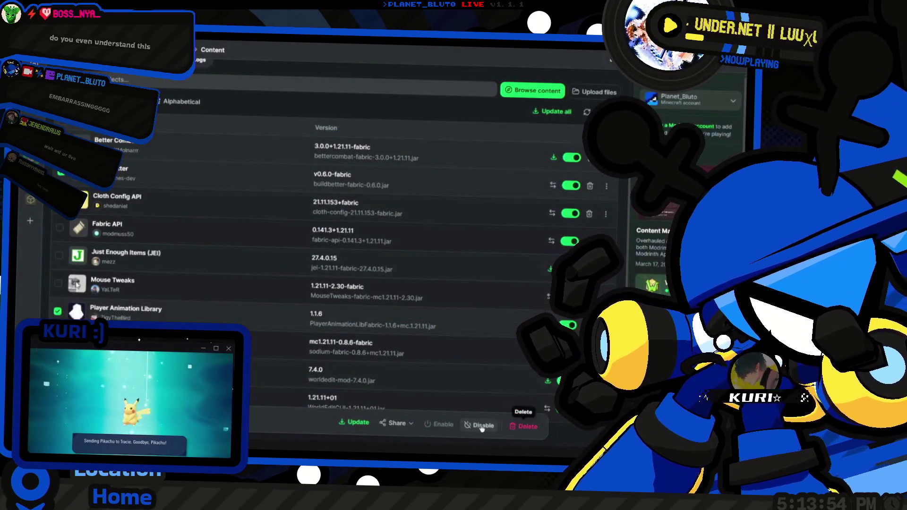
pyautogui.click(482, 425)
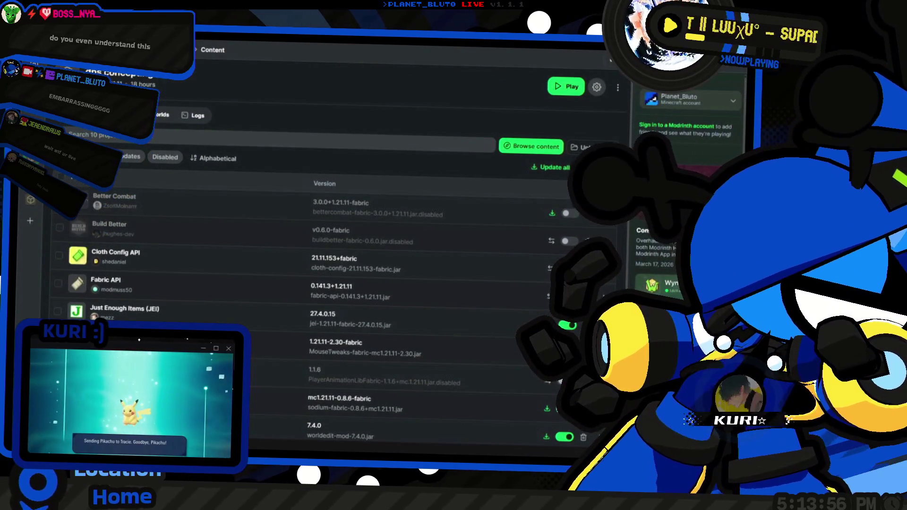
# Step: Filter the mods to those with updates and update Sodium
pyautogui.click(137, 156)
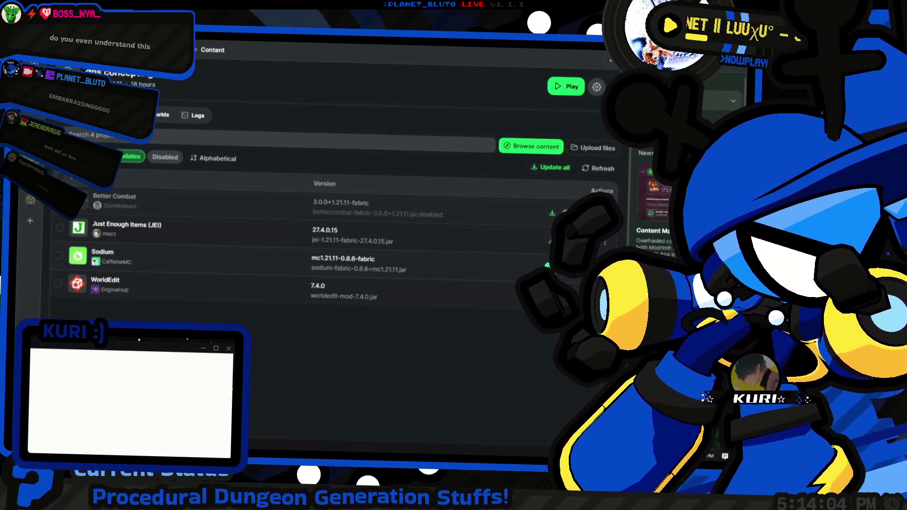
pyautogui.click(548, 265)
pyautogui.click(523, 374)
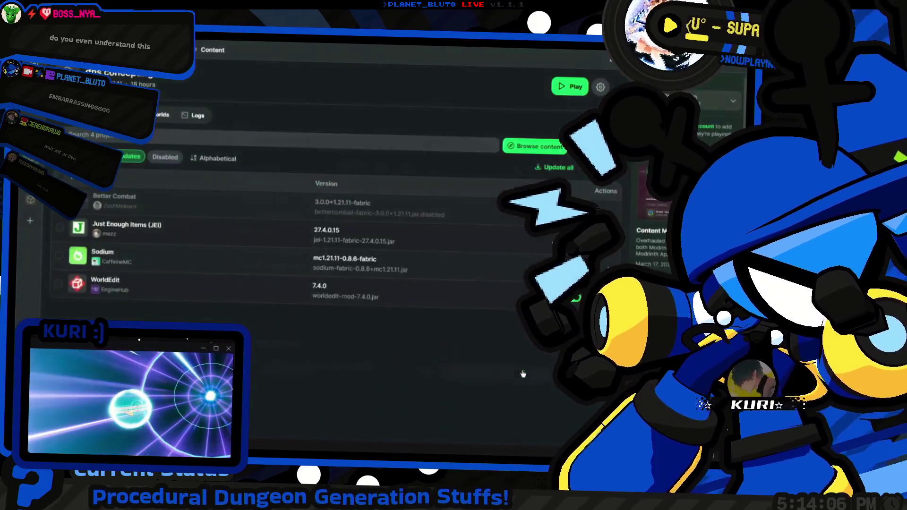
# Step: Update Just Enough Items and WorldEdit to 7.4.1, show all 10 mods, and launch the instance
pyautogui.click(555, 241)
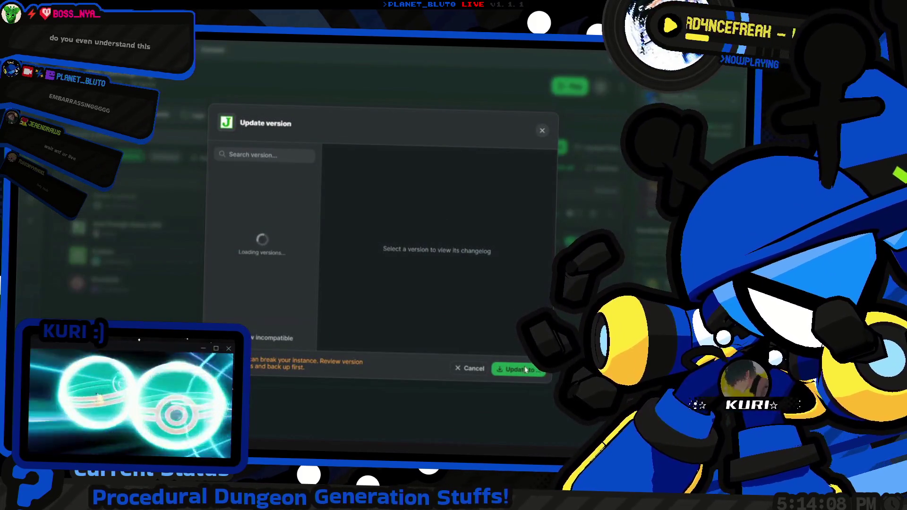
pyautogui.click(519, 369)
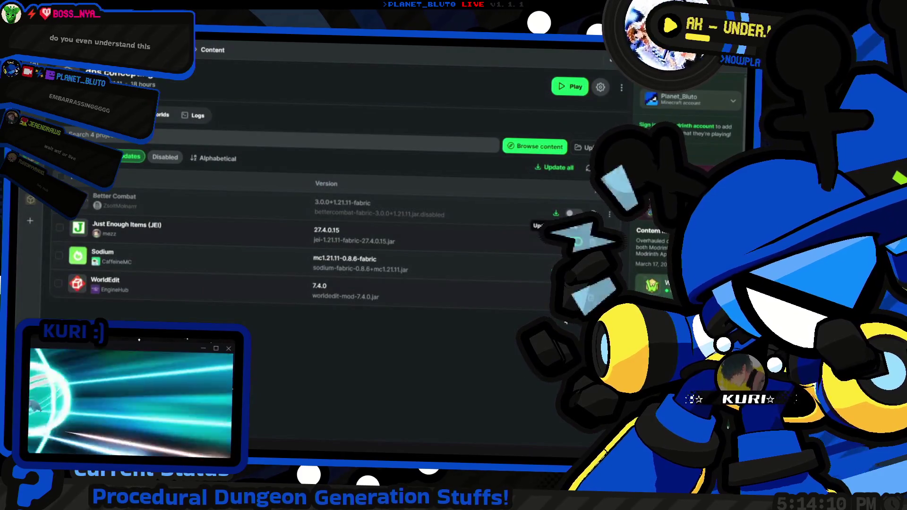
pyautogui.click(517, 220)
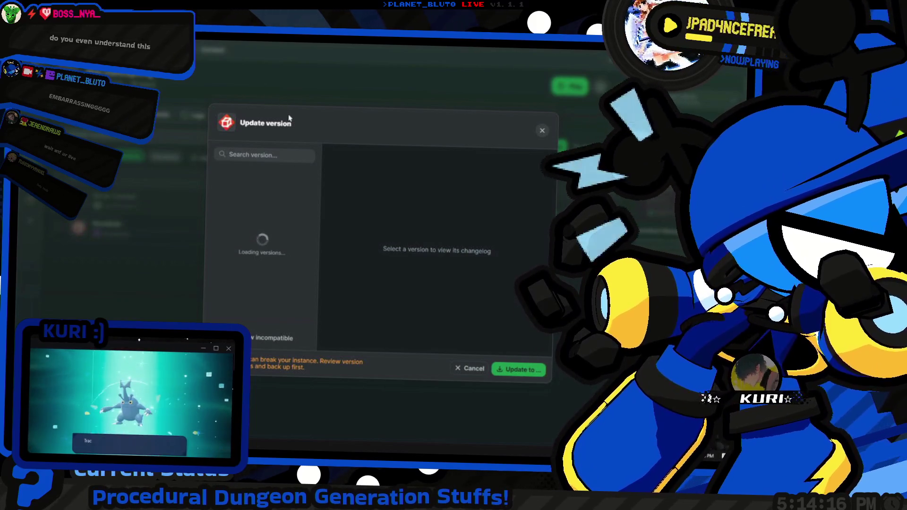
pyautogui.click(278, 97)
pyautogui.click(555, 238)
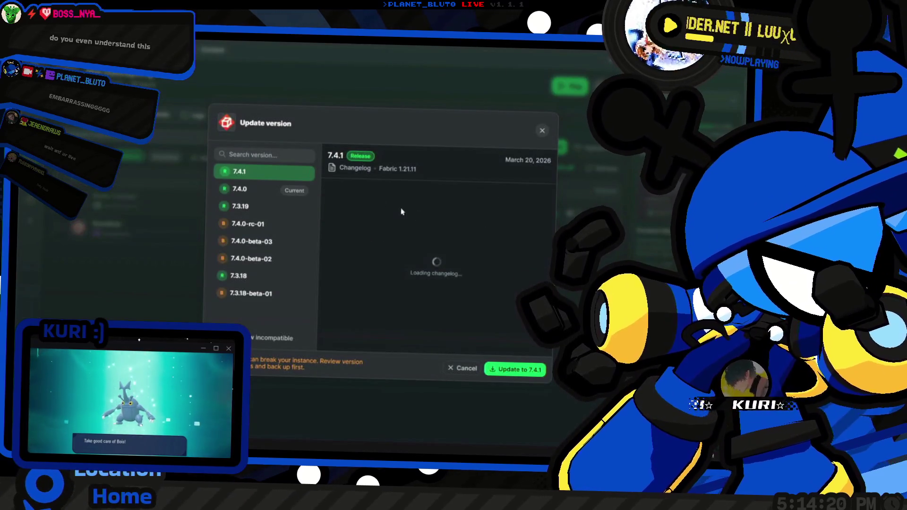
pyautogui.click(528, 370)
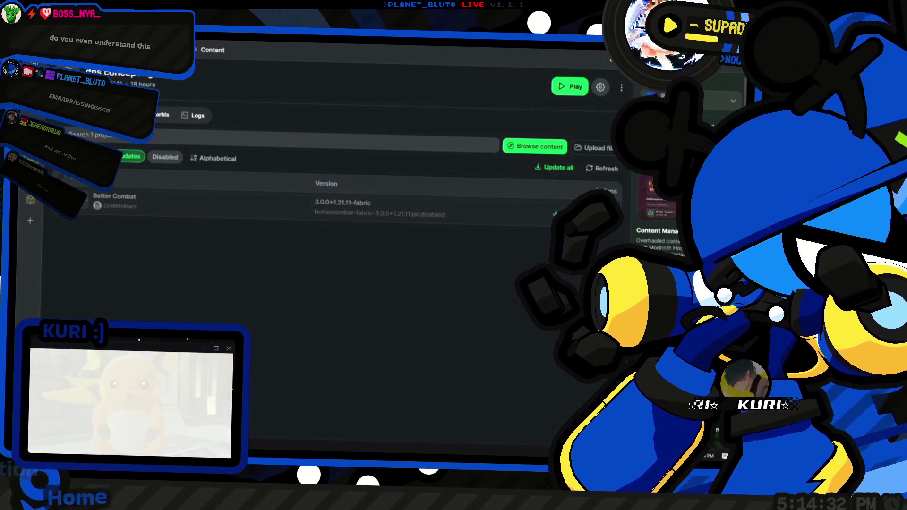
pyautogui.click(131, 157)
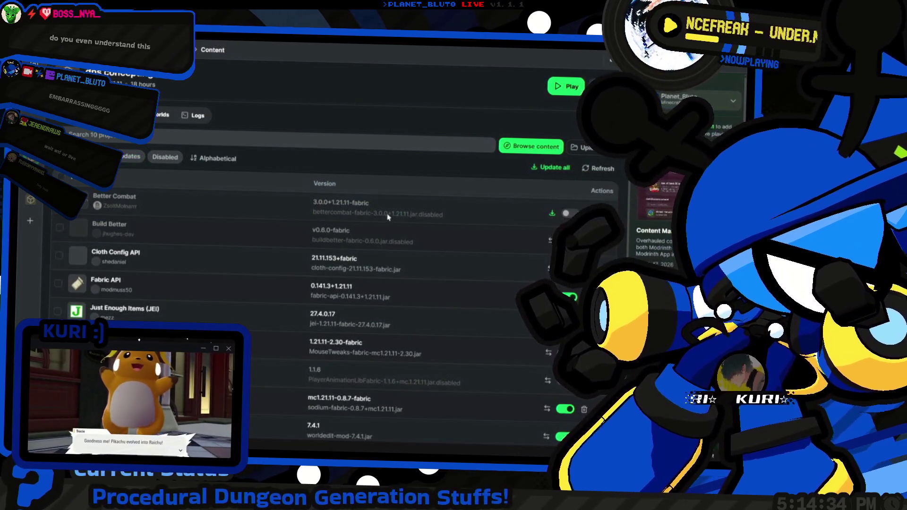
pyautogui.click(570, 86)
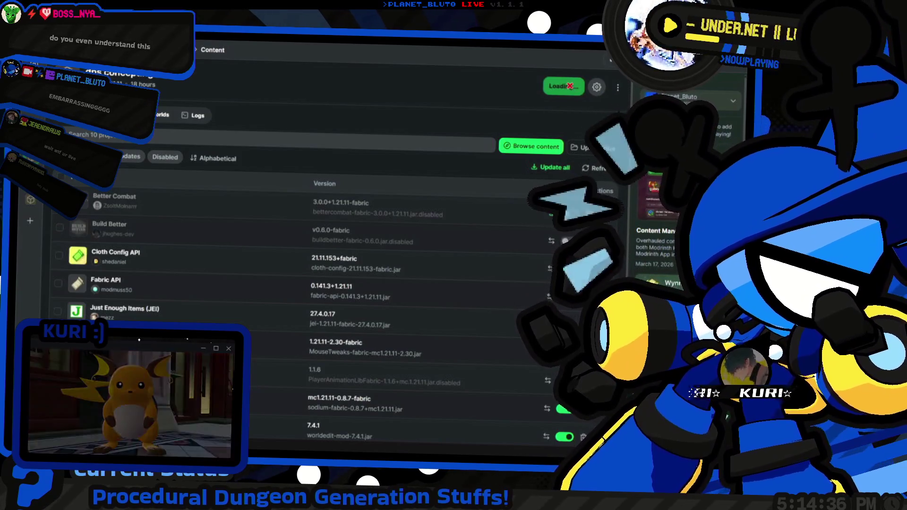
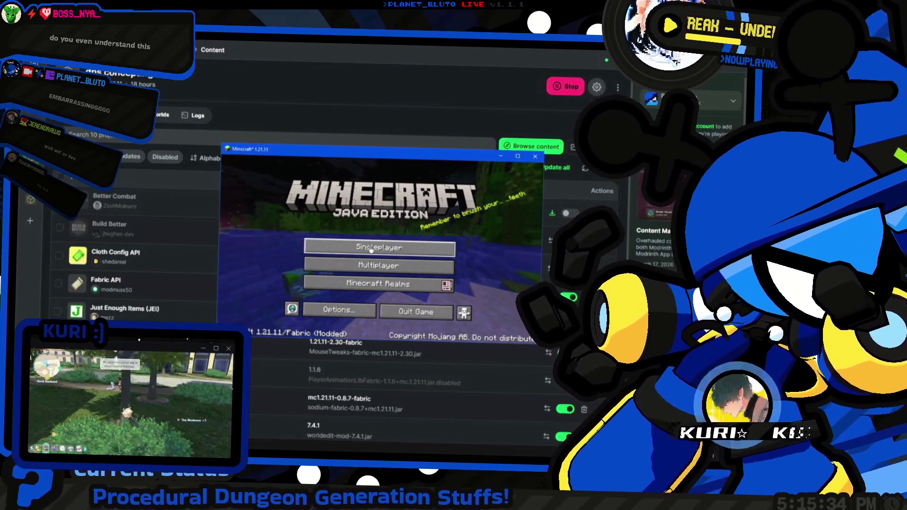
# Step: Launch the buhhh singleplayer world and maximize the Minecraft window while terrain loads
pyautogui.click(373, 248)
pyautogui.click(373, 219)
pyautogui.click(376, 215)
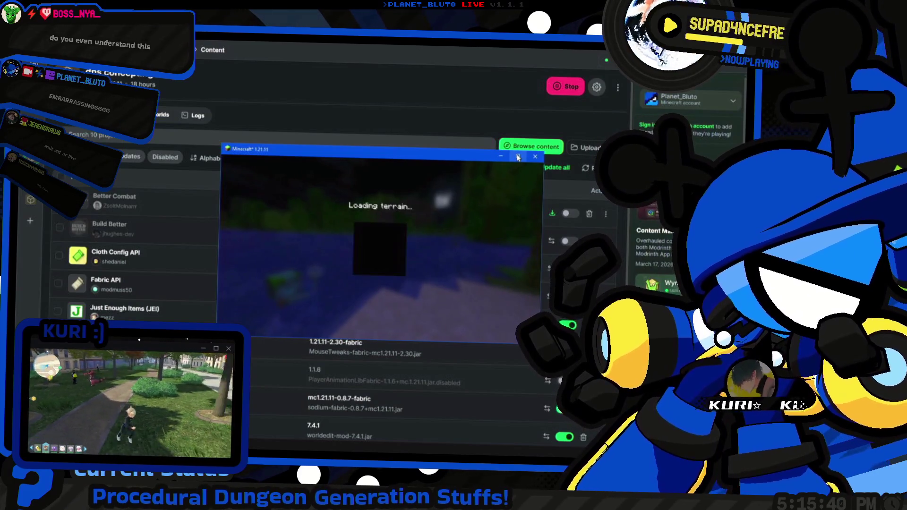
pyautogui.click(517, 157)
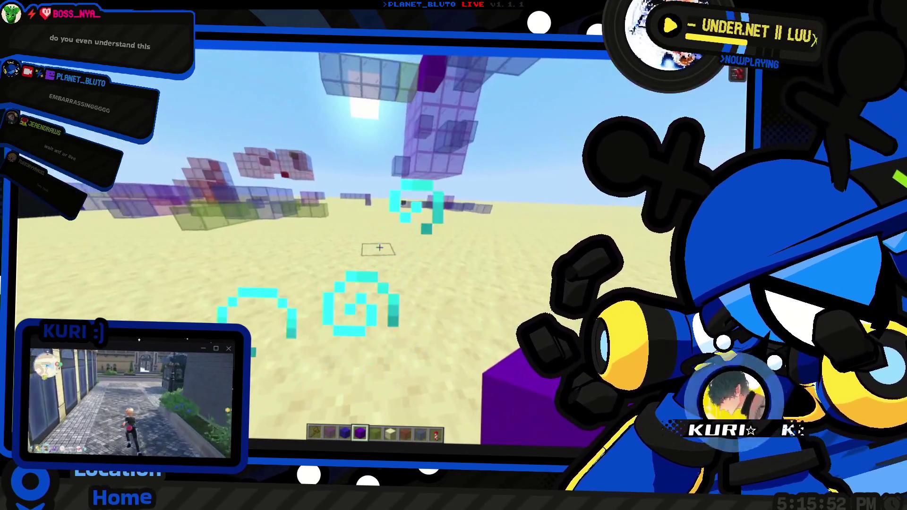
# Step: Cycle through rear, front and first-person camera views, then pause the game and open Task Manager
pyautogui.press('F5')
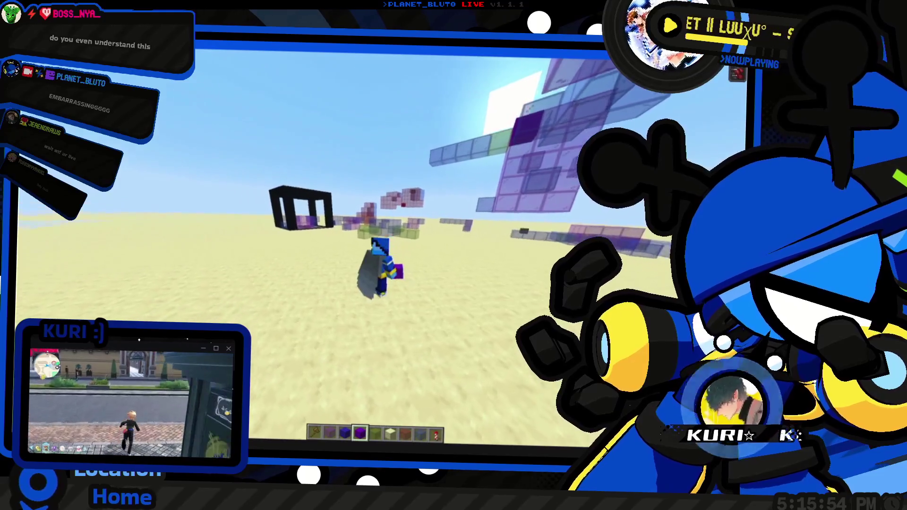
pyautogui.press('F5')
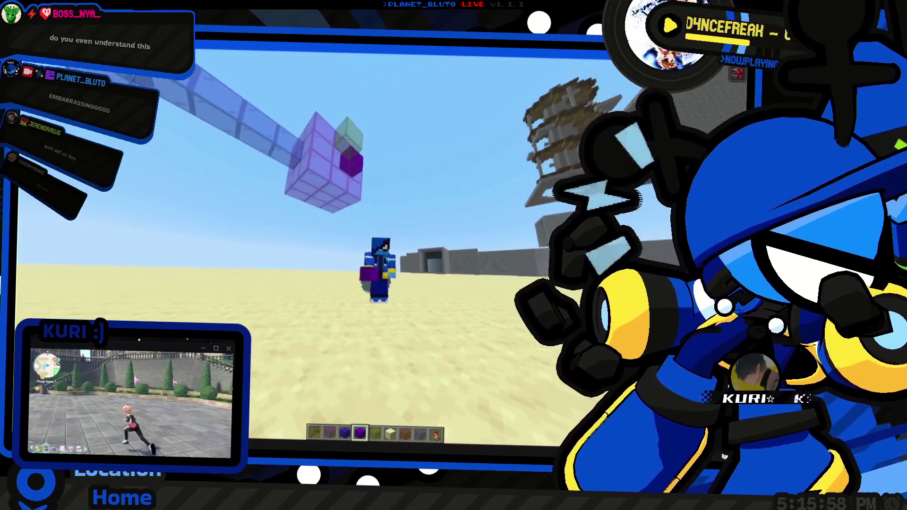
pyautogui.press('F5')
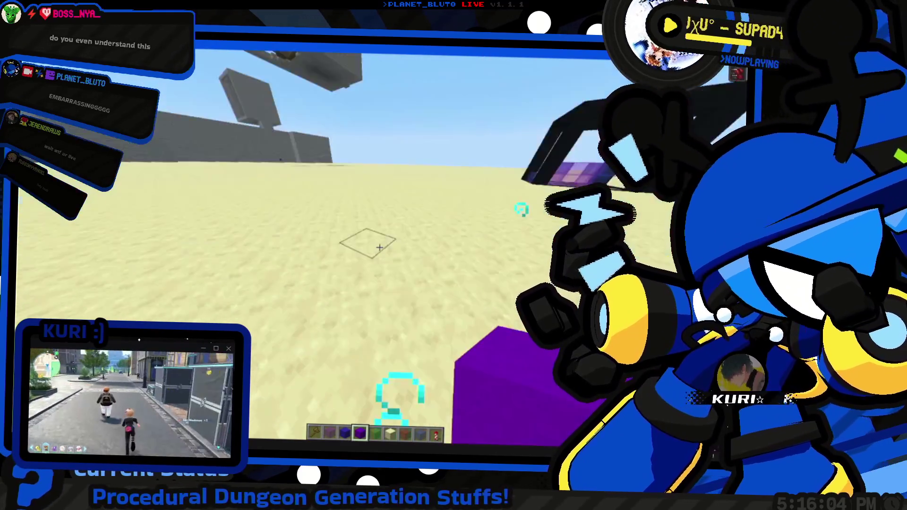
pyautogui.press('Escape')
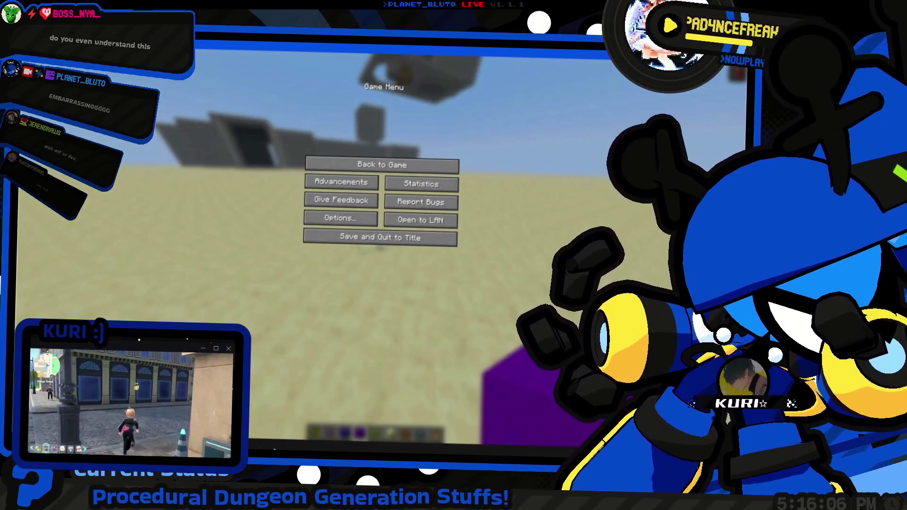
pyautogui.hotkey('ctrl', 'shift', 'Escape')
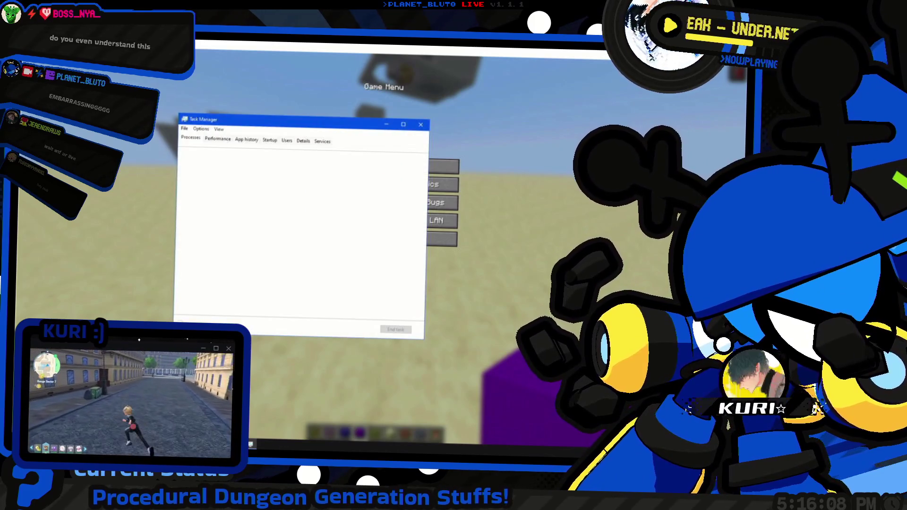